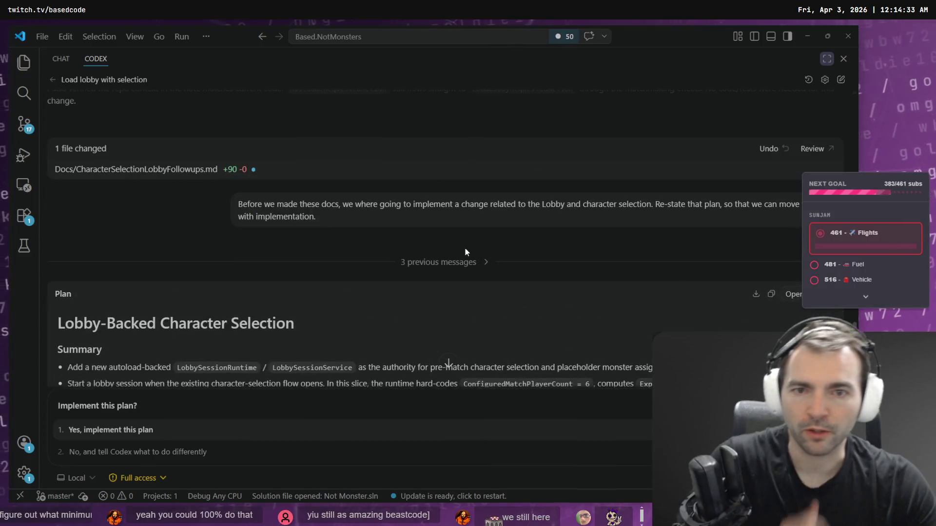
Step: Read the plan's villager, monster-pick confirmation, spawning and CharactersMenuStore details
scroll(459, 232, down, 4)
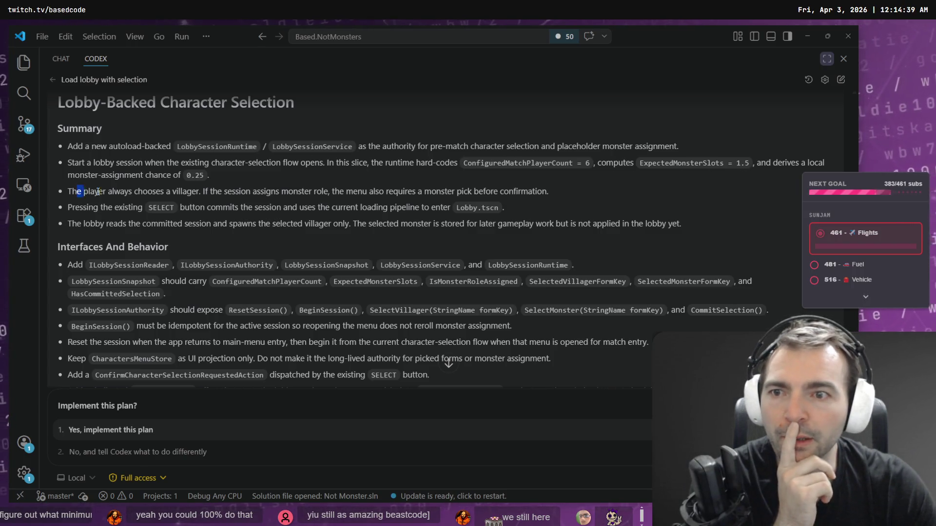
drag(98, 192, 383, 192)
click(253, 202)
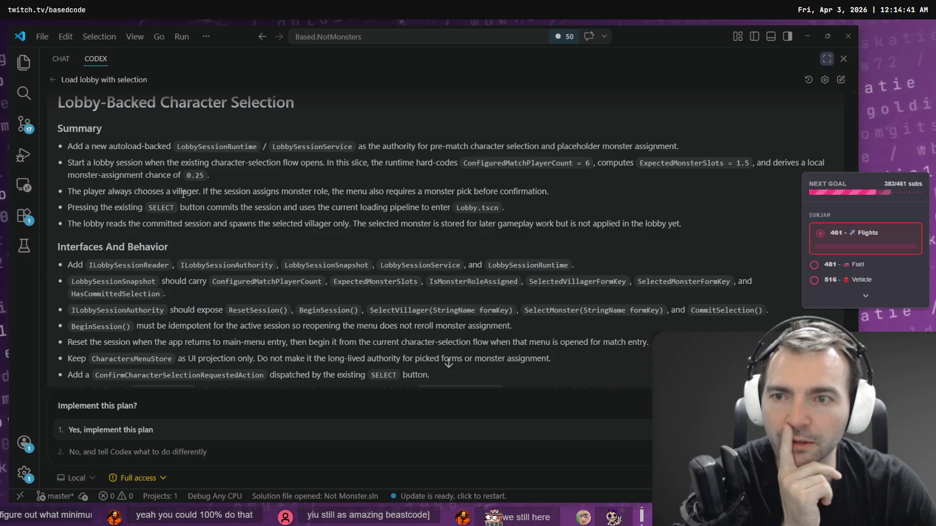
drag(203, 191, 549, 195)
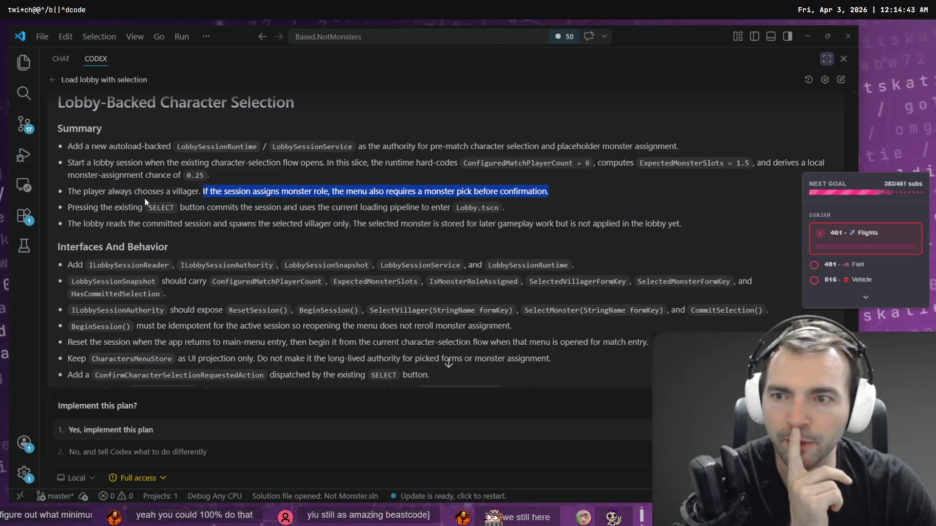
drag(84, 223, 462, 225)
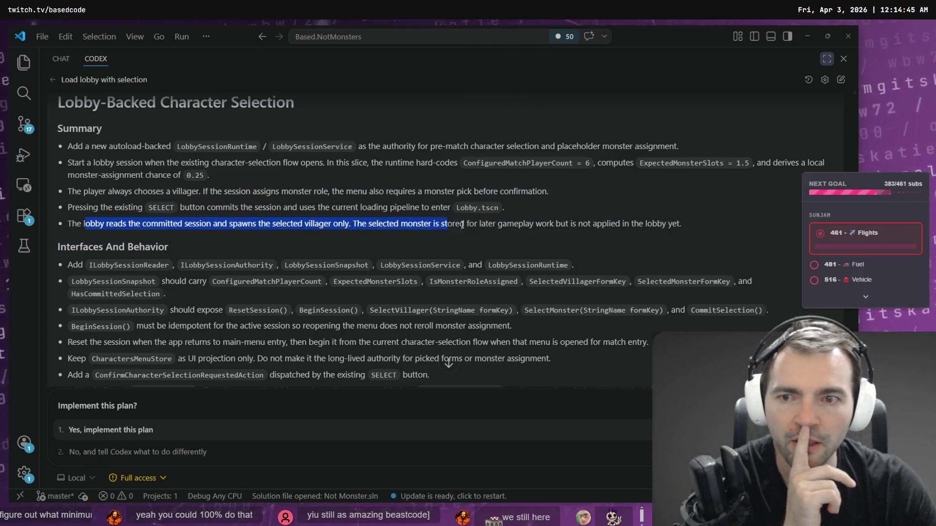
click(299, 227)
scroll(278, 227, down, 3)
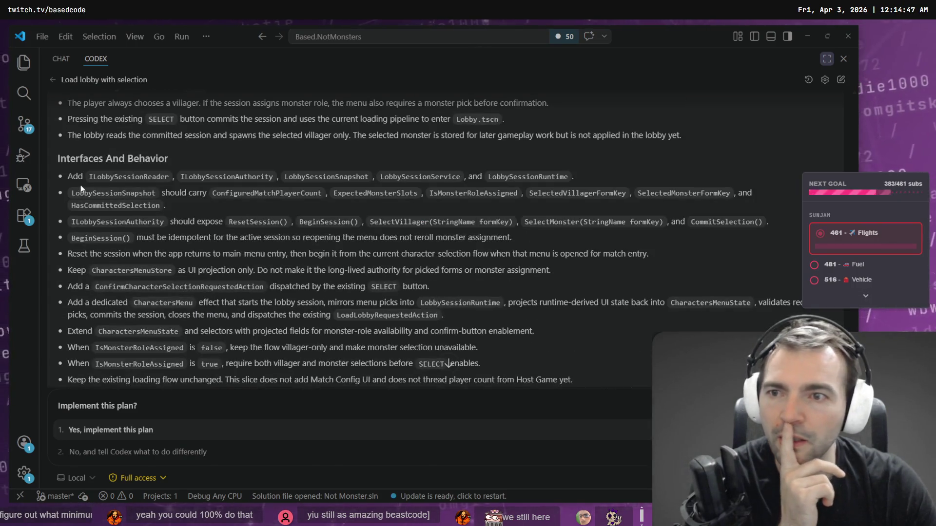
scroll(116, 176, down, 10)
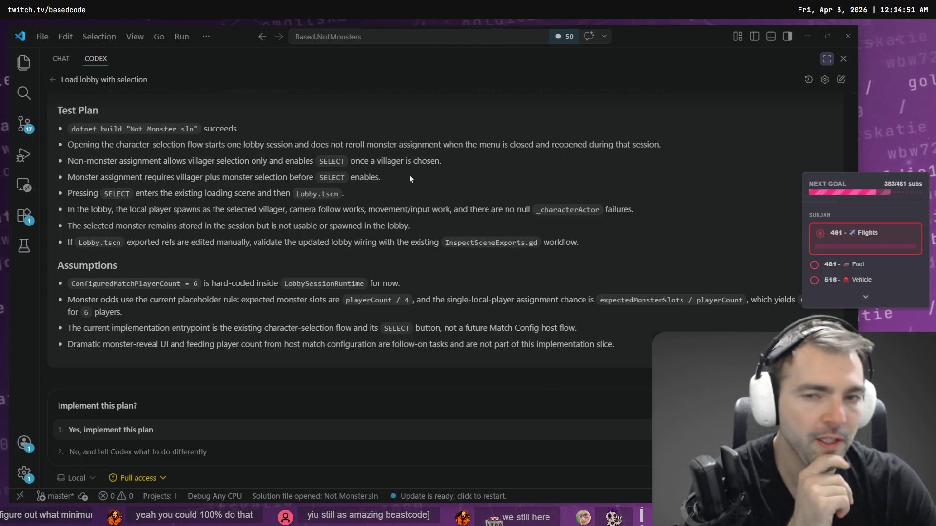
scroll(128, 179, up, 9)
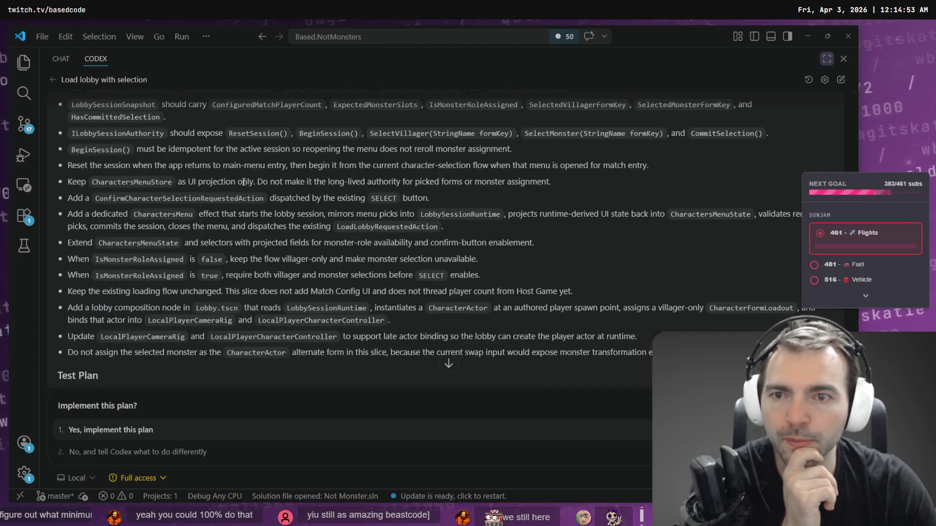
double_click(103, 183)
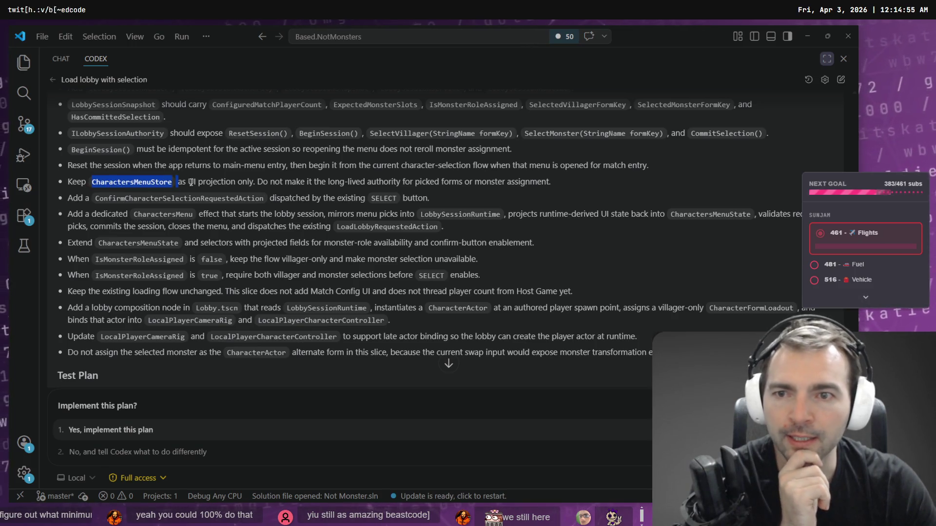
click(237, 182)
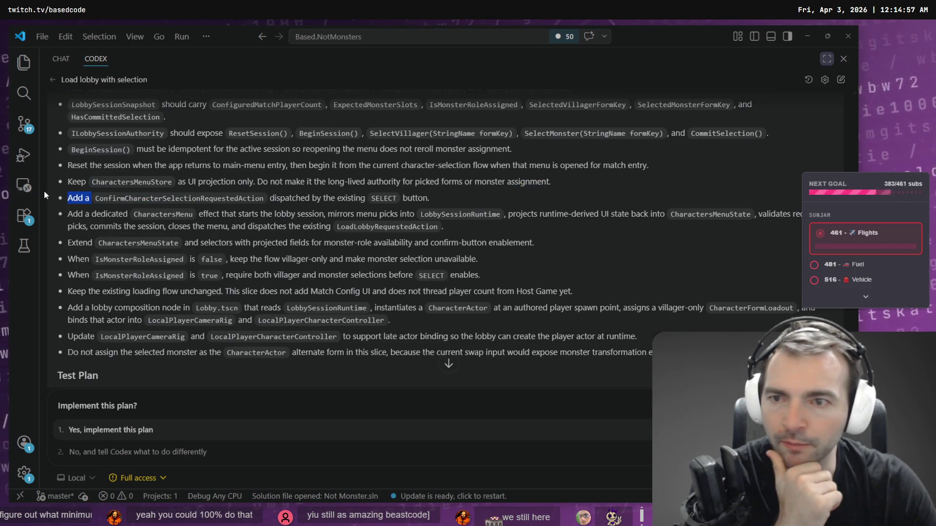
Step: Review the confirm-selection, IsMonsterRoleAssigned, lobby-flow and Host Game scope parts of the plan
drag(94, 198, 290, 199)
click(289, 200)
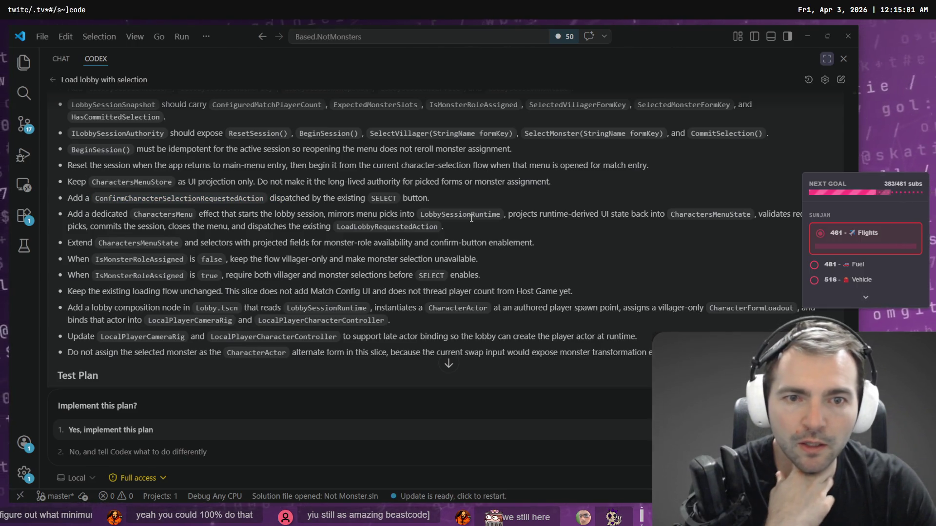
double_click(126, 258)
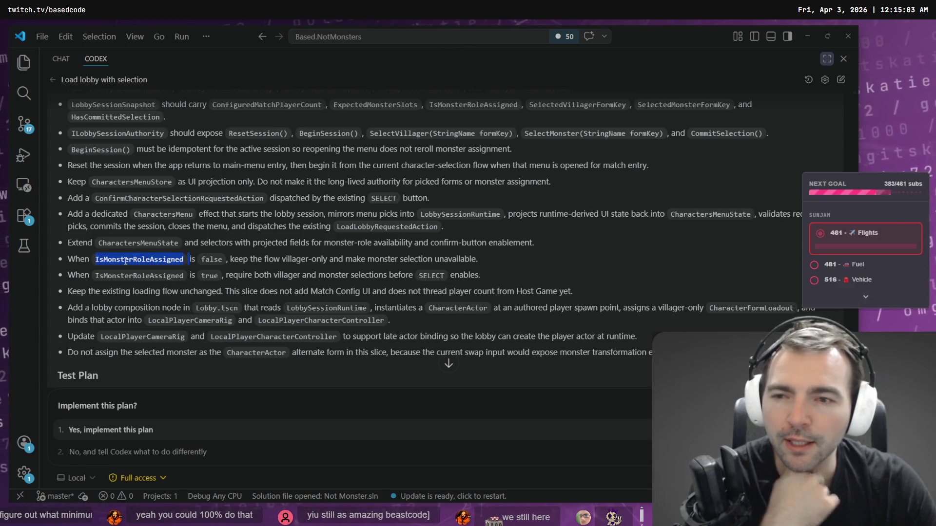
click(205, 260)
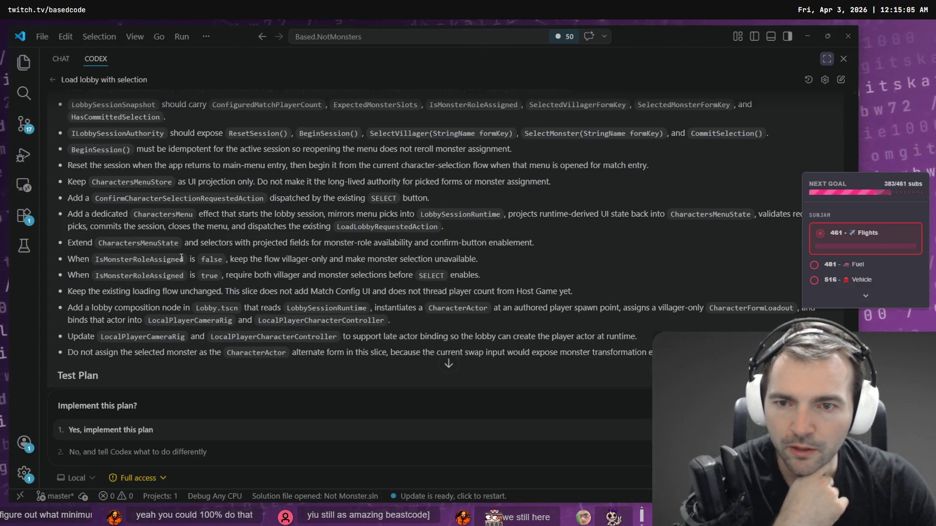
drag(160, 291, 488, 307)
click(641, 296)
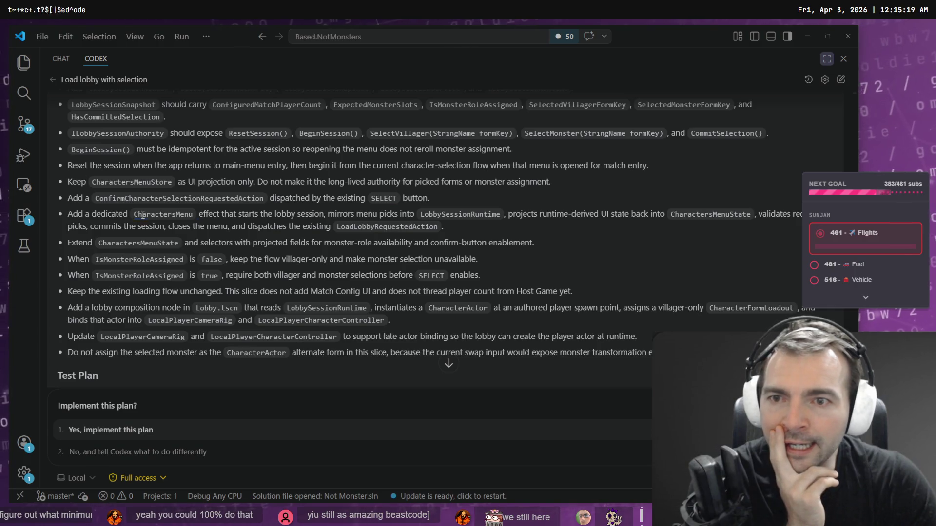
double_click(143, 215)
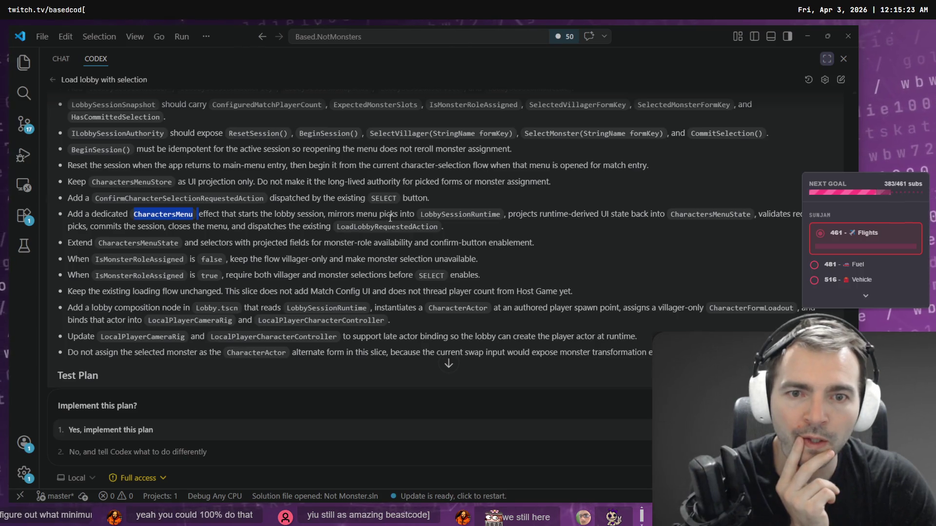
double_click(444, 214)
click(735, 215)
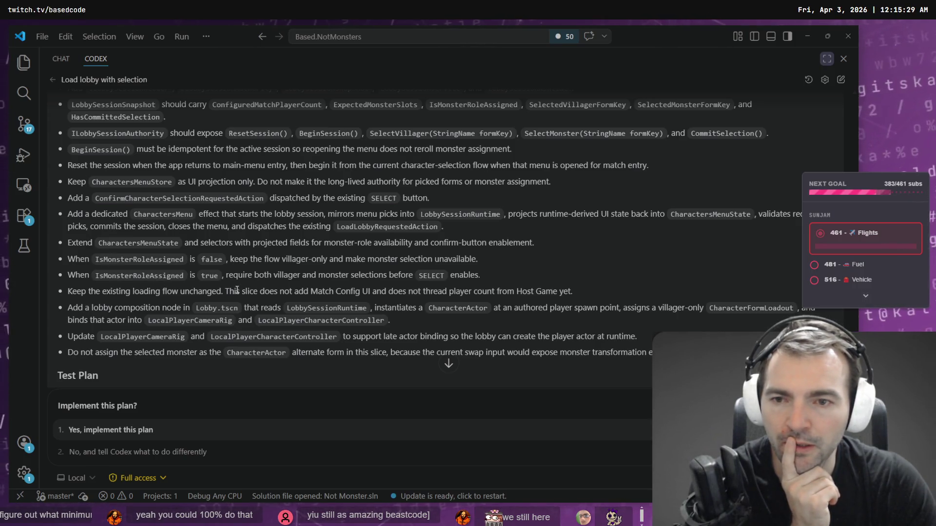
mouse_move(226, 292)
mouse_down()
mouse_move(609, 308)
mouse_move(573, 292)
mouse_up()
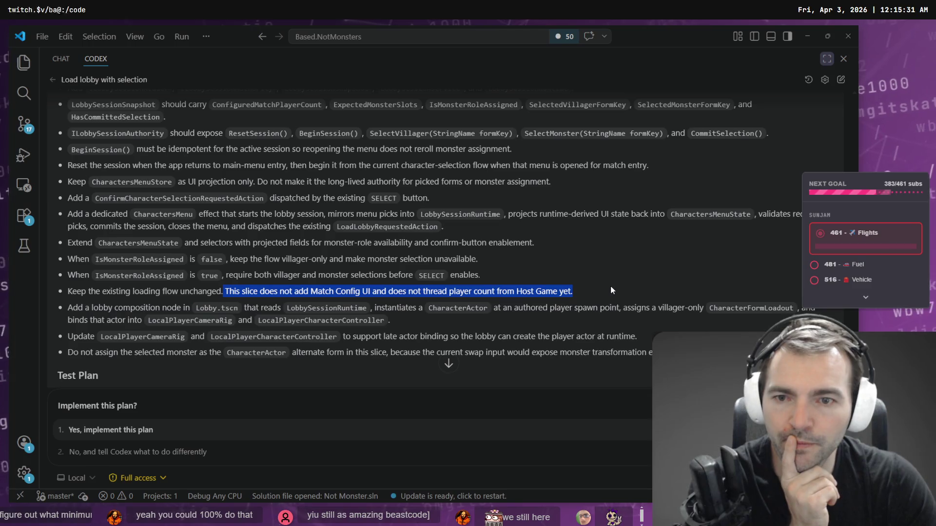
click(498, 295)
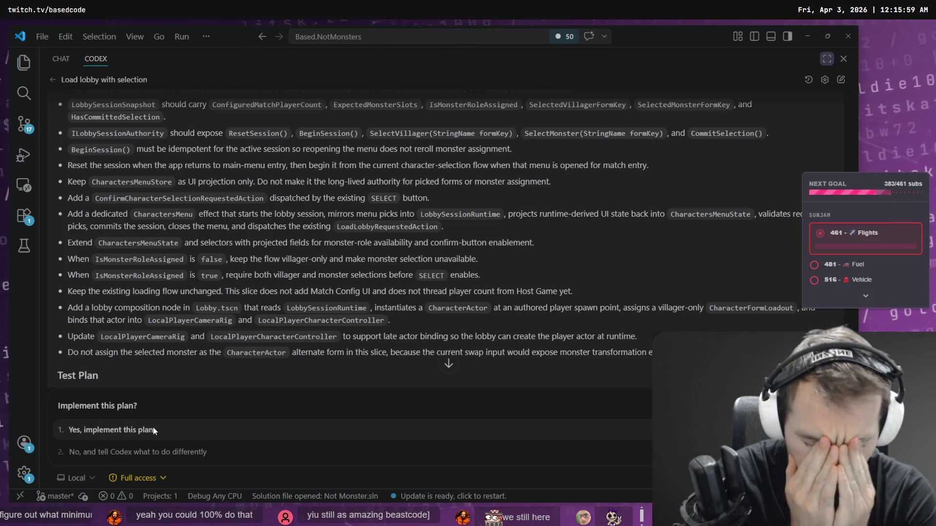
Step: Approve the Lobby-Backed Character Selection plan, check Codex's progress, then bring up Godot
click(154, 430)
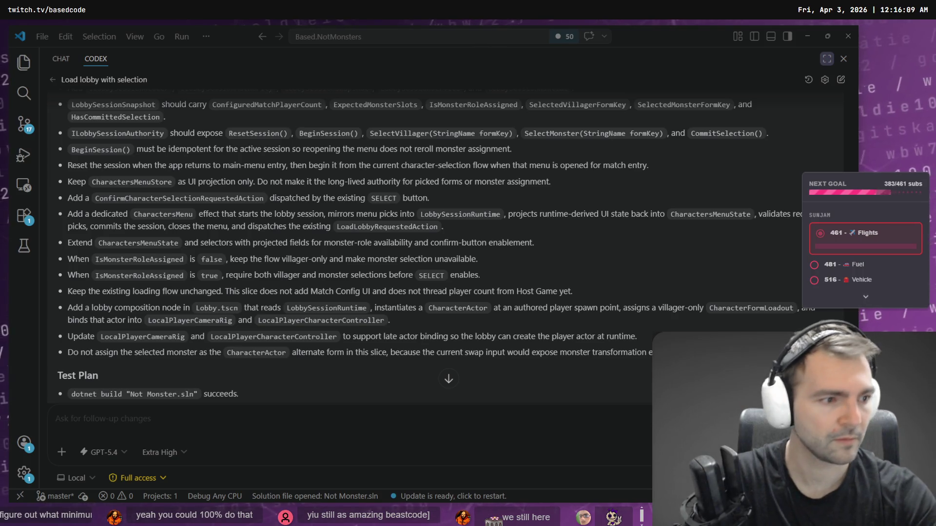
key(alt+Tab)
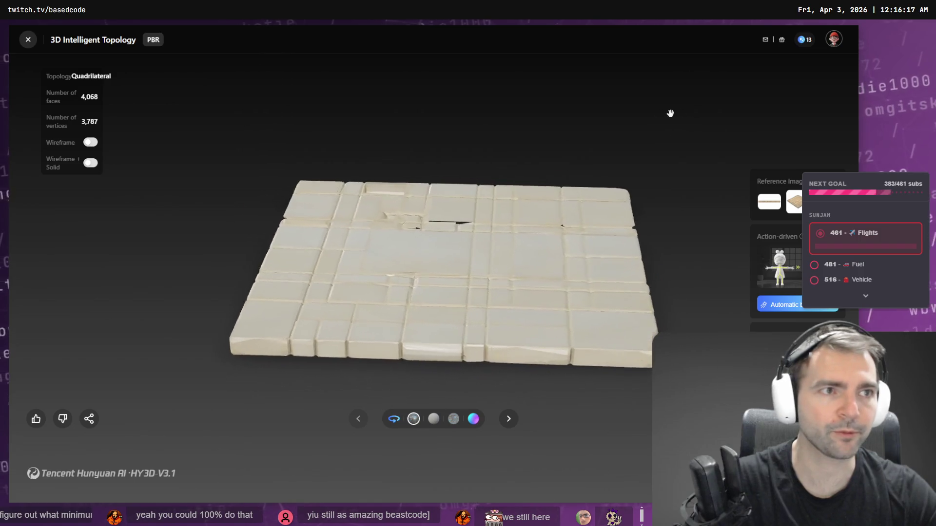
key(alt+Tab)
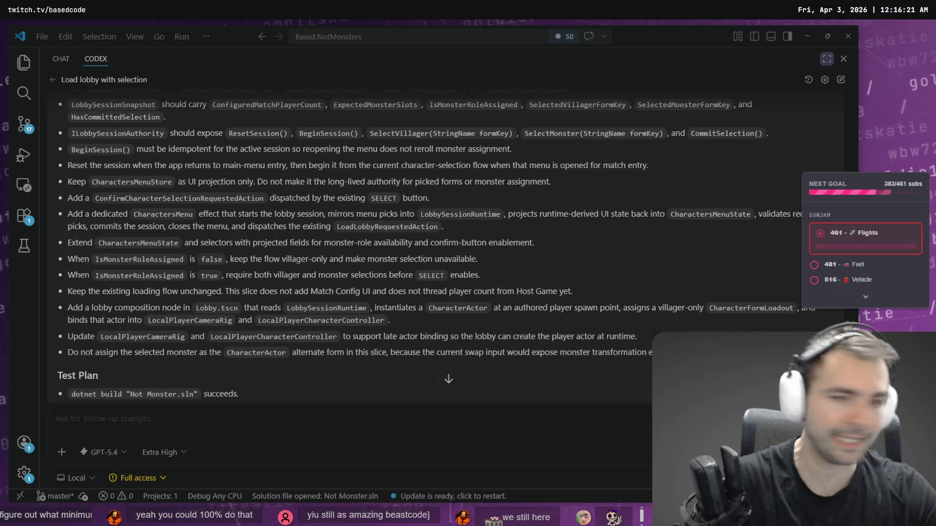
scroll(429, 267, down, 15)
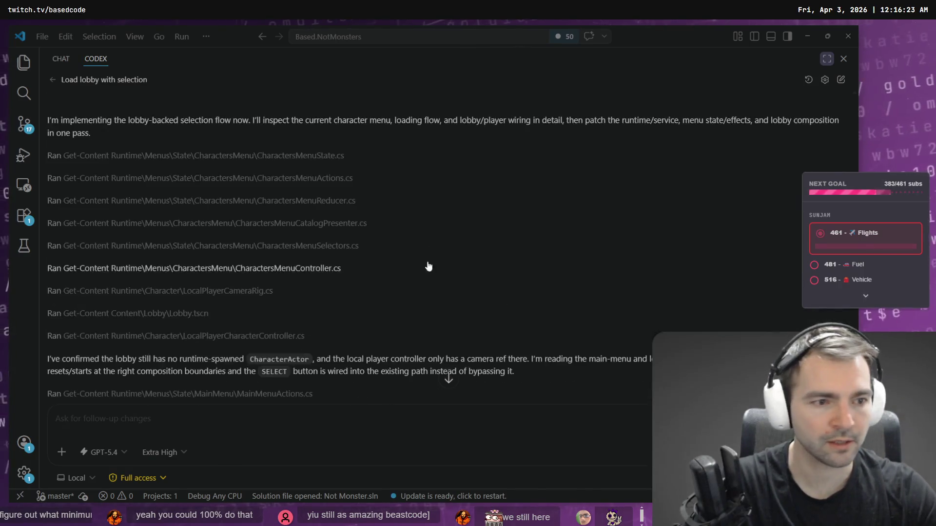
scroll(429, 267, down, 5)
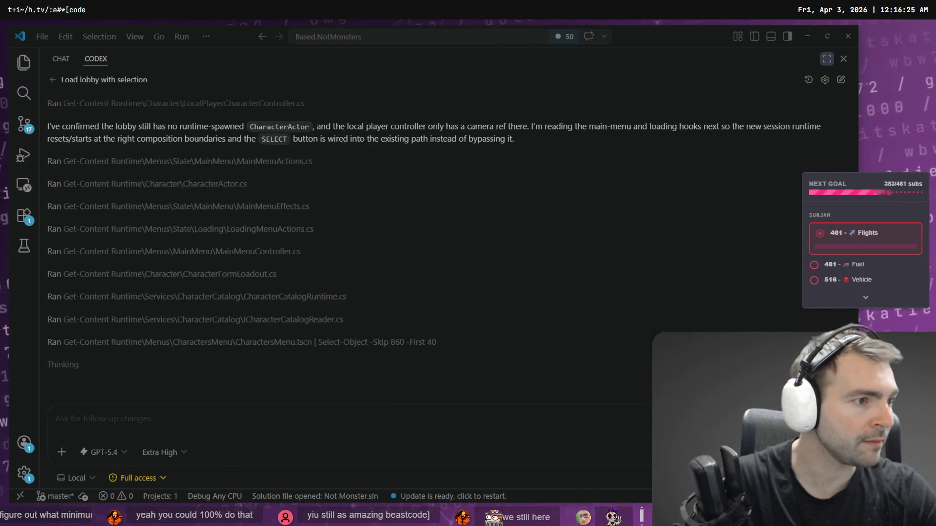
key(alt+Tab)
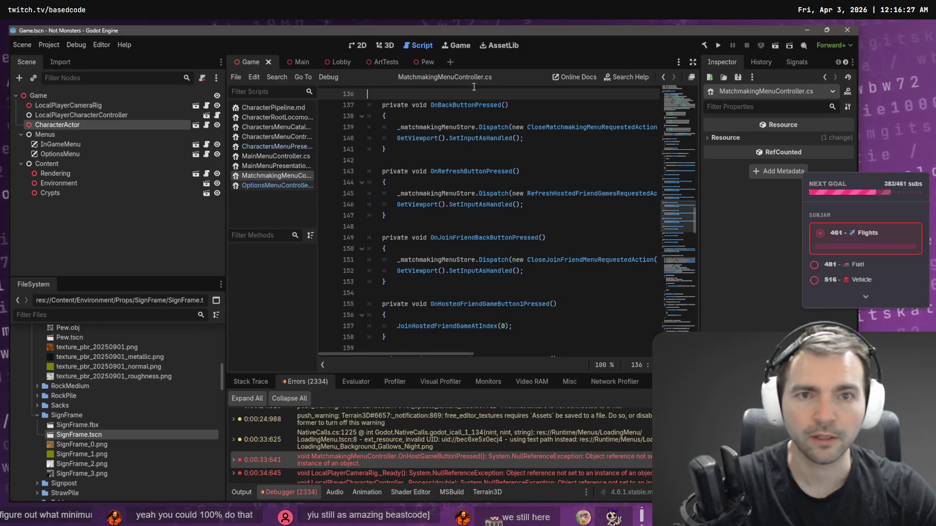
Step: Open the Lobby scene in 3D and collapse the SignFrame, Pew, Gravestones and Props folders
click(385, 45)
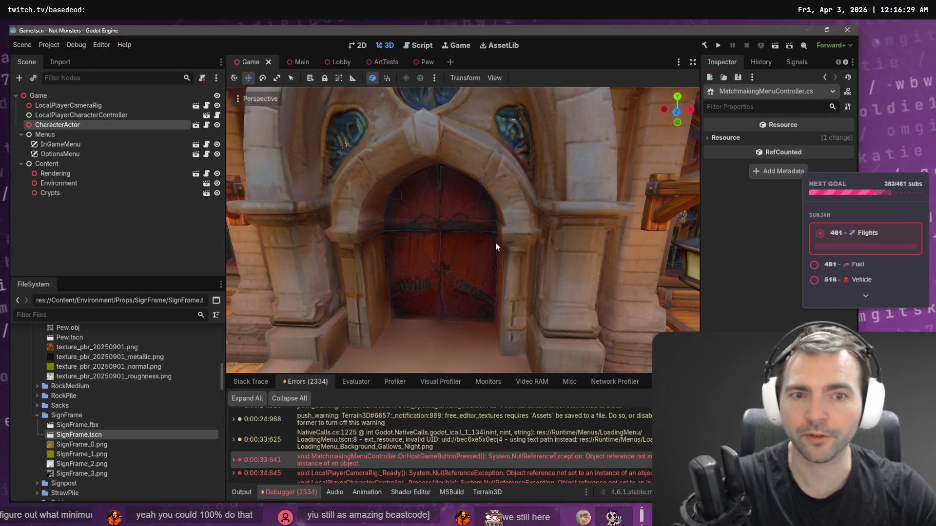
click(336, 61)
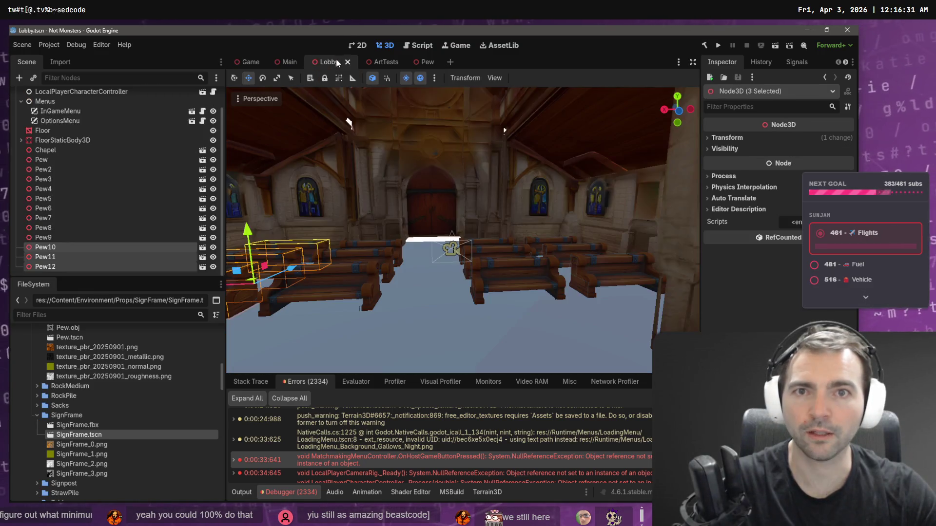
click(37, 415)
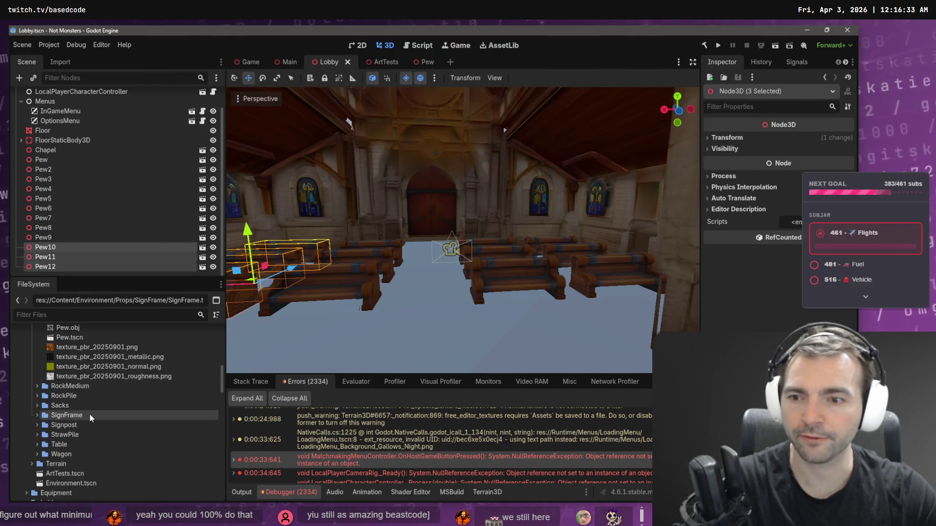
scroll(98, 412, up, 3)
click(37, 407)
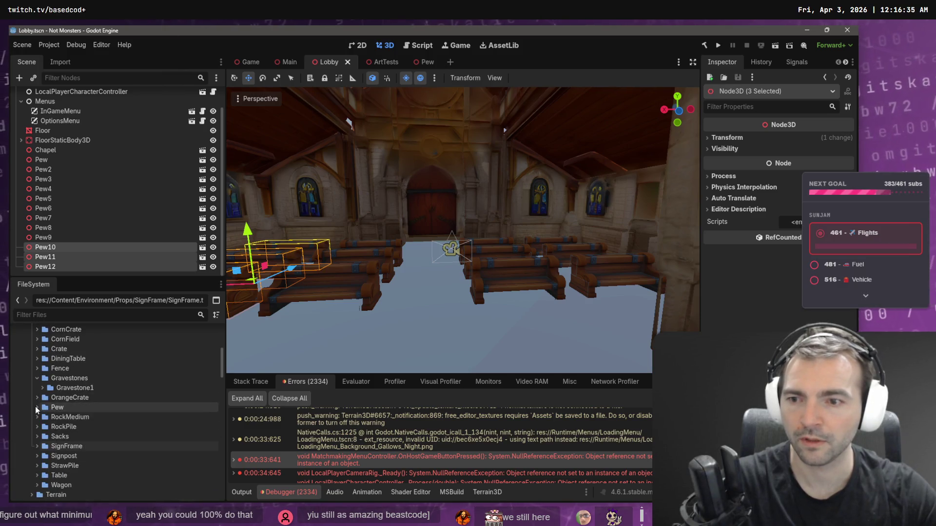
click(37, 379)
scroll(48, 385, up, 5)
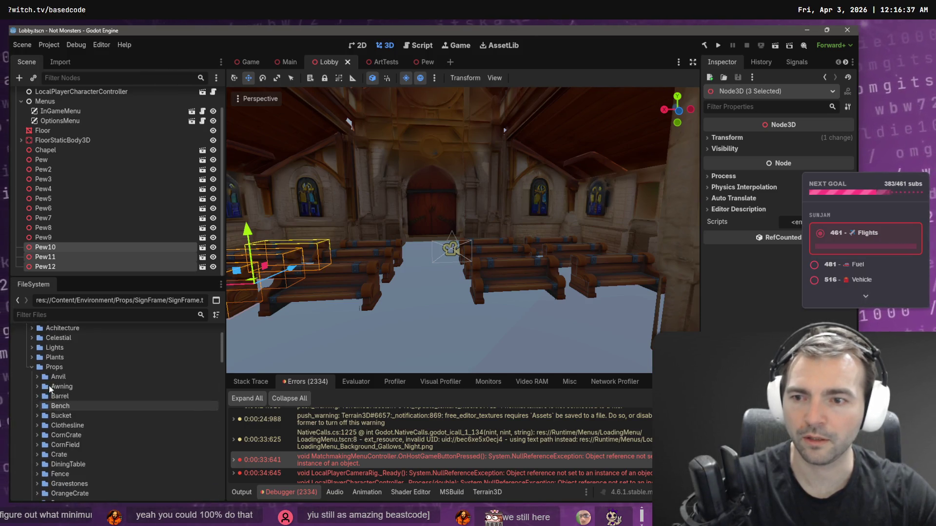
click(33, 367)
scroll(32, 367, up, 1)
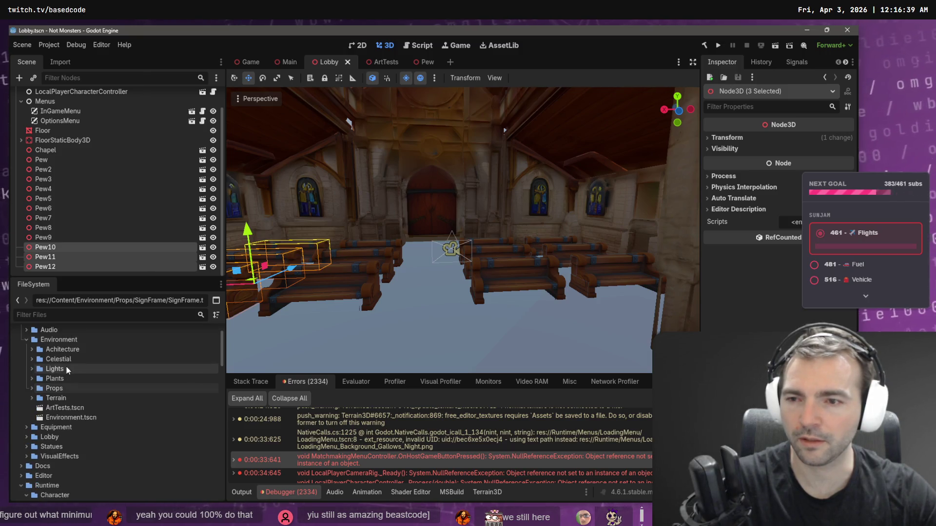
Step: Expand Achitecture > StoneFence, inspect StoneFence.obj in the Inspector, then collapse both folders
click(32, 350)
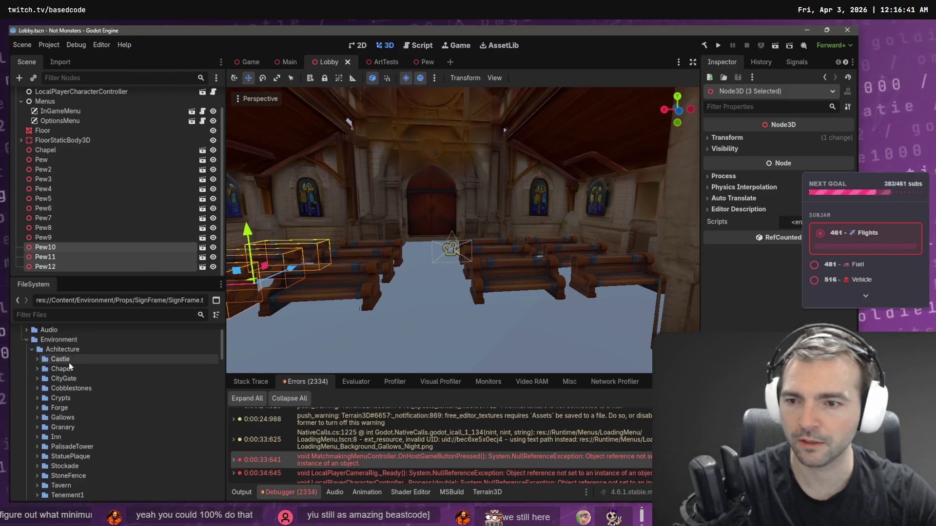
scroll(83, 389, down, 4)
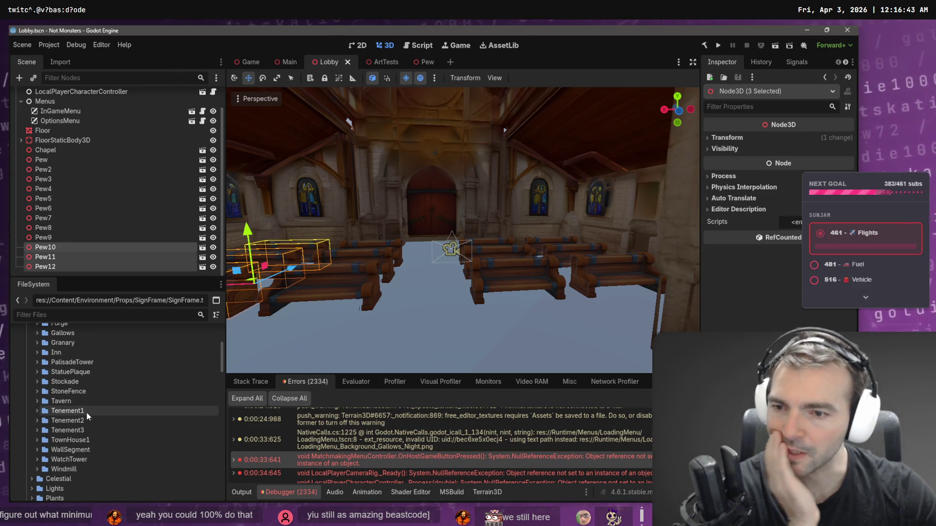
scroll(87, 415, down, 1)
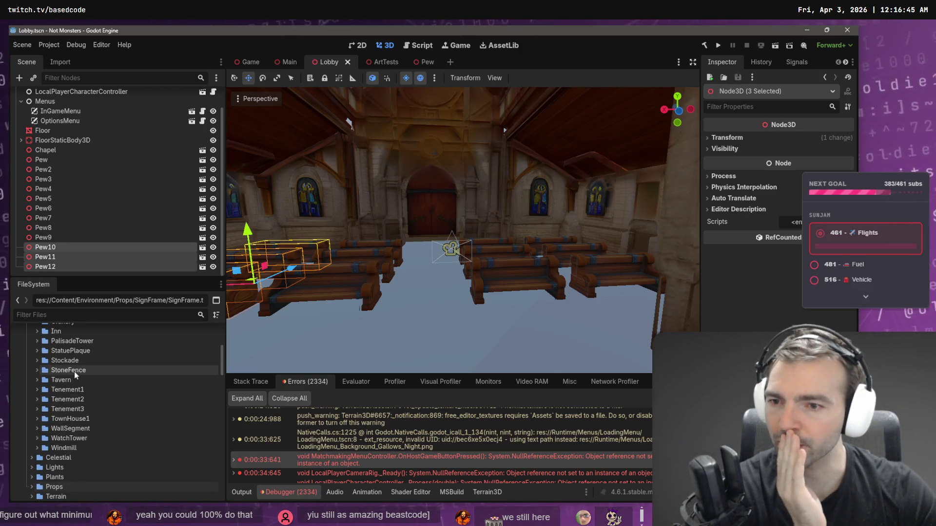
scroll(83, 374, up, 1)
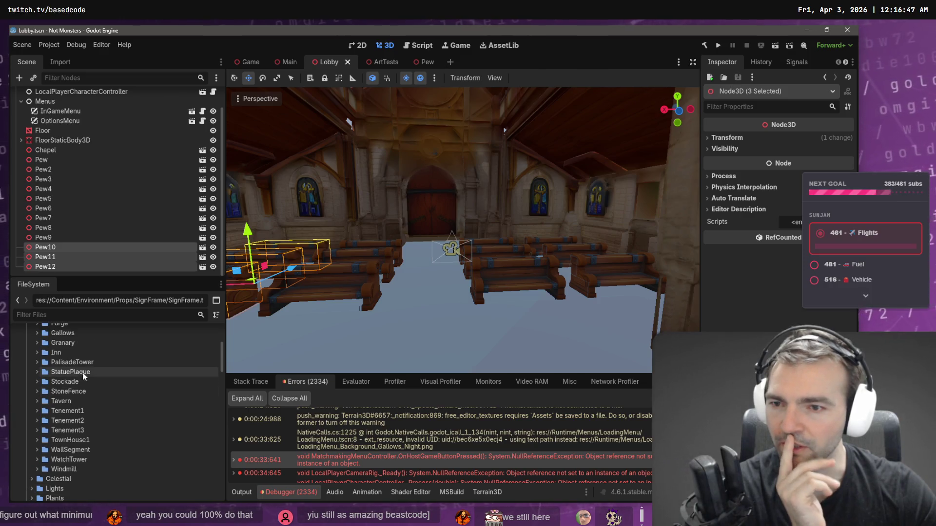
click(37, 391)
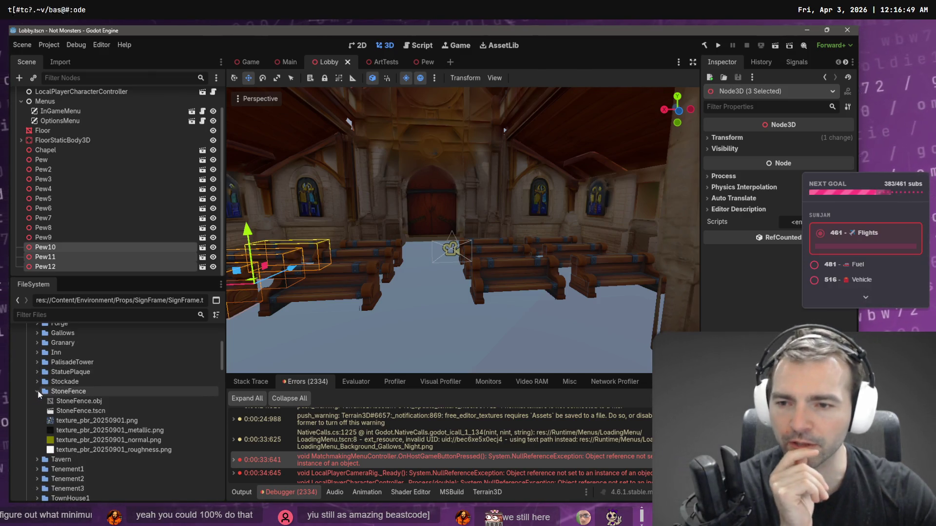
mouse_move(85, 406)
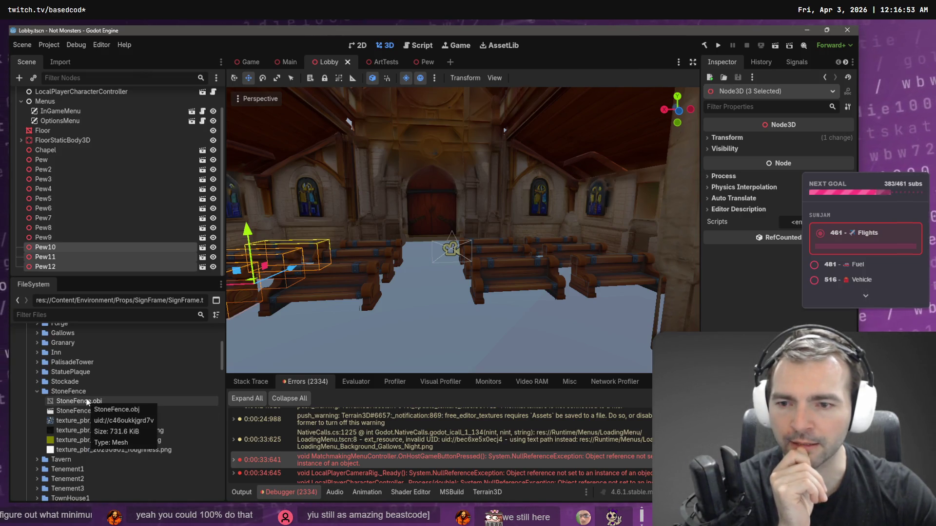
click(81, 400)
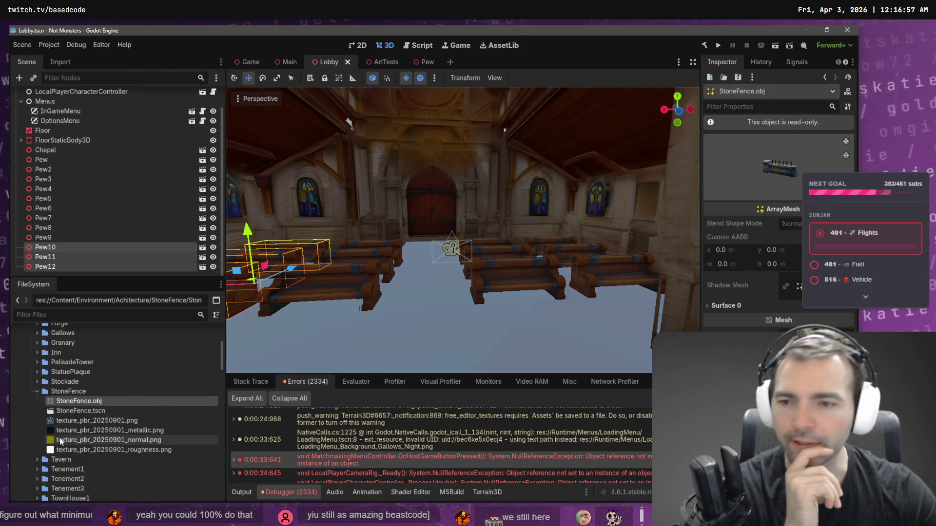
click(37, 391)
scroll(55, 391, up, 3)
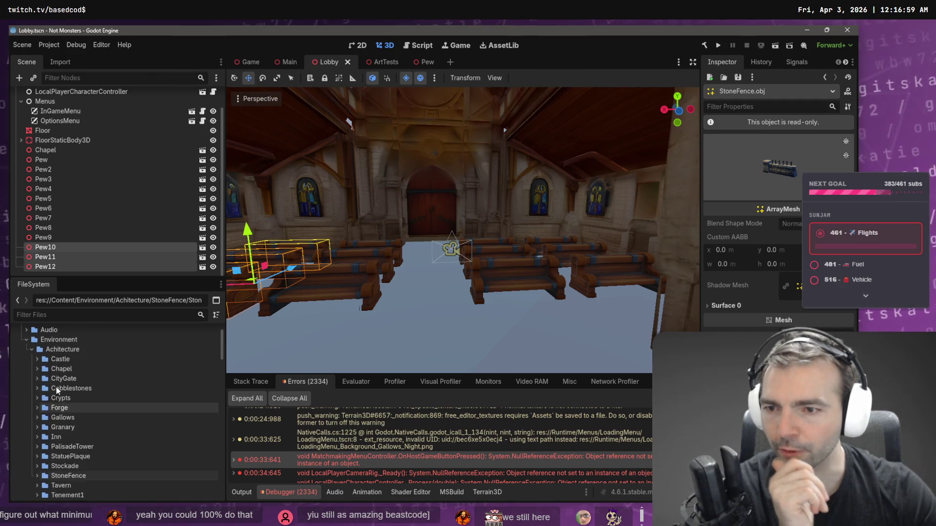
click(32, 349)
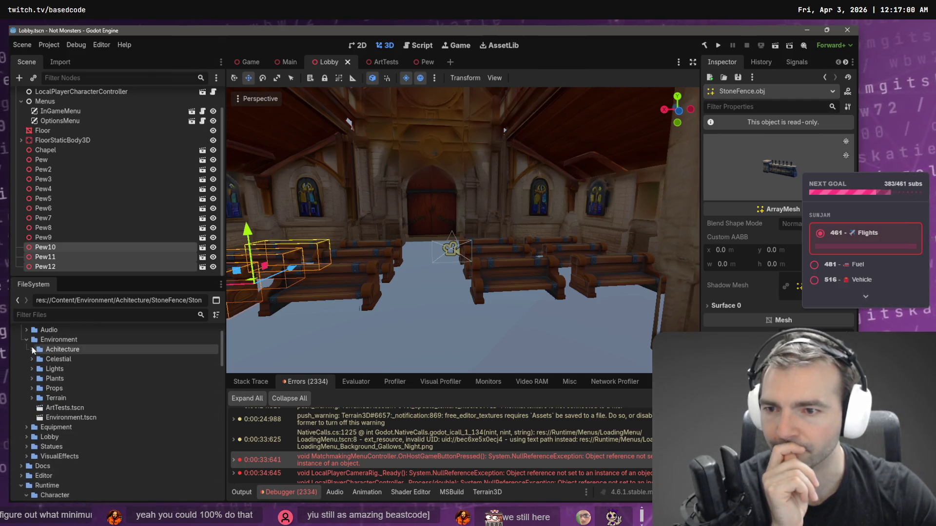
Step: Expand the Props folder and scroll through its asset subfolders
click(31, 391)
click(31, 393)
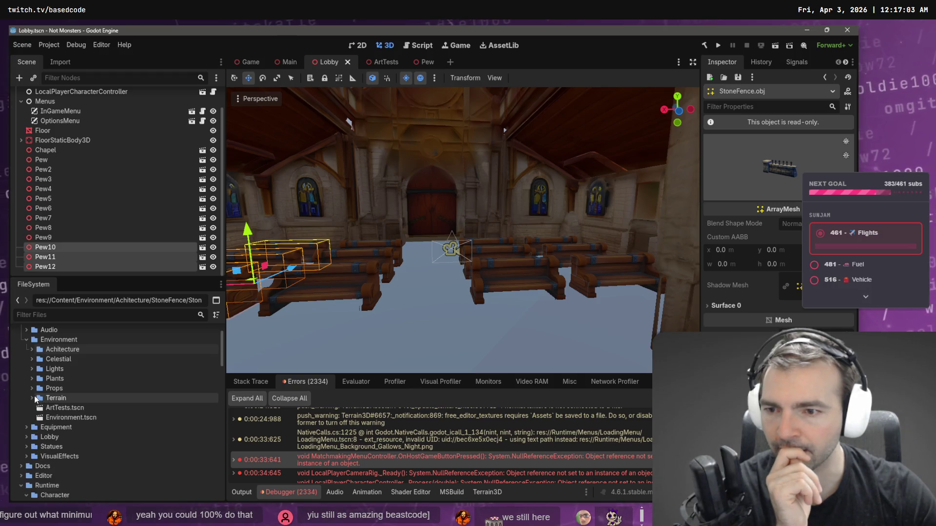
click(33, 387)
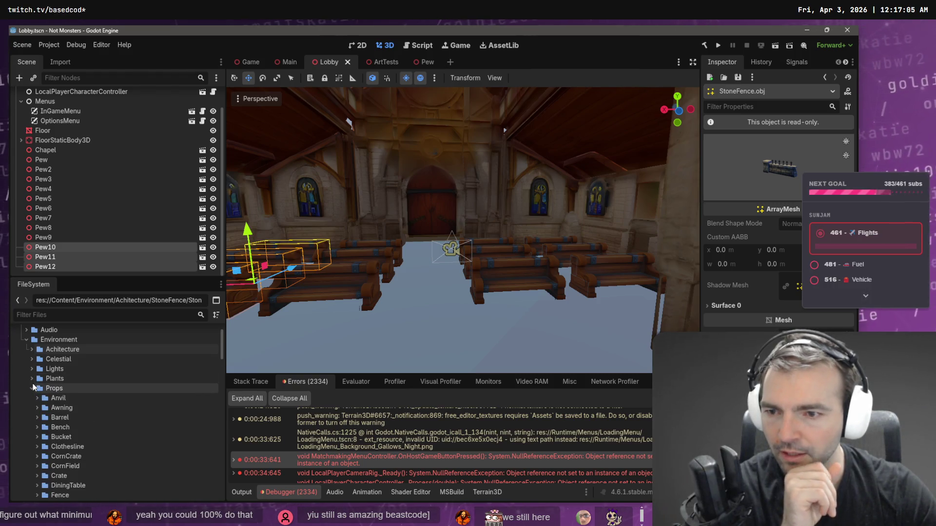
scroll(82, 417, down, 2)
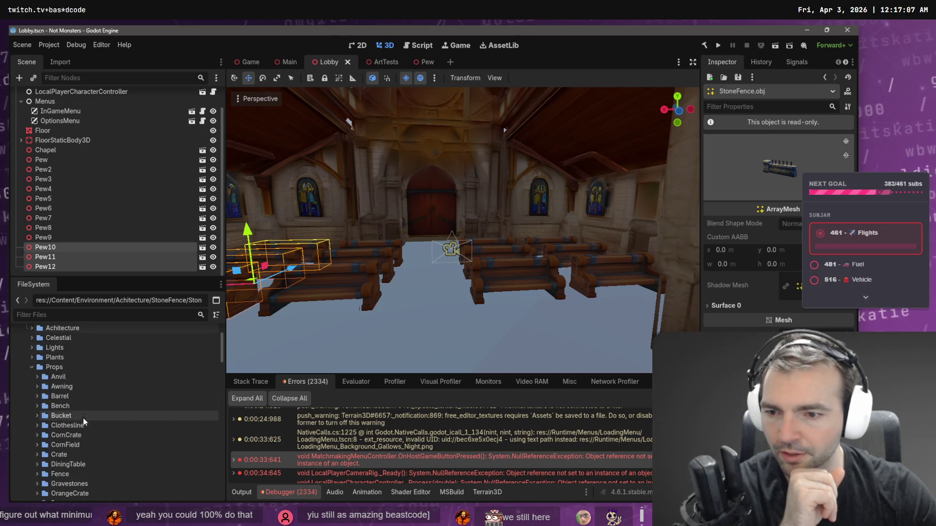
scroll(81, 419, down, 5)
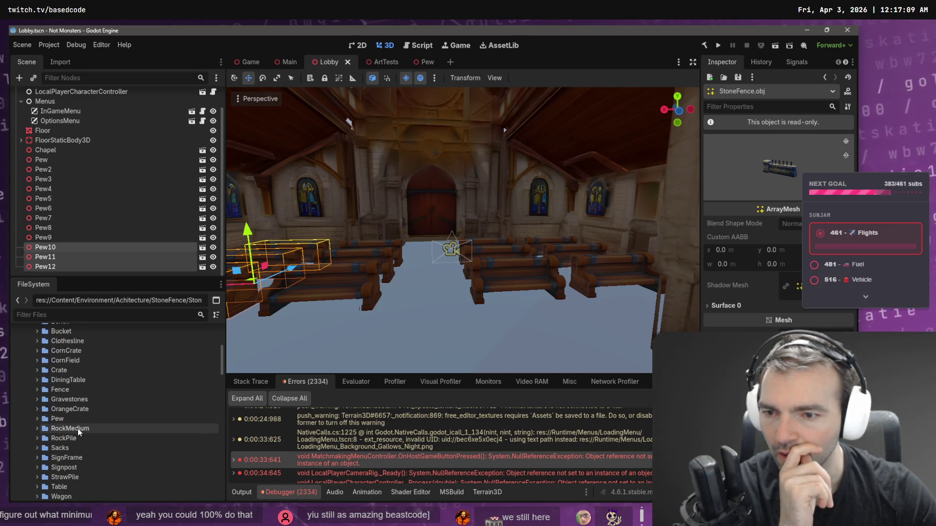
Step: Open the Environment scene from Main, fly over the village, select Cobblestone45, then close it
click(289, 64)
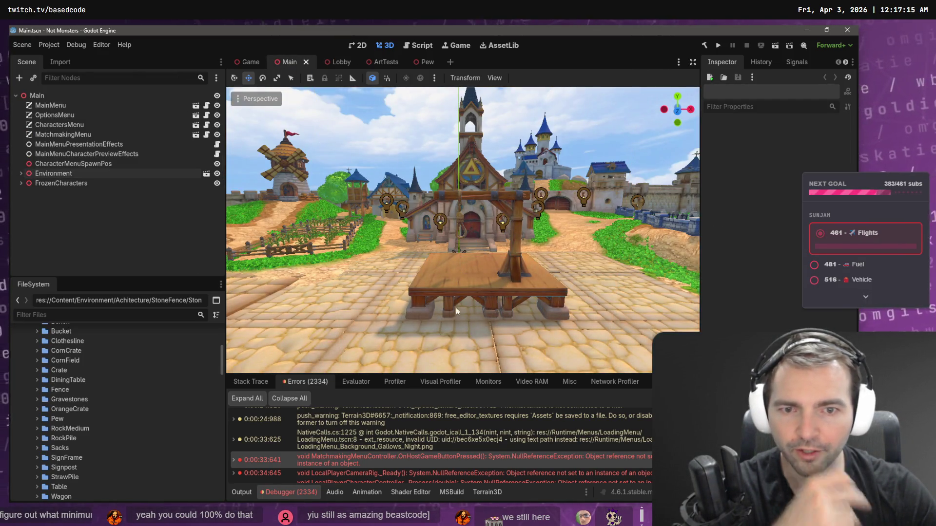
click(440, 253)
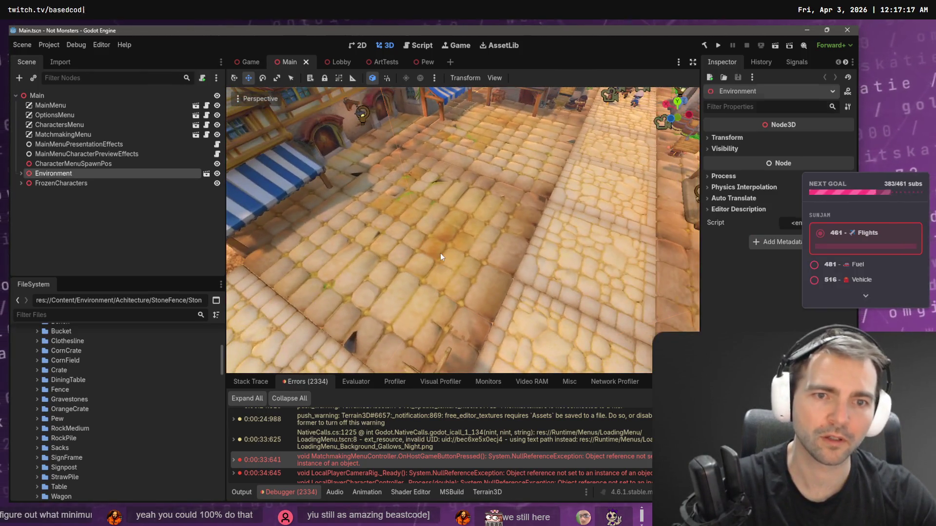
click(21, 173)
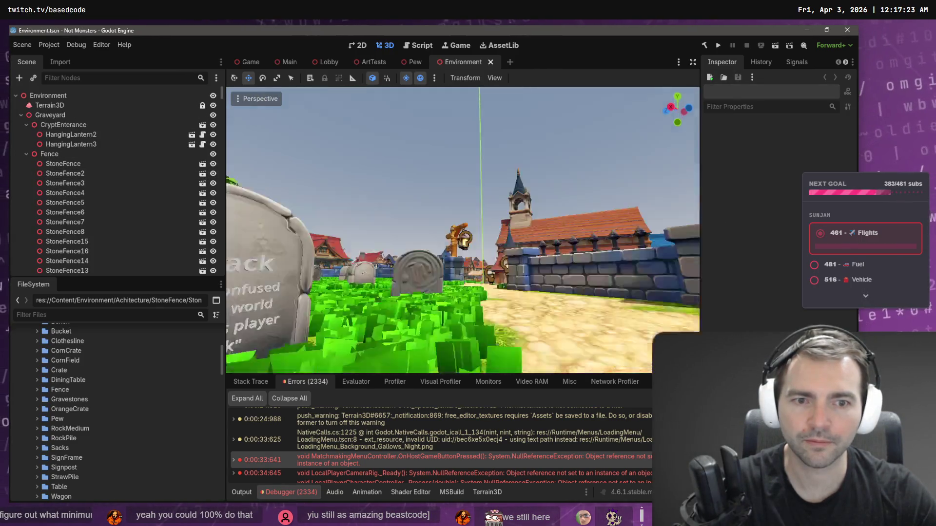
key(w)
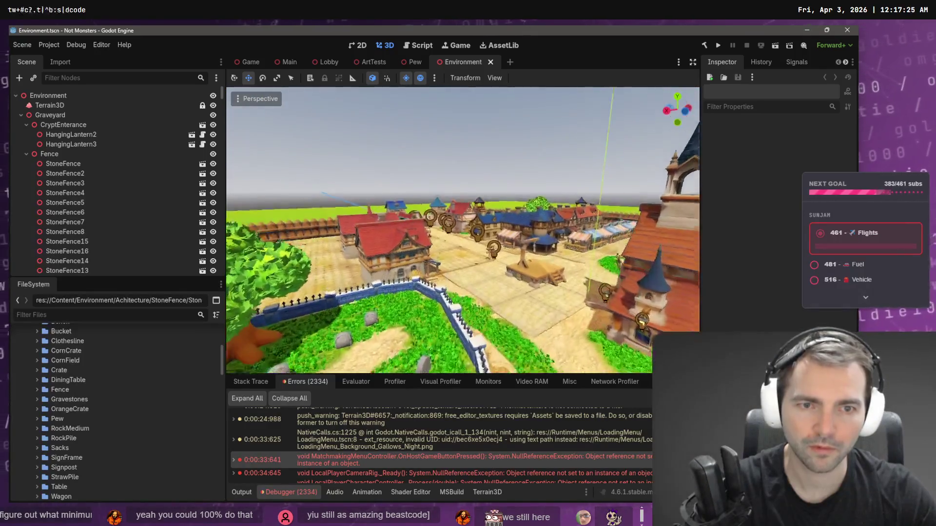
click(475, 229)
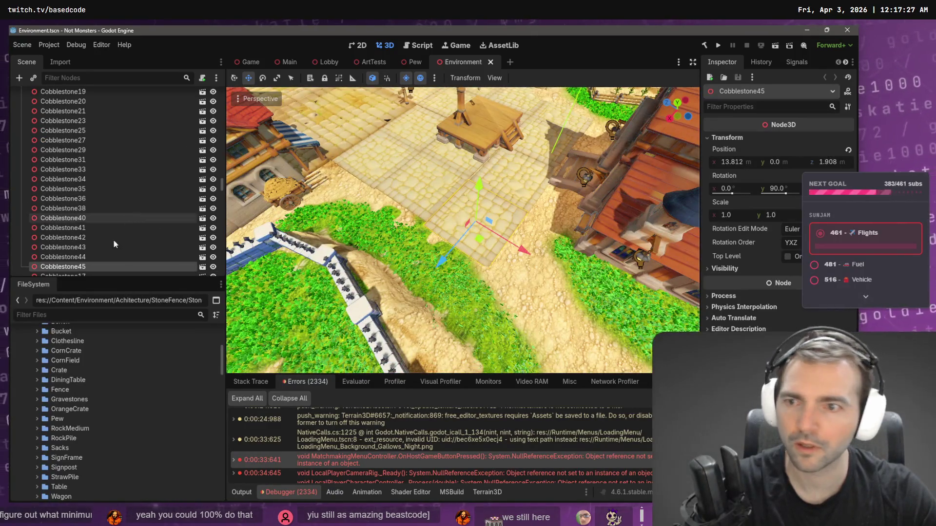
double_click(81, 266)
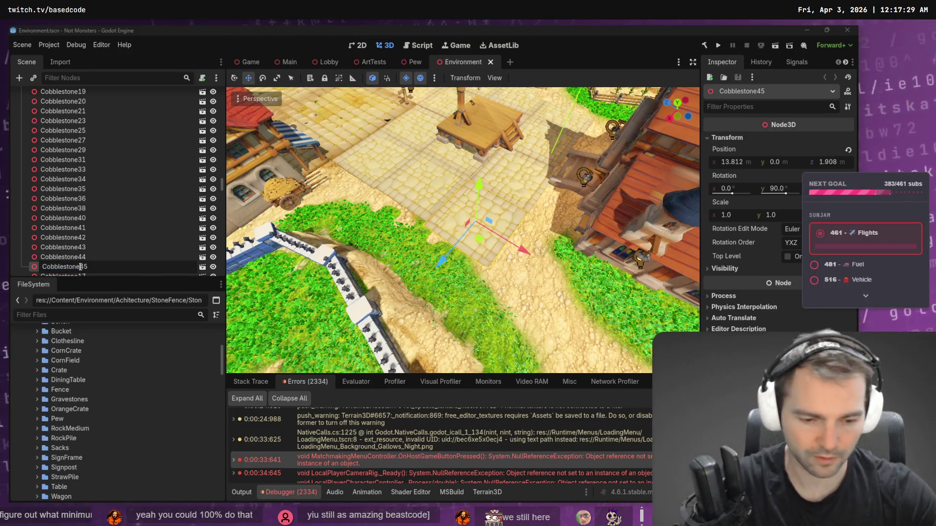
click(490, 62)
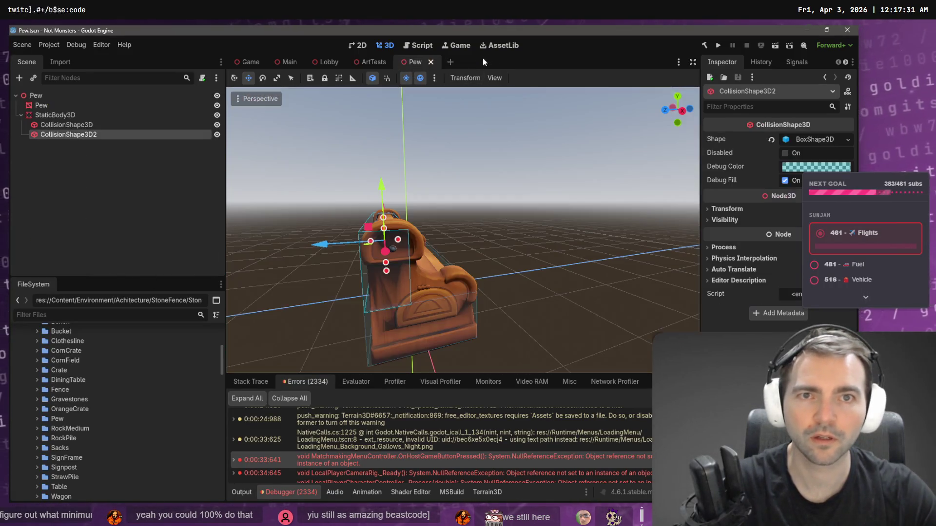
Step: Filter project files by 'Cobblestone', then clear the filter and collapse Cobblestones and StoneFence
click(98, 315)
text(Cobblestone)
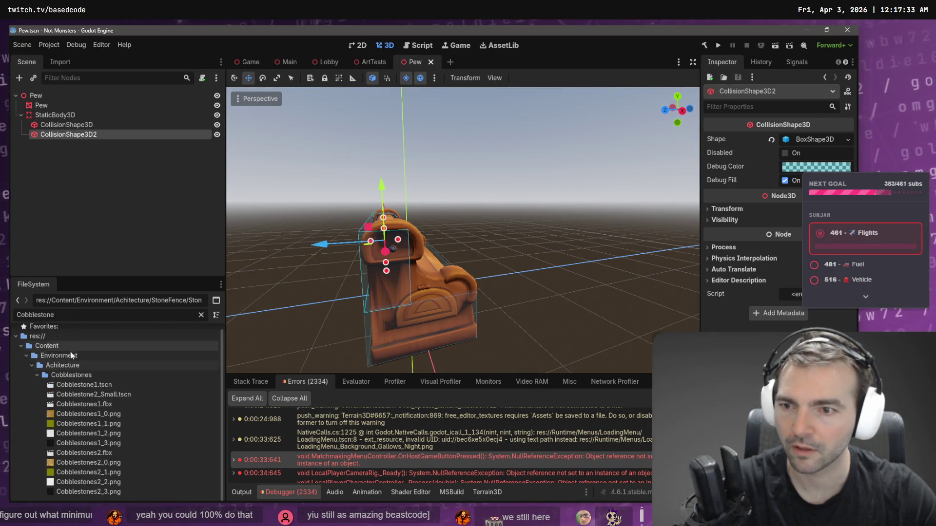
click(37, 375)
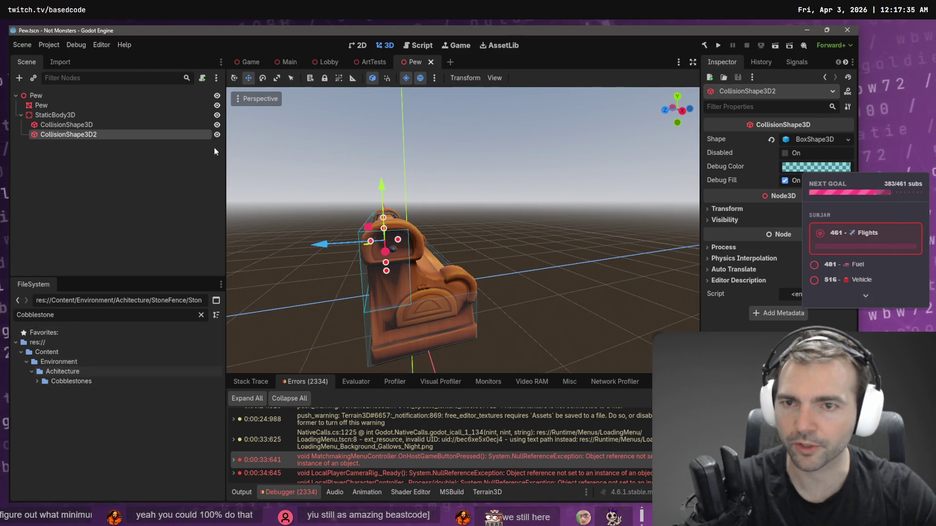
click(201, 315)
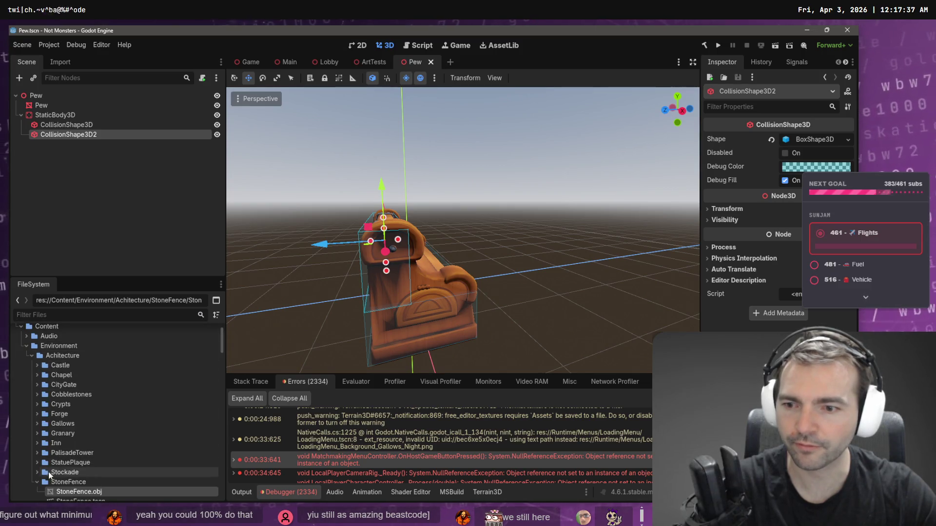
click(37, 482)
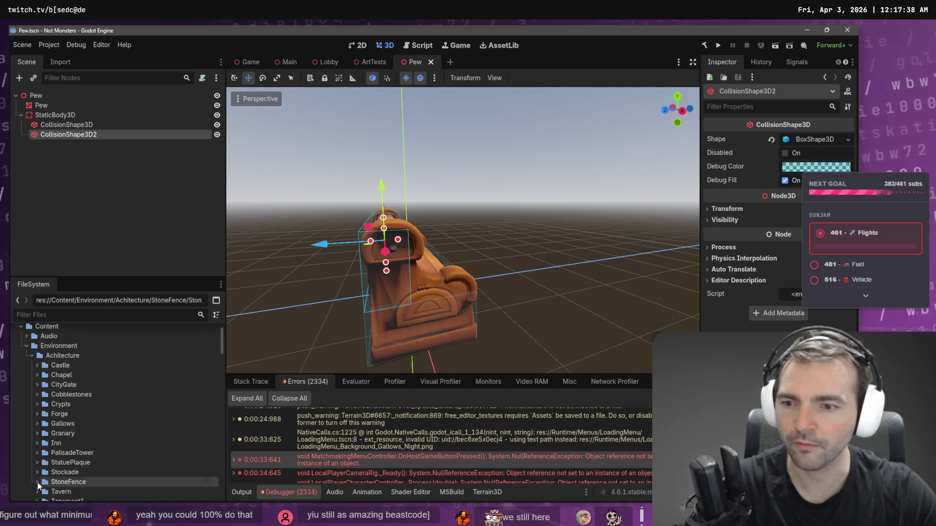
right_click(71, 356)
Step: Create a 'Church' folder inside Achitecture, then delete it again
mouse_move(142, 347)
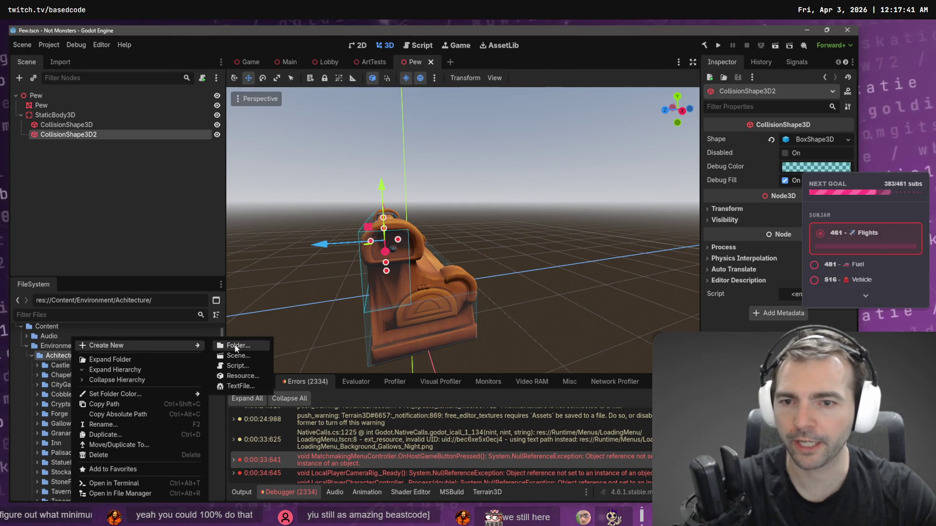
click(235, 346)
text(Chur)
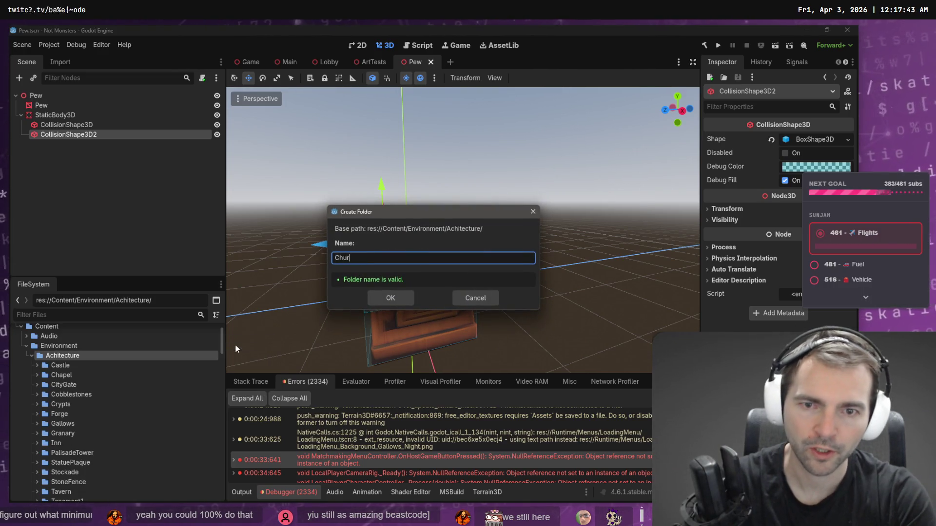
text(ch)
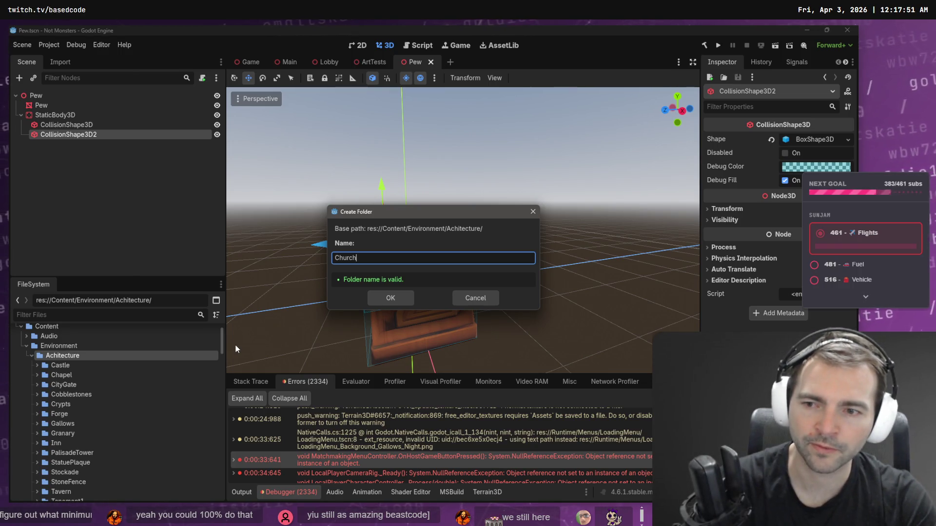
key(Return)
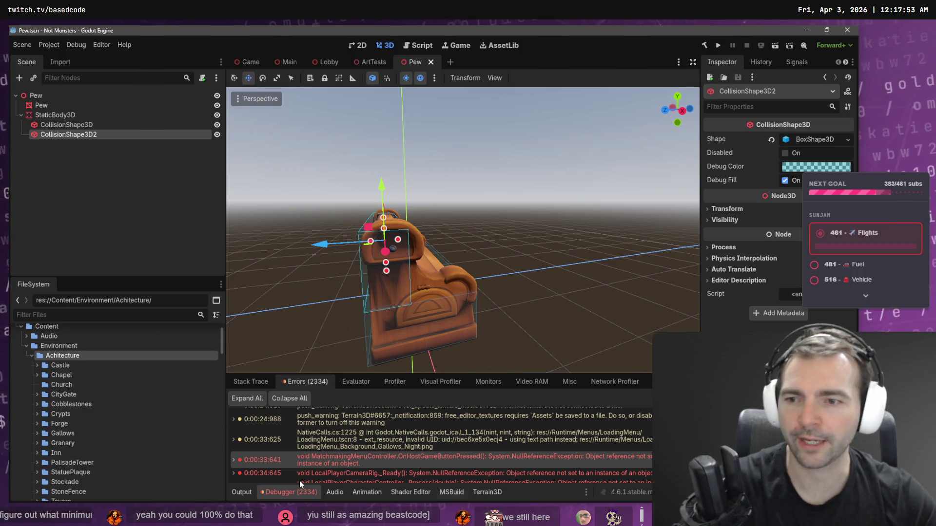
scroll(74, 402, down, 2)
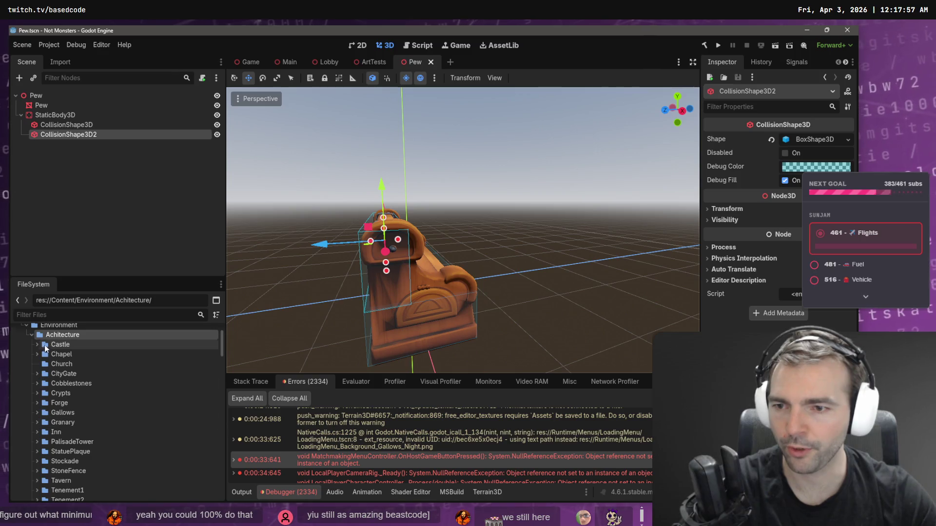
click(68, 364)
click(68, 364)
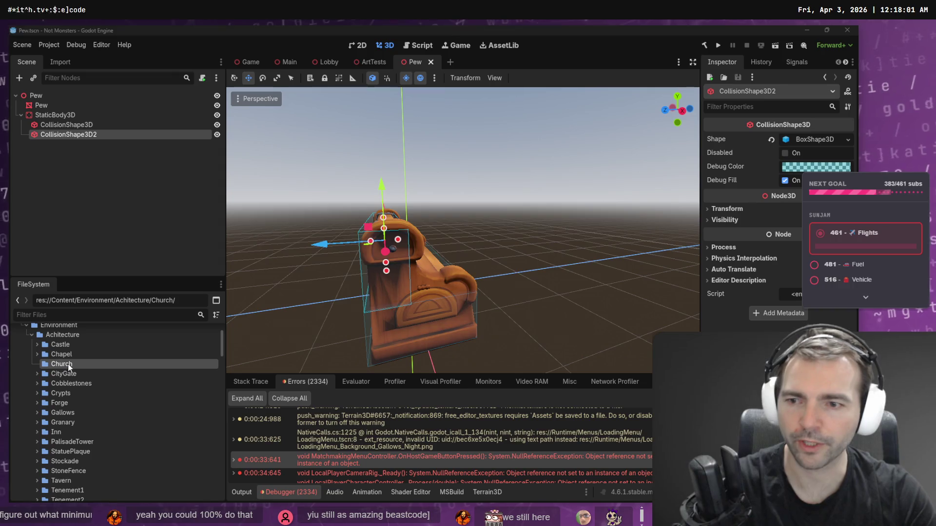
key(Delete)
key(Return)
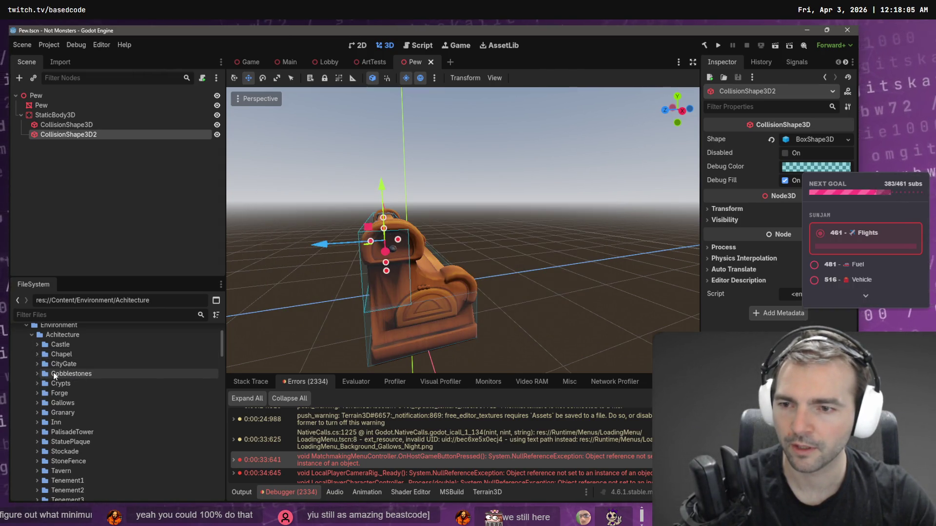
Step: Create a folder named 'ChapelFloor' under Achitecture via Create New > Folder
click(69, 334)
right_click(68, 334)
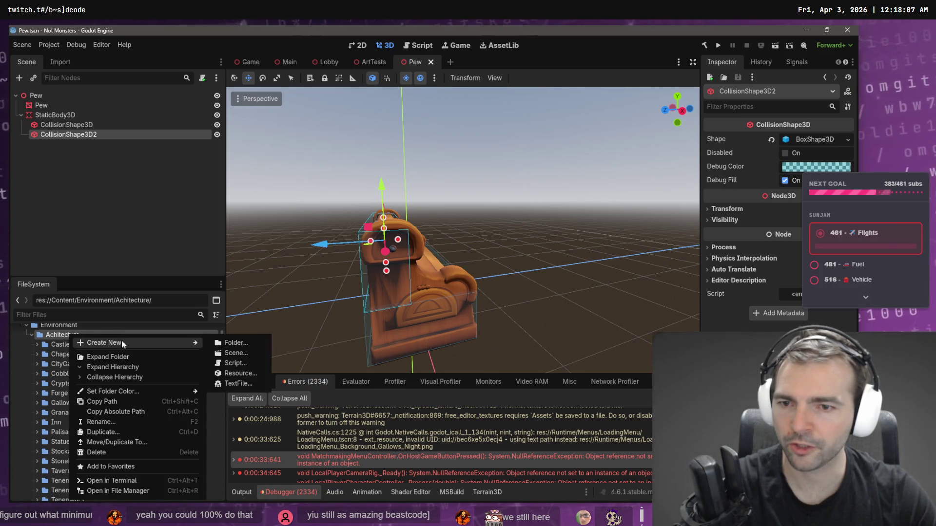
mouse_move(191, 343)
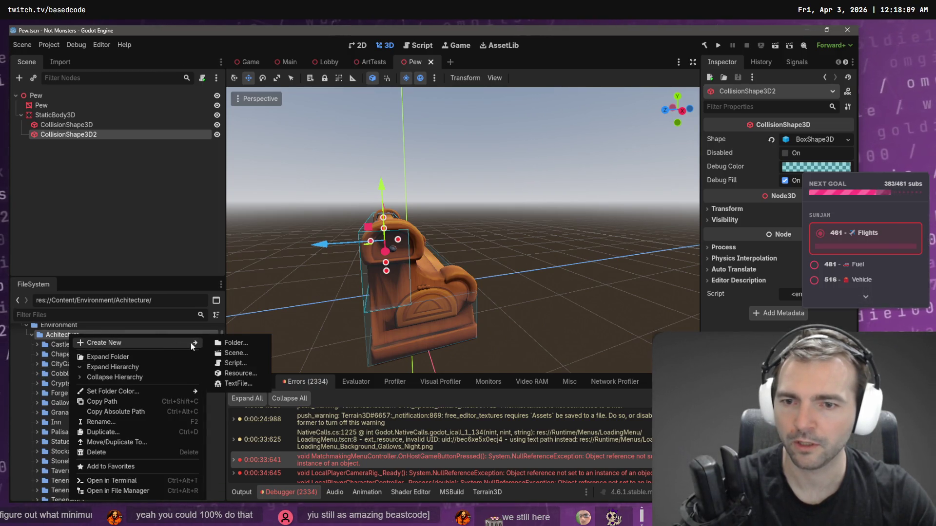
click(247, 344)
text(Chap)
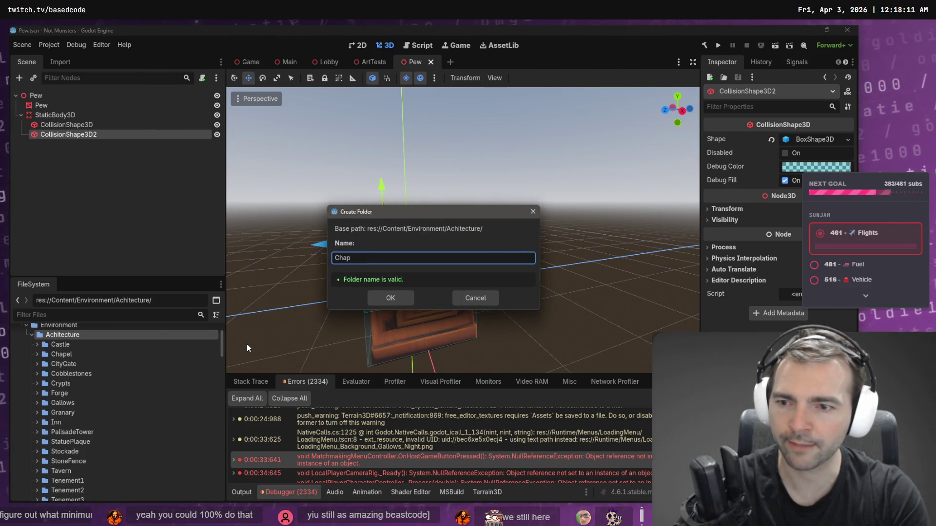
text(elFloor)
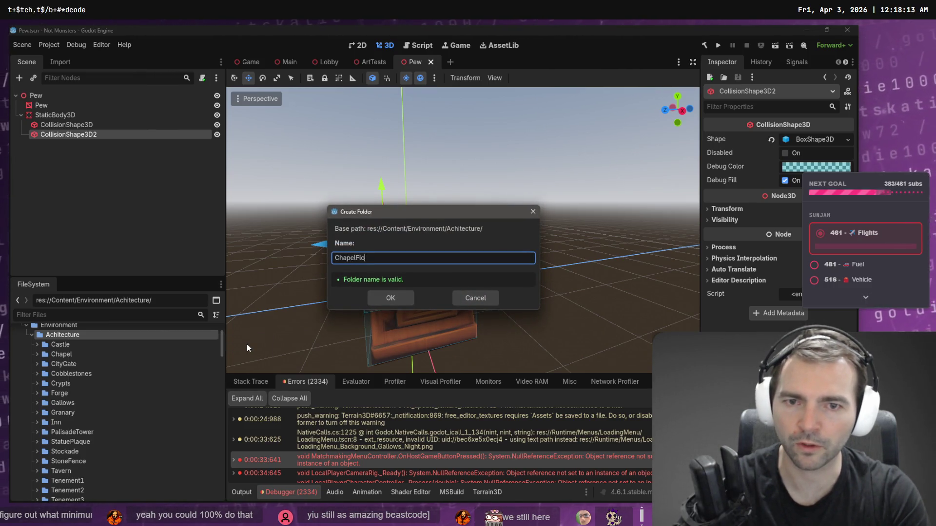
key(Return)
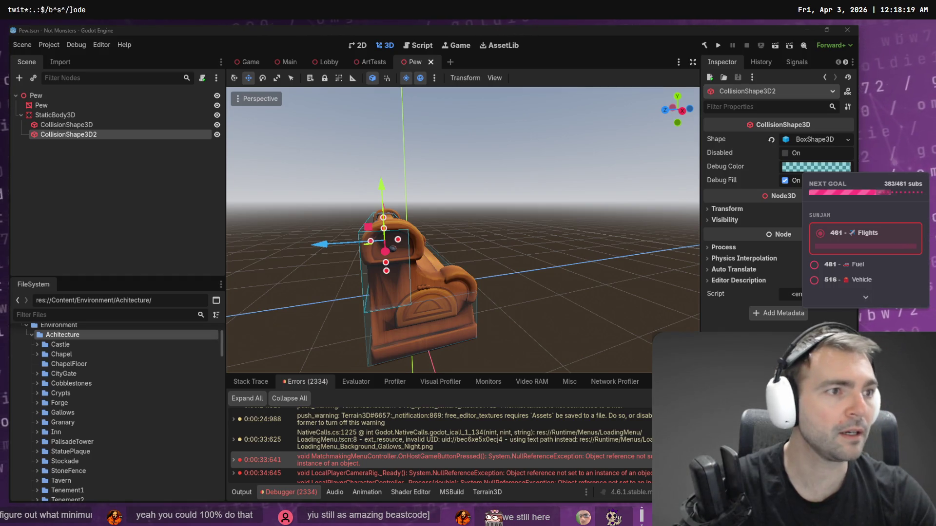
scroll(341, 365, down, 1)
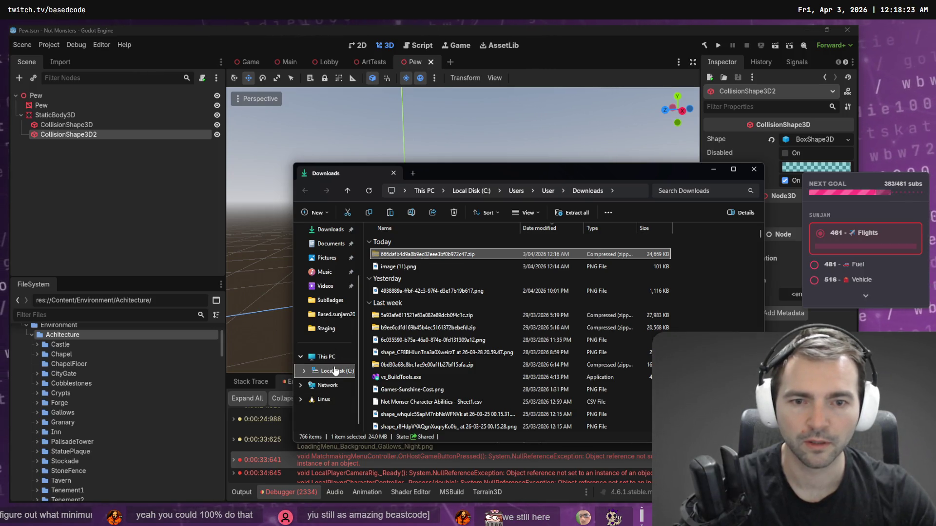
Step: Paste the downloaded zip into C:\Work\Based.NotMonsters.Art\_To Process
click(336, 371)
double_click(390, 381)
scroll(409, 341, down, 6)
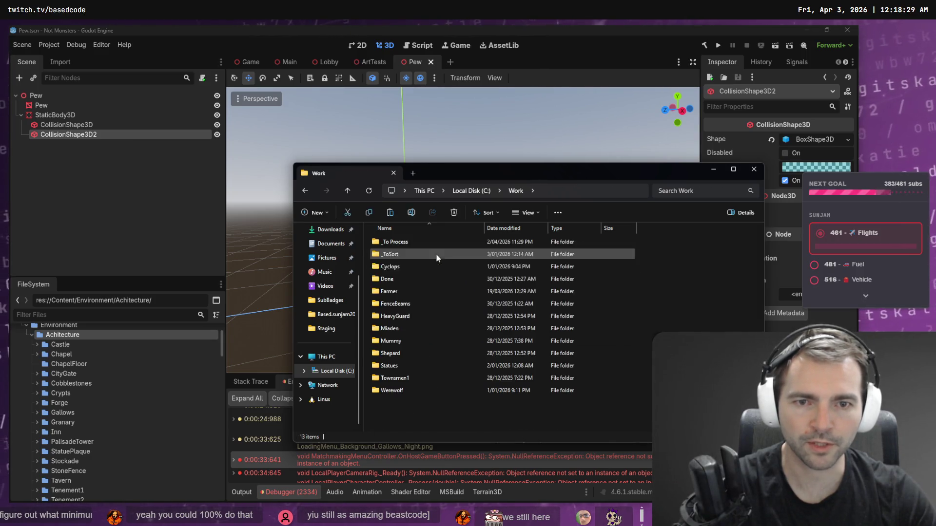
double_click(437, 252)
double_click(449, 241)
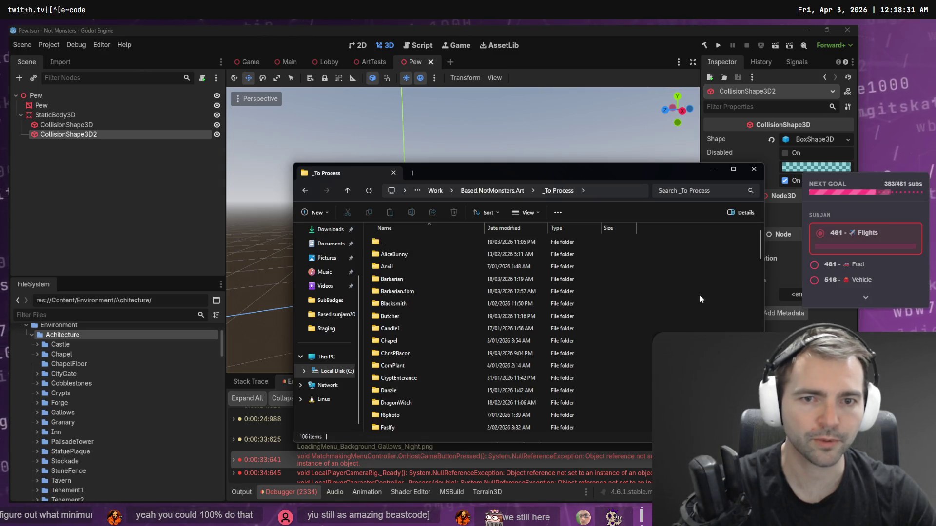
key(ctrl+v)
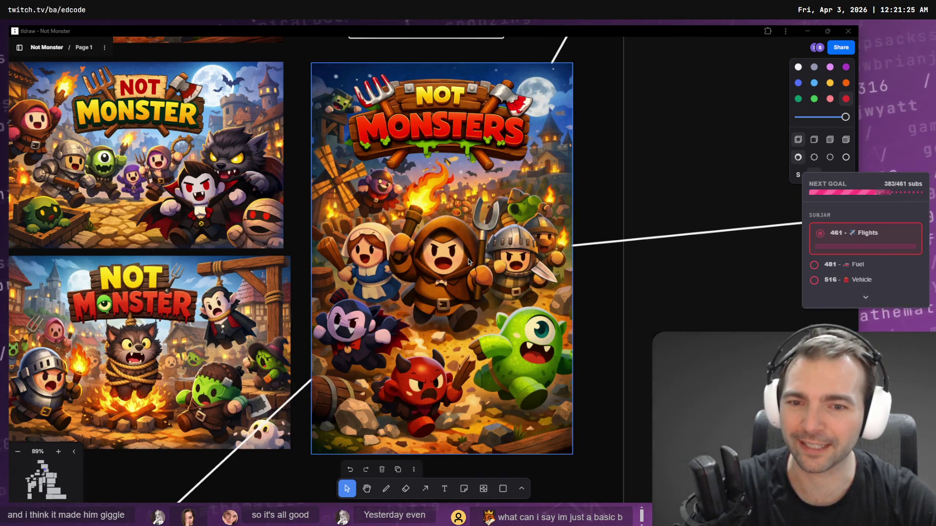
scroll(468, 262, down, 3)
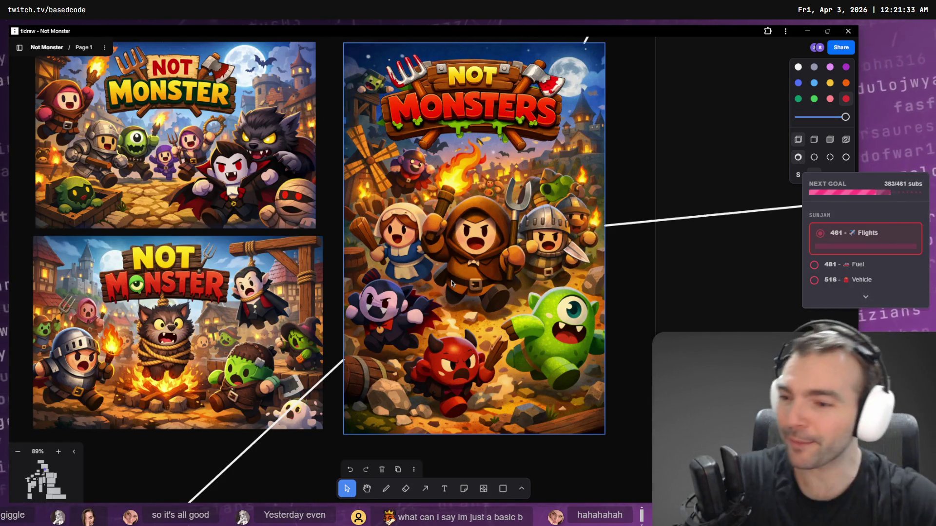
scroll(515, 180, down, 5)
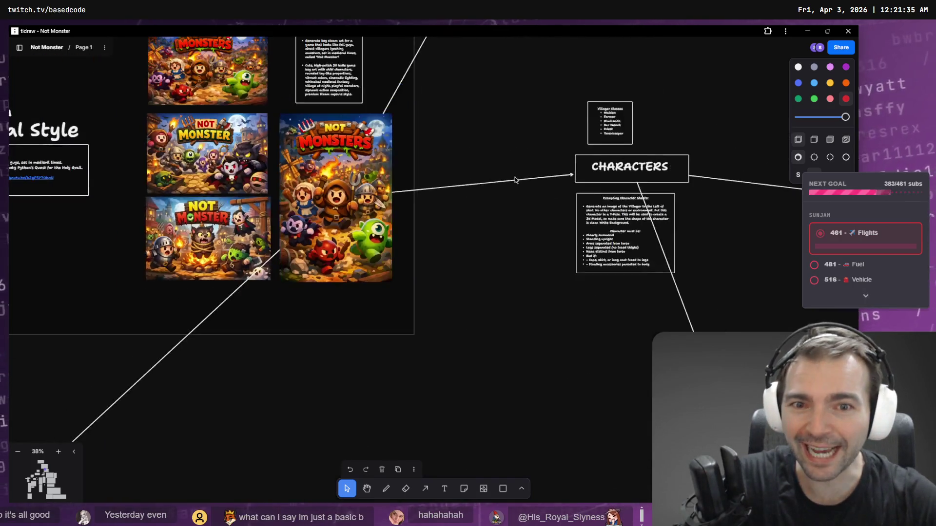
scroll(515, 180, down, 10)
scroll(376, 95, down, 1)
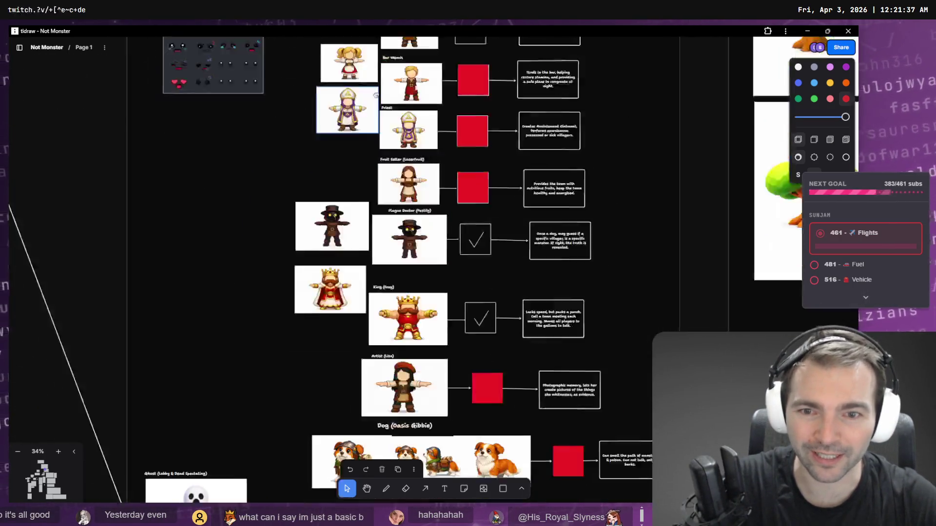
scroll(376, 95, down, 15)
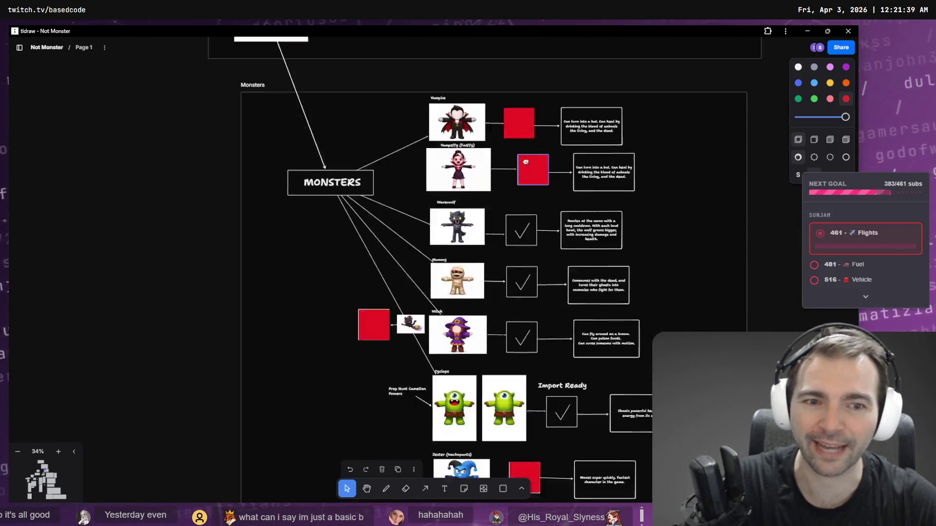
scroll(525, 162, down, 15)
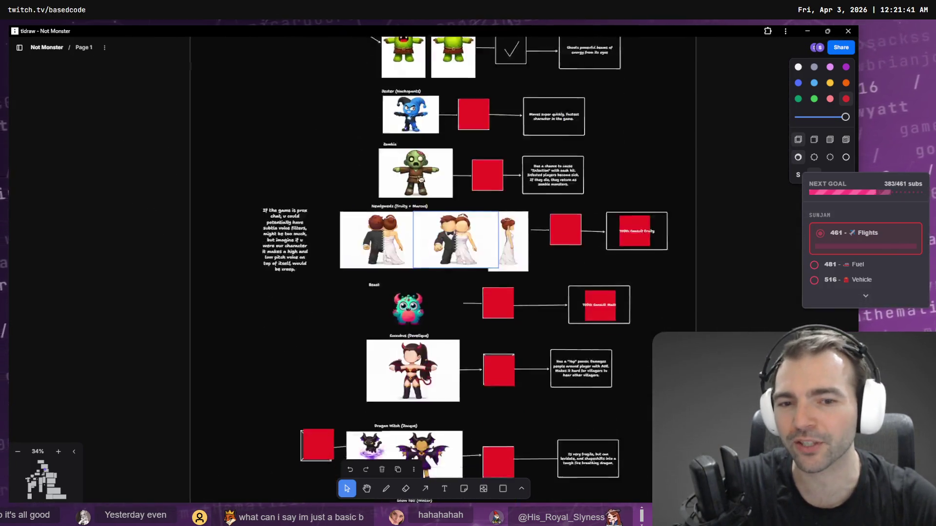
scroll(421, 179, up, 20)
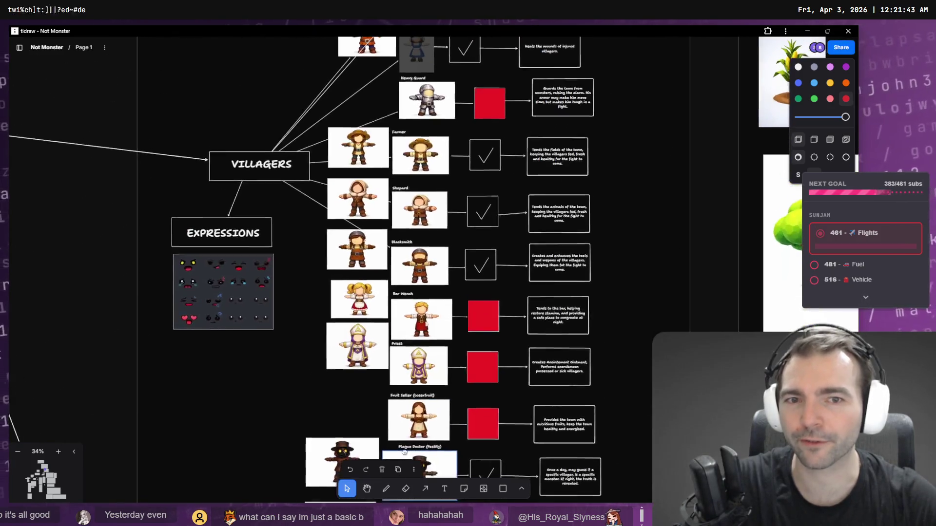
scroll(404, 452, up, 3)
scroll(341, 243, down, 8)
scroll(341, 244, right, 3)
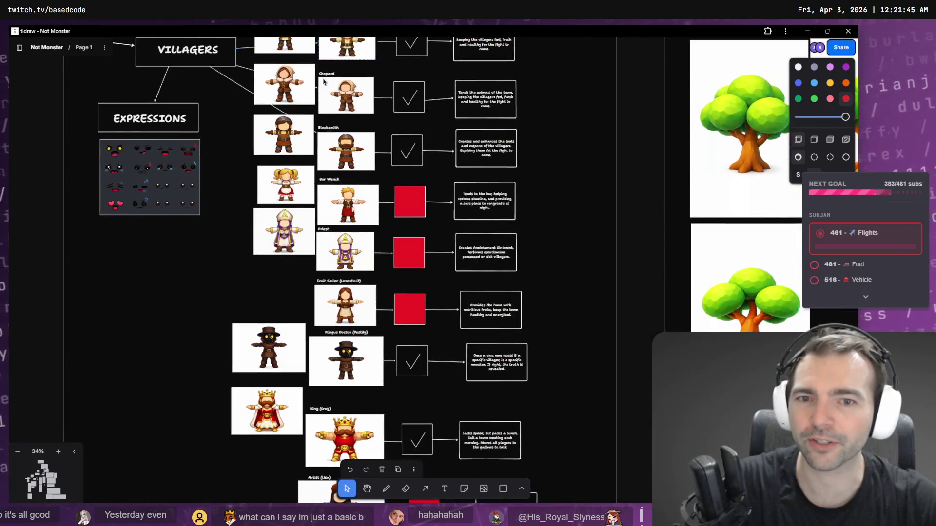
scroll(244, 283, down, 5)
scroll(244, 283, left, 2)
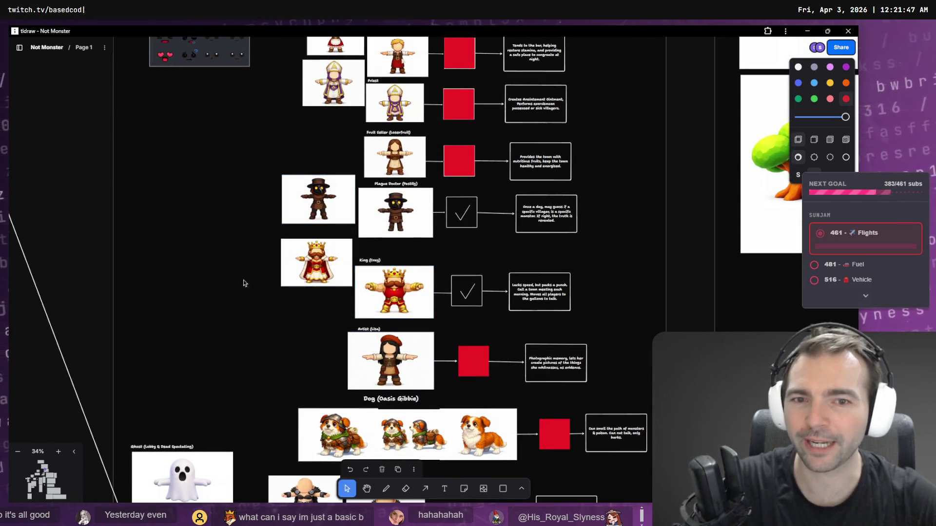
scroll(244, 283, up, 10)
scroll(292, 392, up, 5)
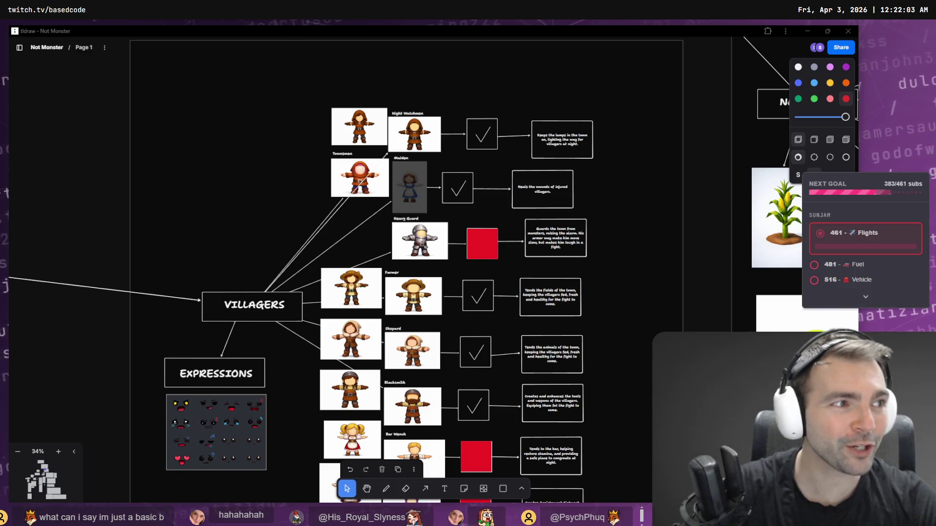
key(alt+Tab)
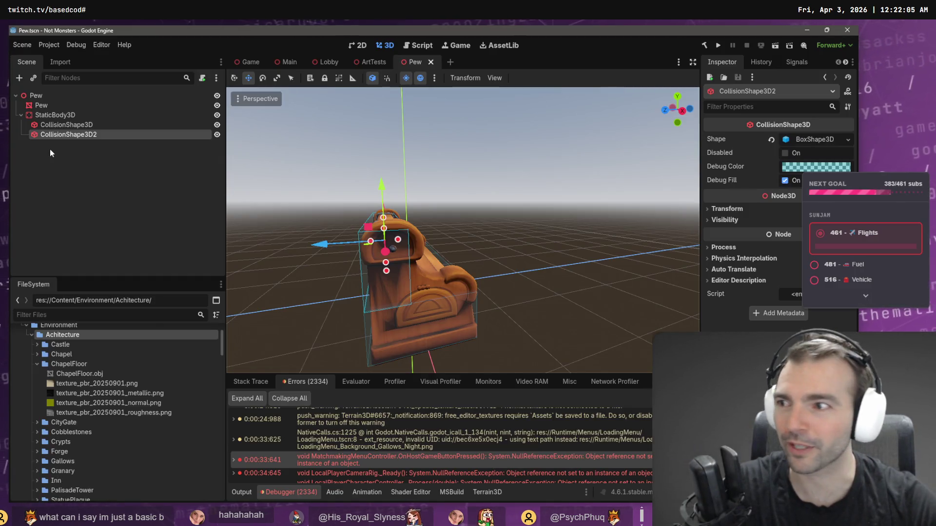
key(alt+Tab)
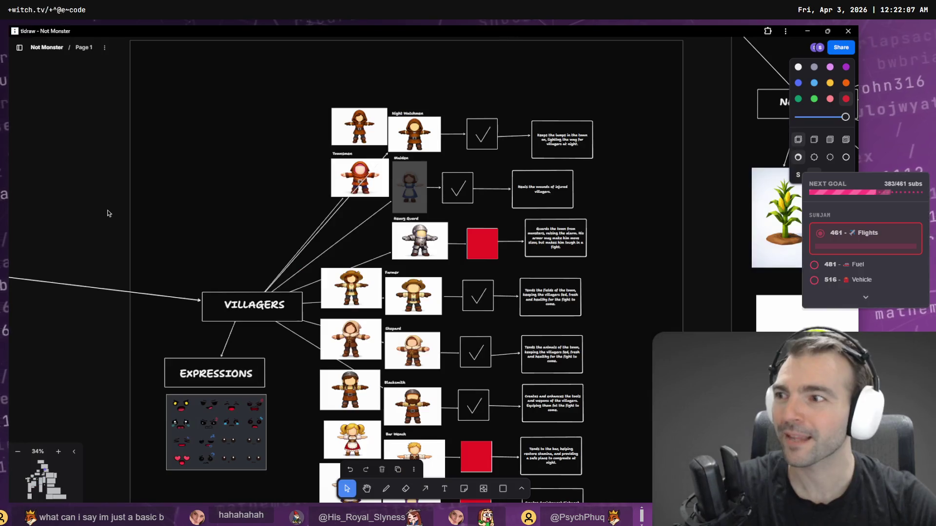
scroll(355, 403, down, 5)
scroll(444, 232, up, 10)
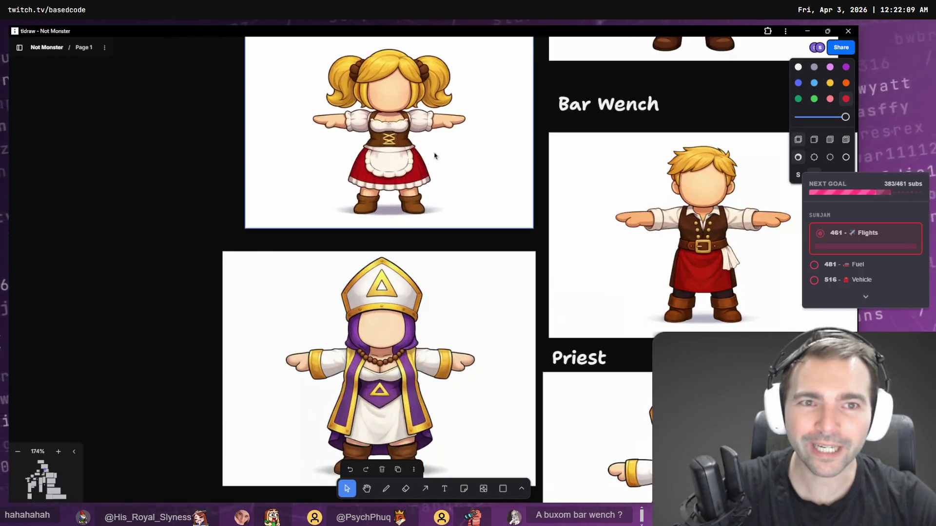
scroll(415, 161, up, 2)
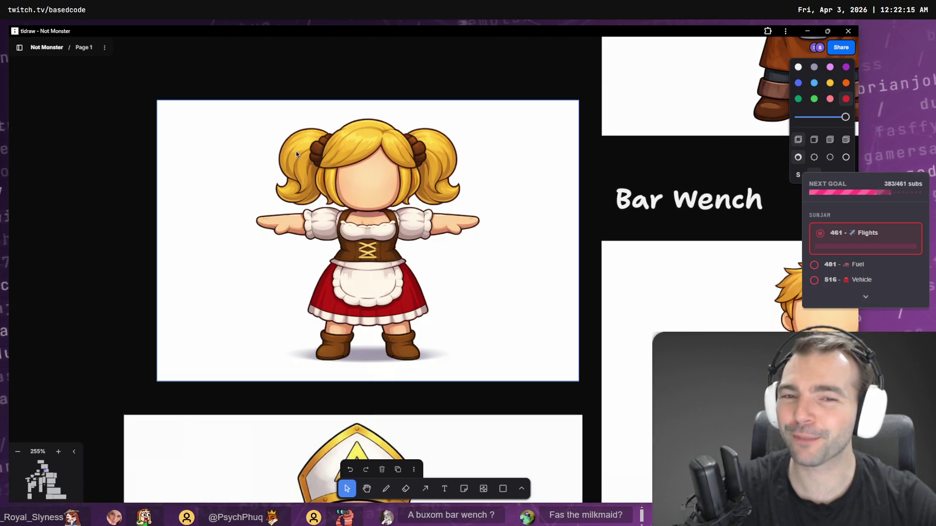
scroll(449, 233, down, 5)
scroll(449, 232, down, 1)
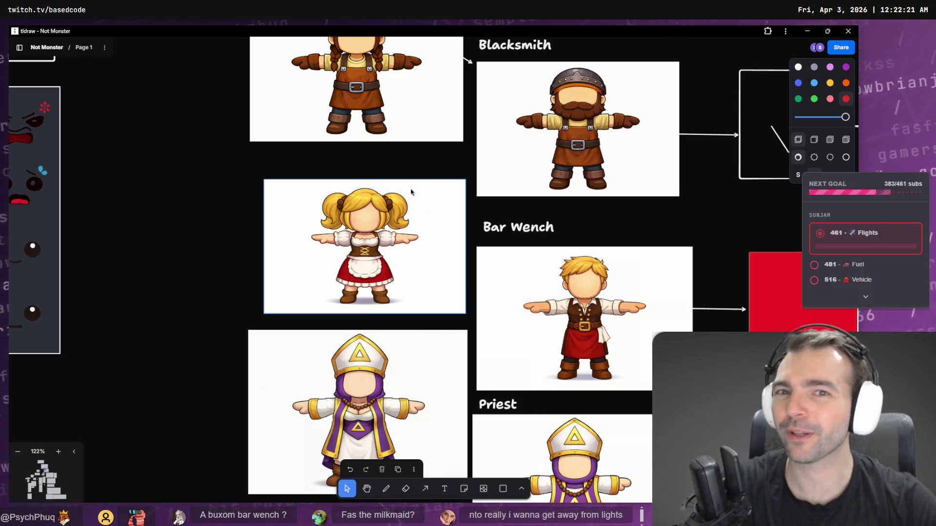
scroll(420, 174, down, 5)
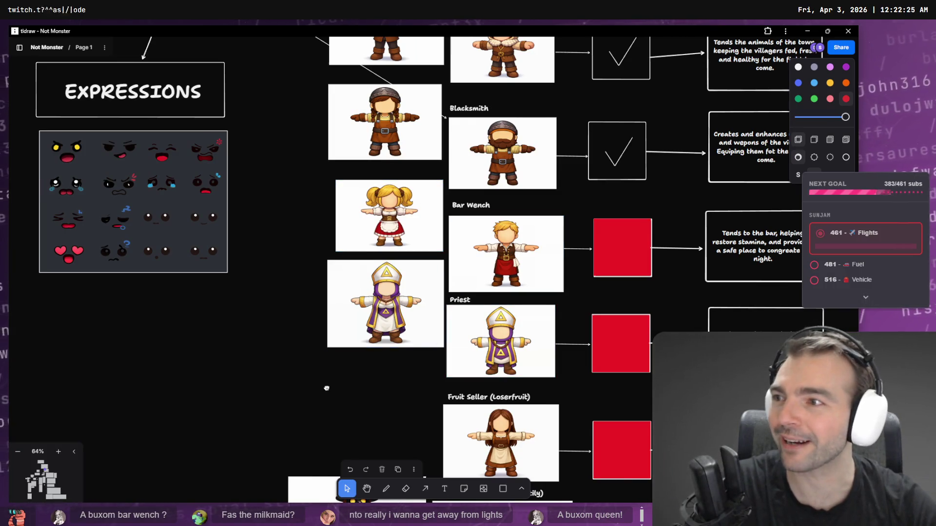
scroll(326, 388, down, 3)
scroll(315, 322, down, 1)
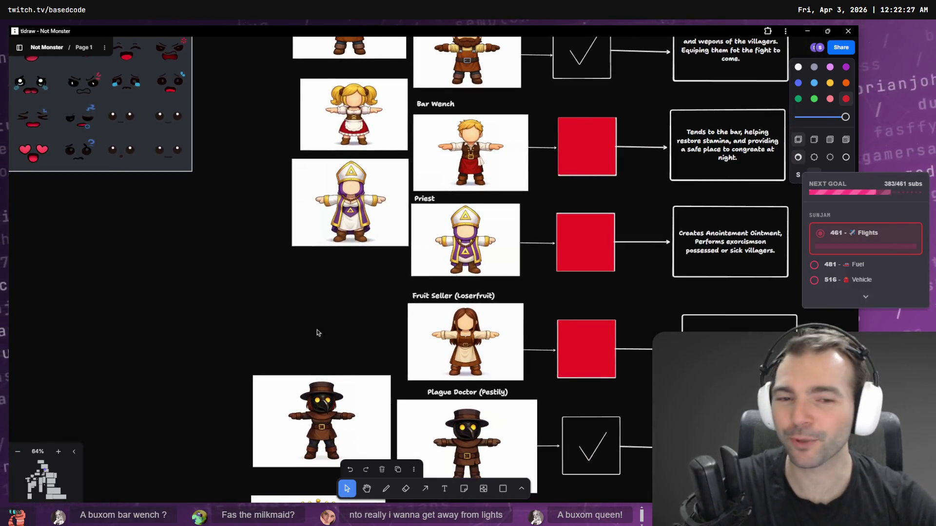
scroll(316, 332, down, 10)
scroll(372, 230, up, 5)
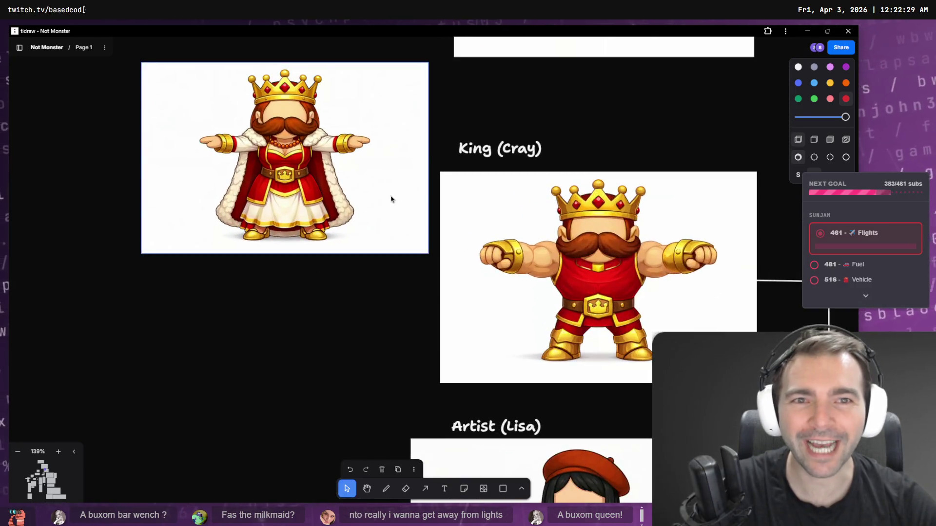
scroll(391, 199, up, 3)
scroll(425, 236, up, 2)
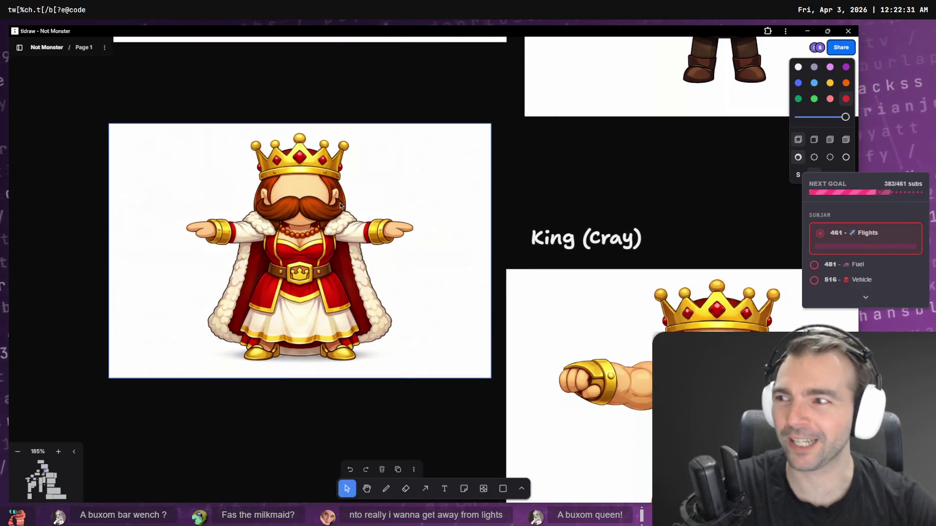
mouse_move(444, 375)
mouse_down()
mouse_move(208, 217)
mouse_move(131, 179)
mouse_move(554, 289)
mouse_move(551, 320)
mouse_move(499, 368)
mouse_up()
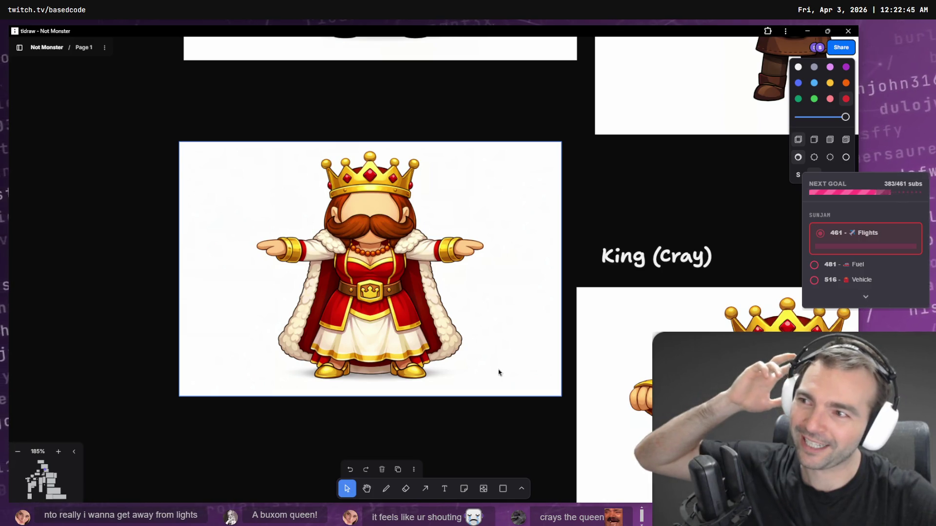
scroll(619, 305, down, 2)
scroll(619, 305, right, 2)
scroll(485, 314, down, 5)
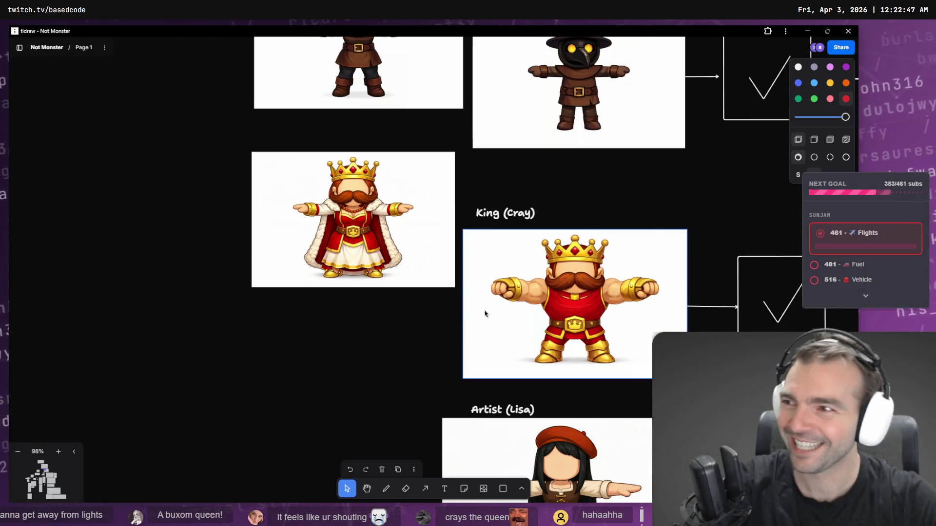
scroll(484, 313, down, 5)
scroll(429, 268, up, 5)
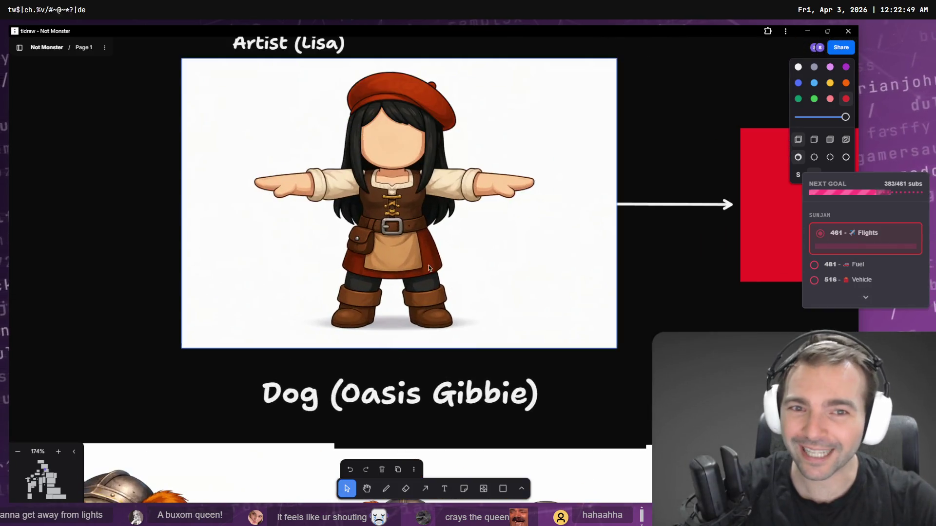
scroll(429, 268, right, 2)
scroll(460, 276, up, 3)
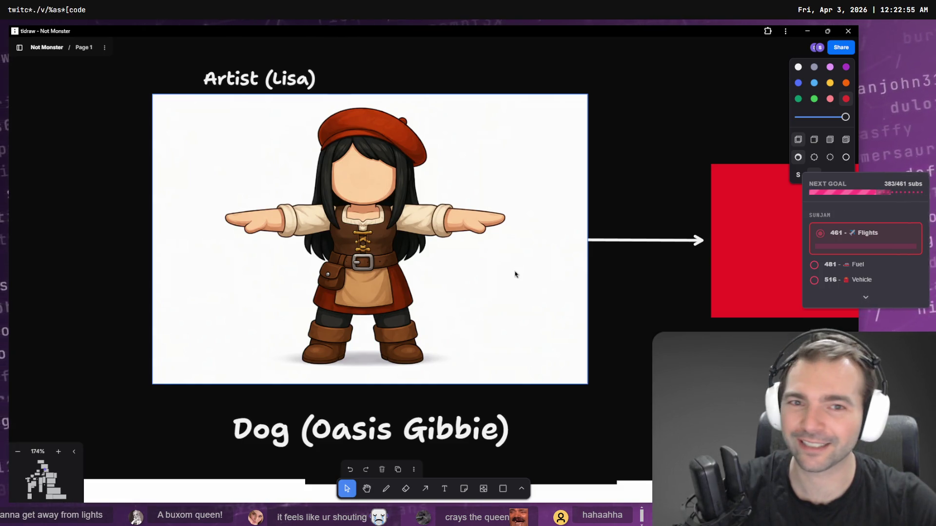
scroll(515, 274, up, 1)
scroll(525, 293, down, 5)
scroll(525, 292, down, 2)
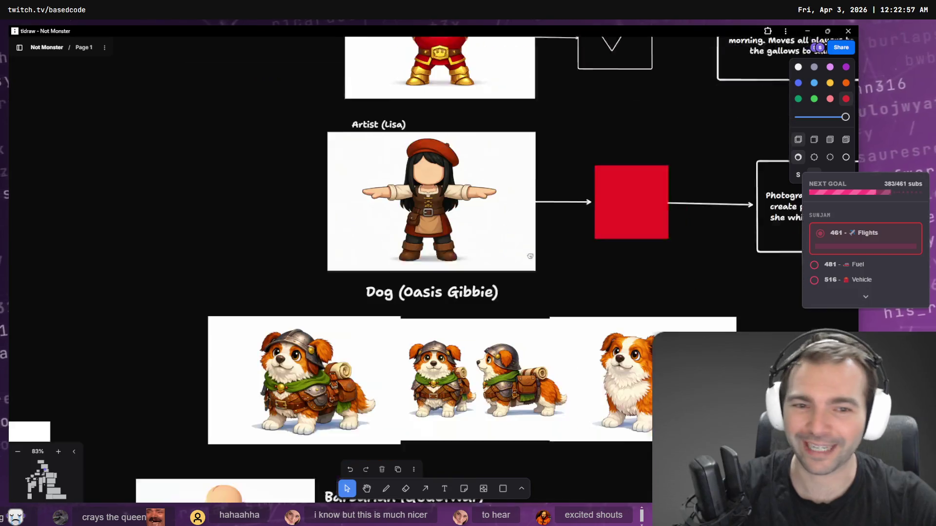
scroll(530, 255, down, 1)
scroll(586, 302, down, 2)
scroll(571, 183, down, 5)
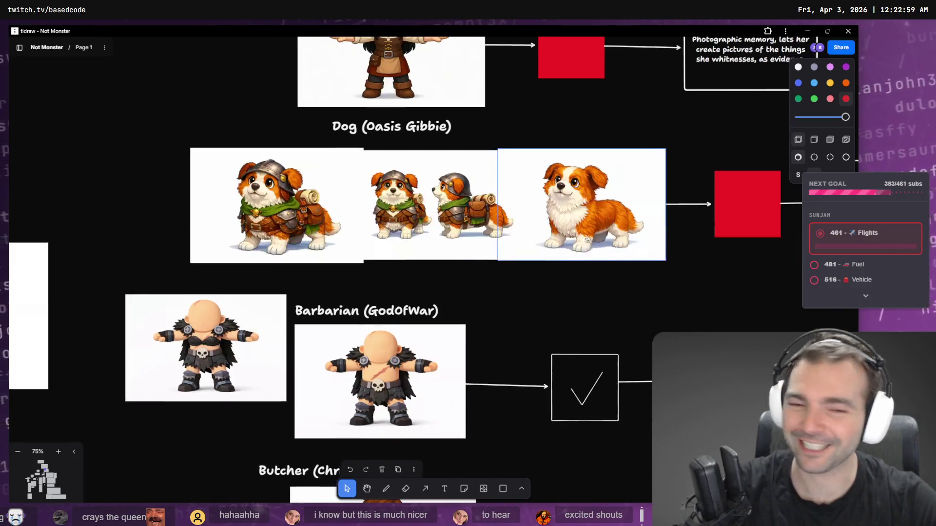
scroll(572, 182, up, 10)
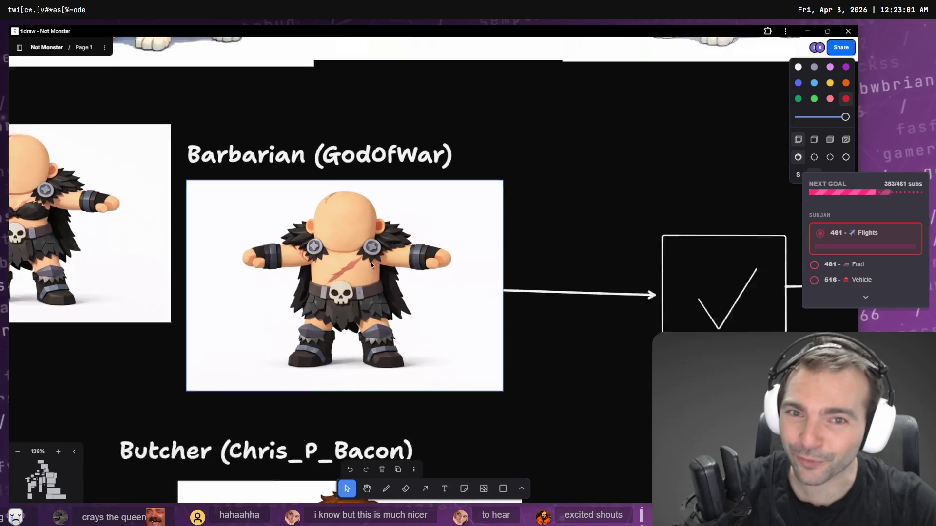
scroll(375, 277, down, 5)
scroll(487, 217, down, 5)
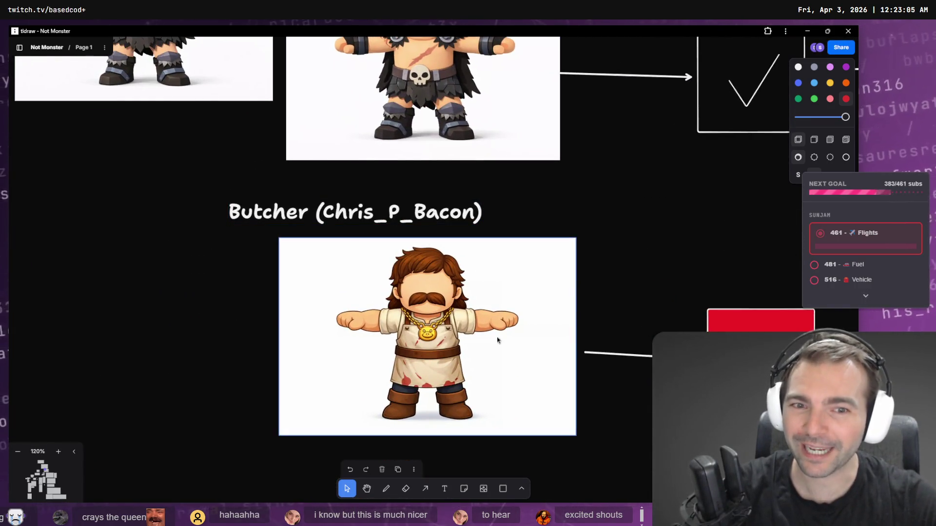
scroll(445, 310, down, 10)
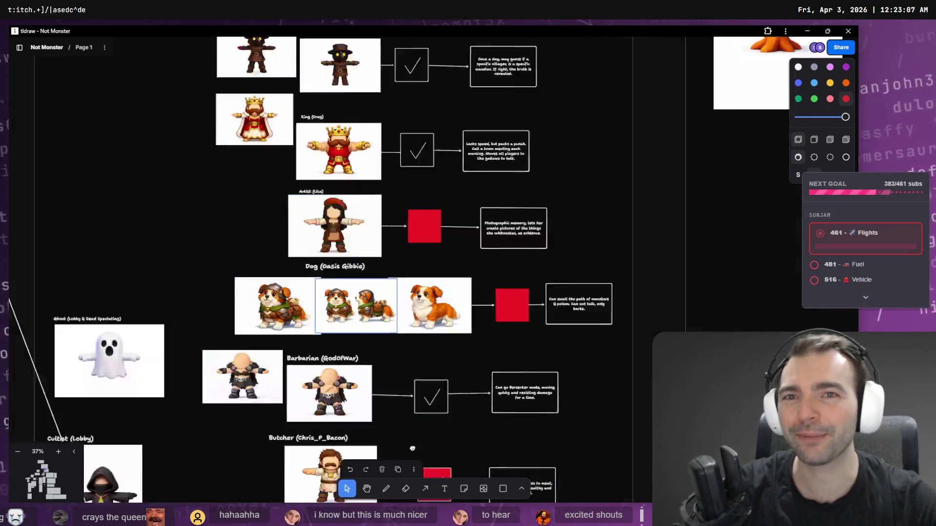
scroll(383, 243, up, 10)
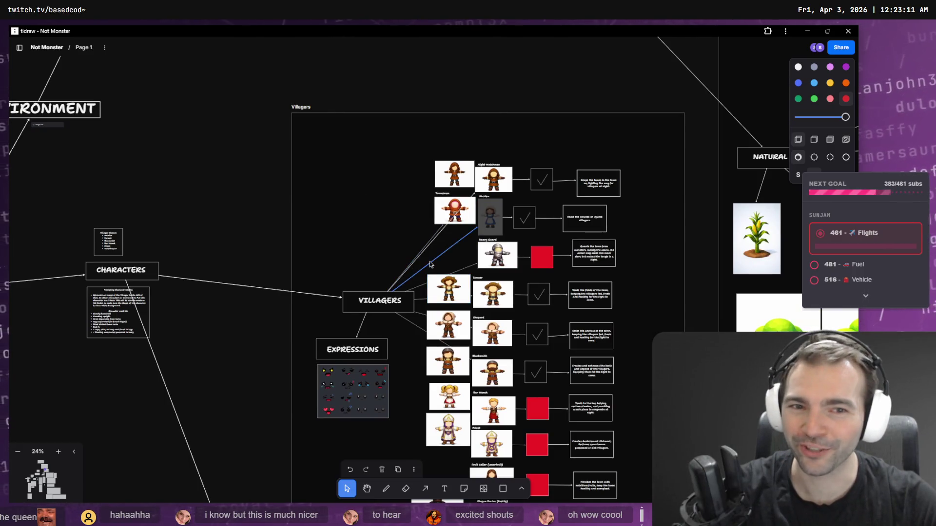
scroll(430, 264, up, 5)
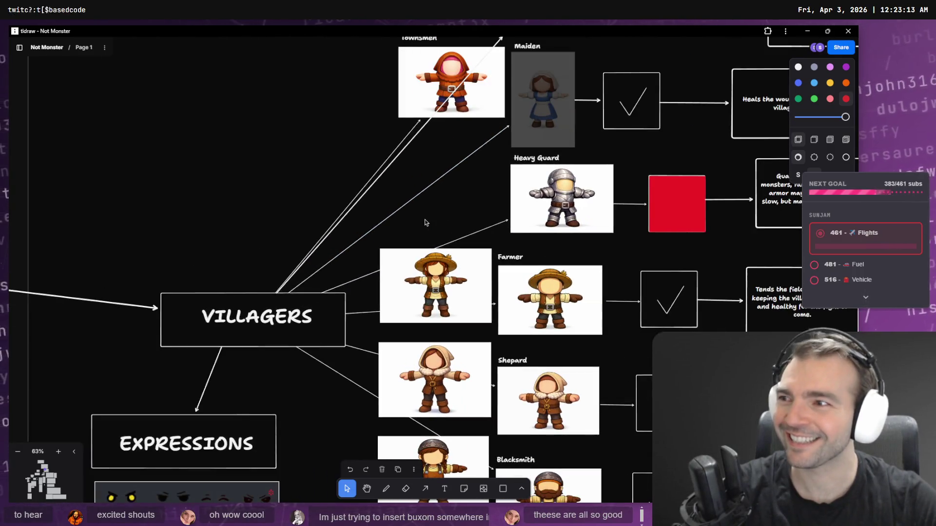
scroll(445, 227, up, 5)
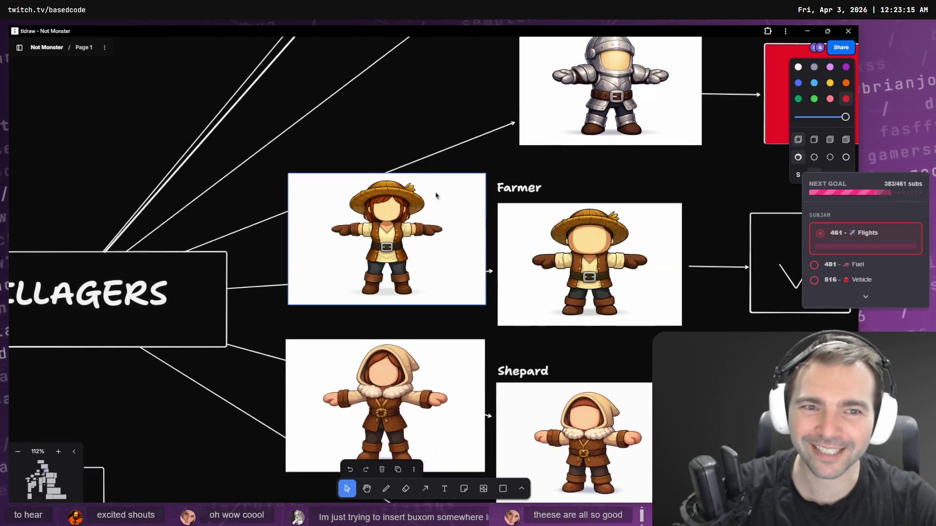
scroll(436, 196, up, 5)
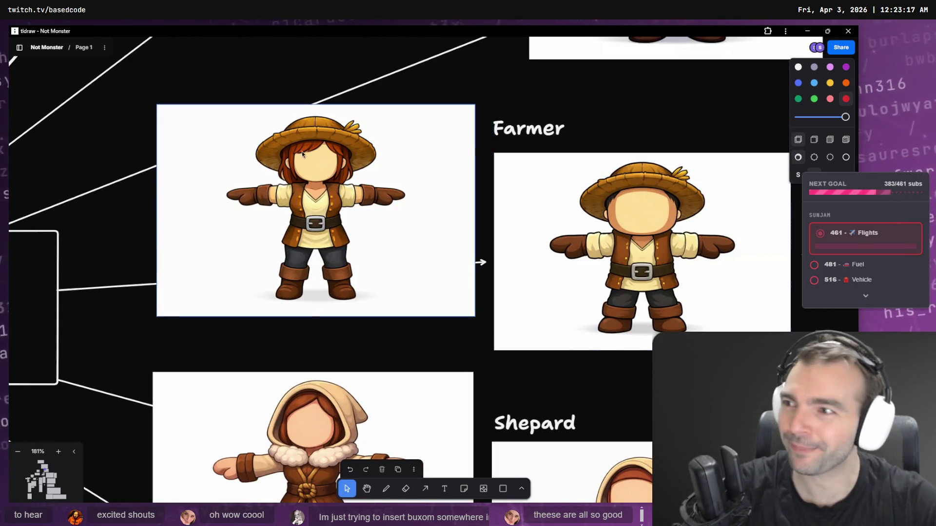
drag(424, 271, 332, 251)
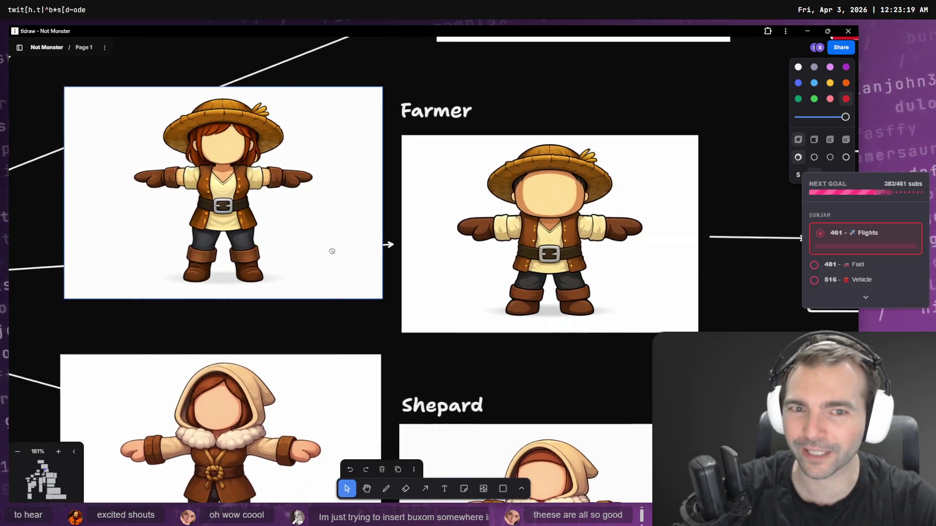
scroll(332, 255, down, 5)
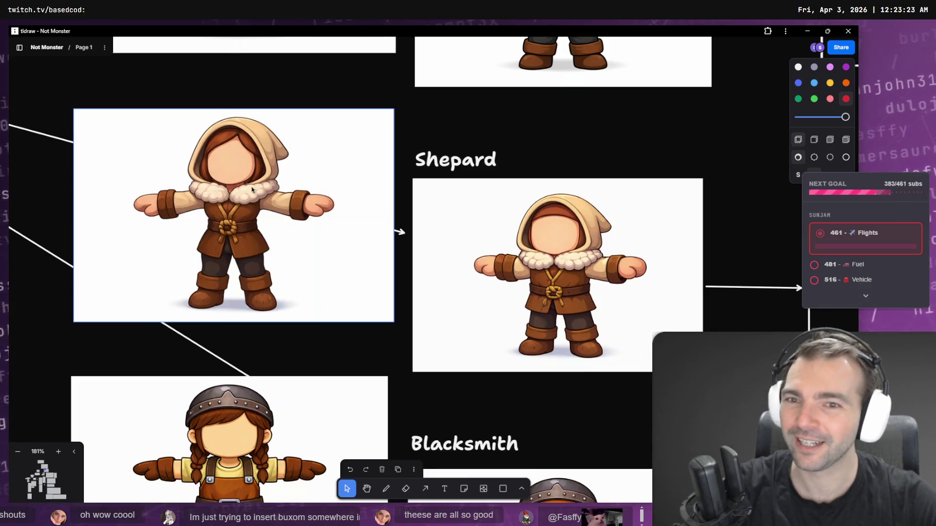
scroll(468, 157, down, 2)
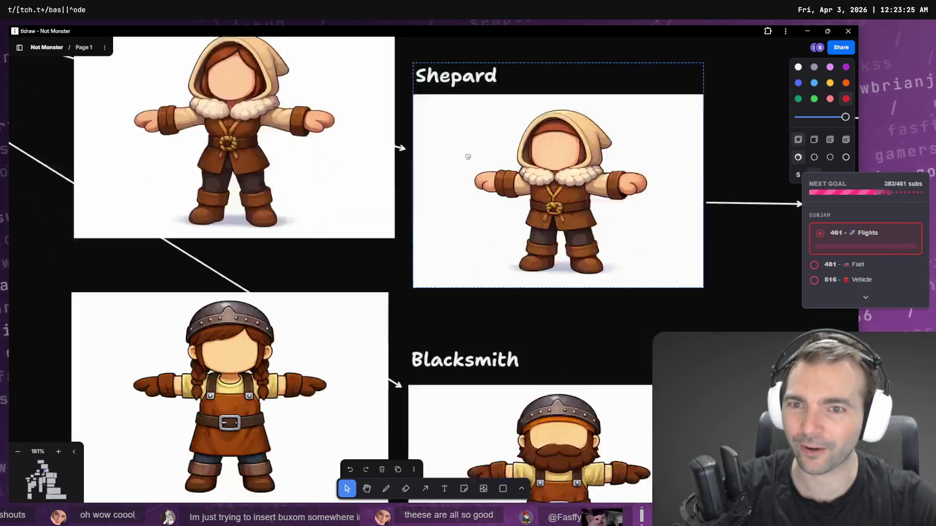
scroll(468, 156, down, 4)
scroll(304, 253, down, 5)
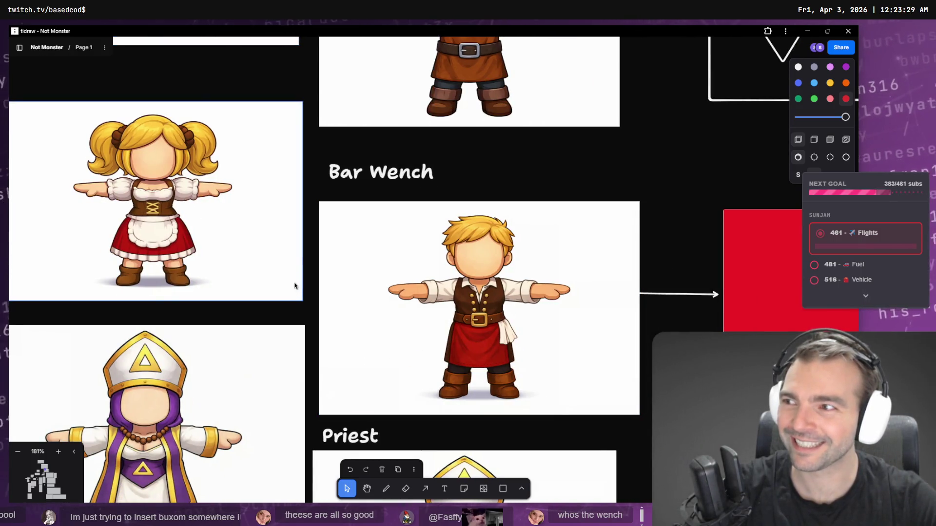
scroll(261, 266, left, 1)
scroll(261, 266, up, 1)
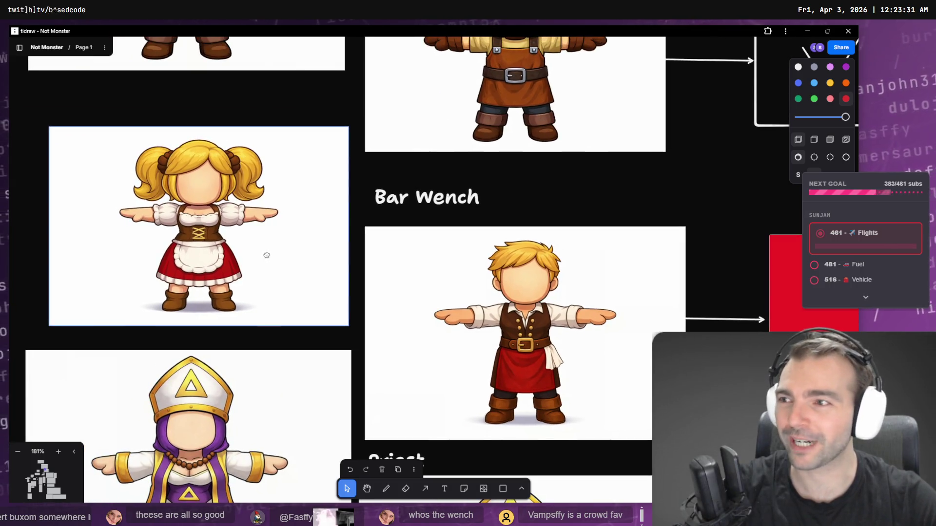
click(587, 294)
click(176, 160)
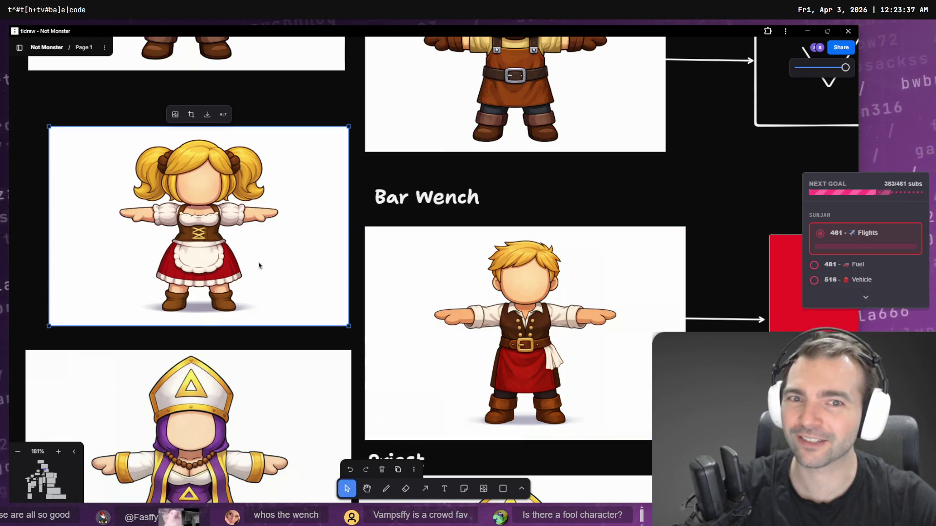
key(Tab)
key(shift+Tab)
key(Tab)
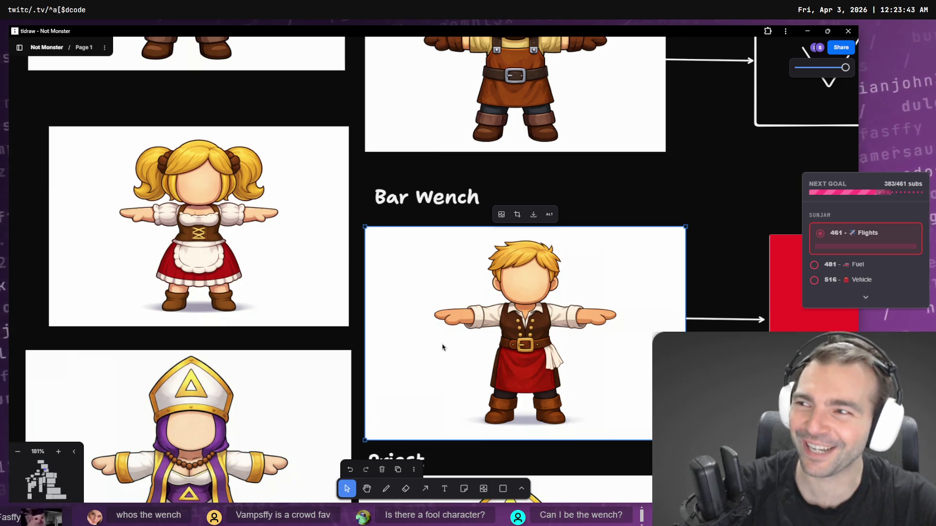
key(shift+2)
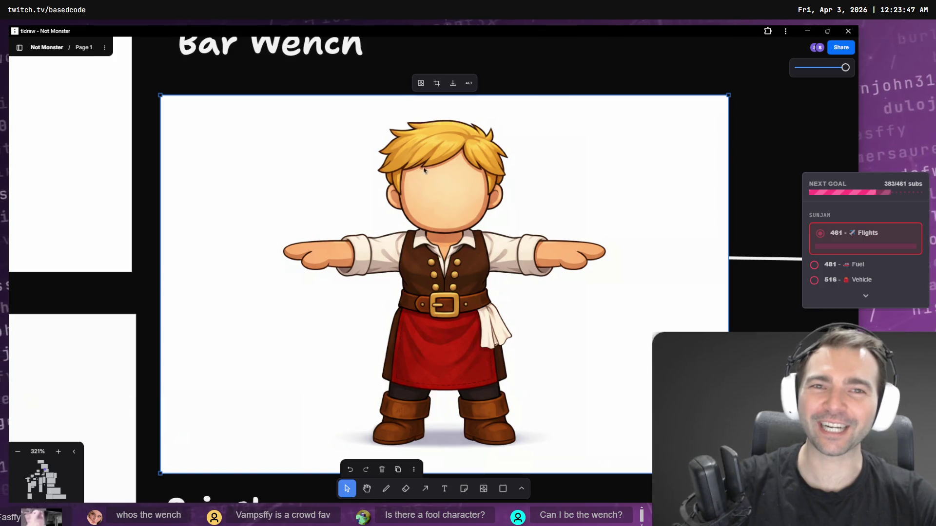
scroll(434, 159, down, 5)
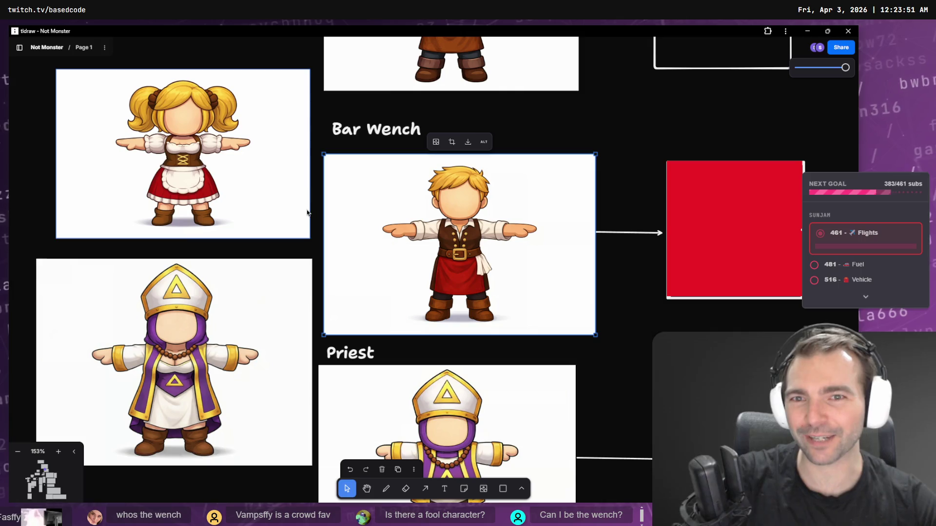
click(728, 209)
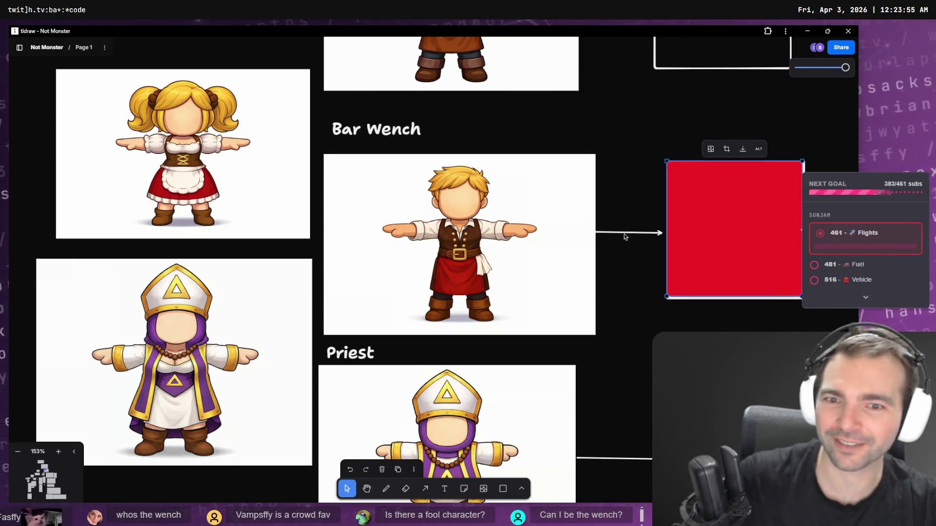
scroll(621, 284, down, 3)
scroll(619, 259, down, 3)
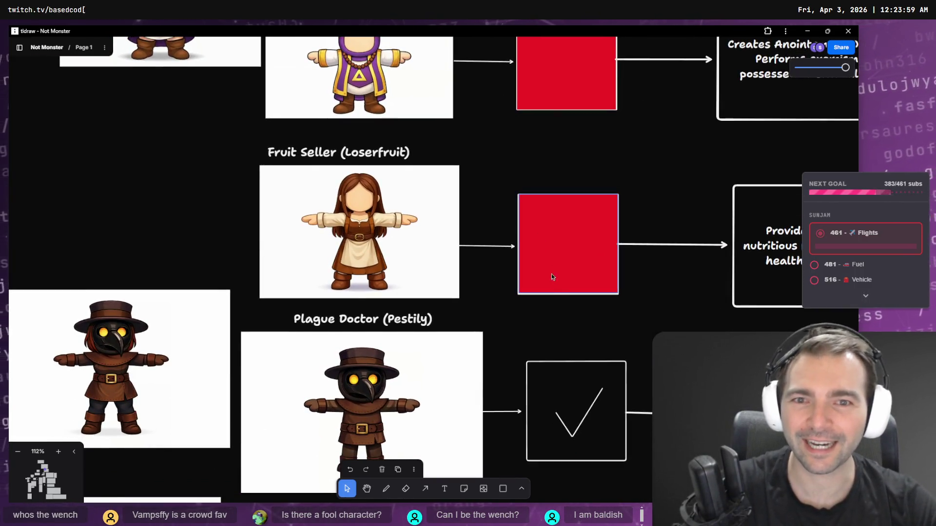
scroll(551, 274, down, 5)
key(ctrl+plus)
Step: Zoom around the Not Monster board and select the queen image beside the King
scroll(568, 146, down, 10)
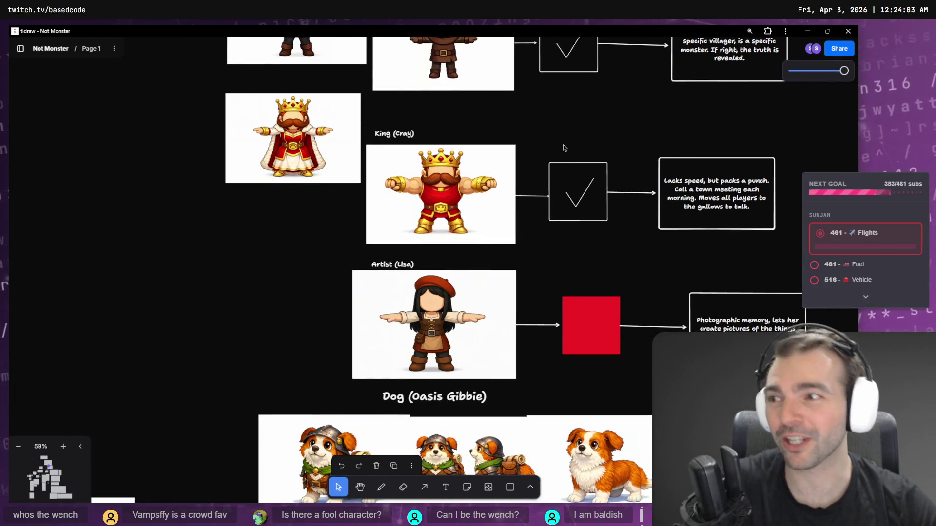
scroll(564, 148, down, 5)
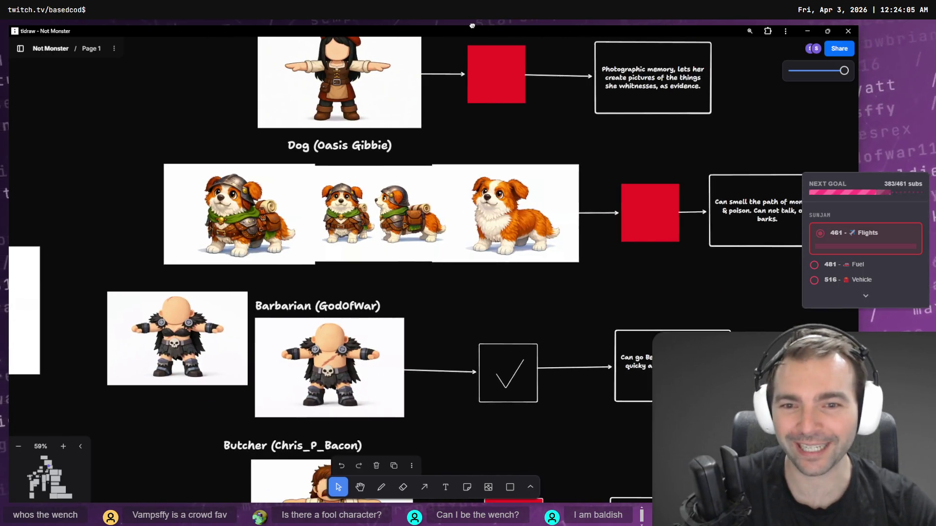
scroll(622, 305, down, 4)
scroll(499, 219, up, 8)
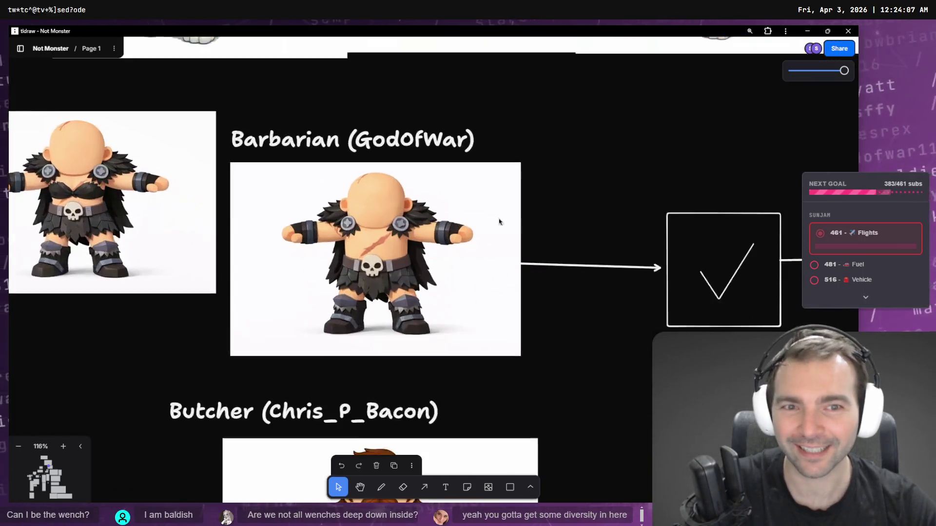
scroll(438, 205, up, 3)
scroll(472, 191, down, 10)
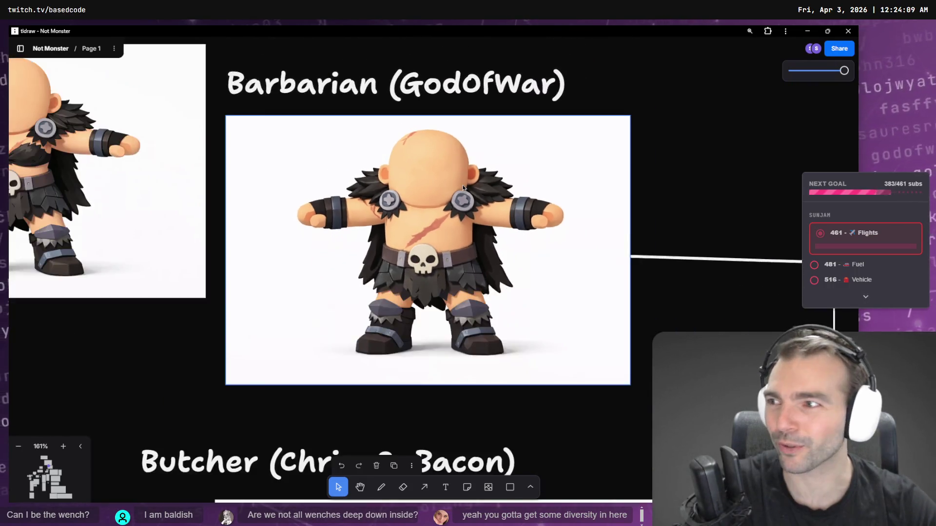
scroll(394, 189, right, 2)
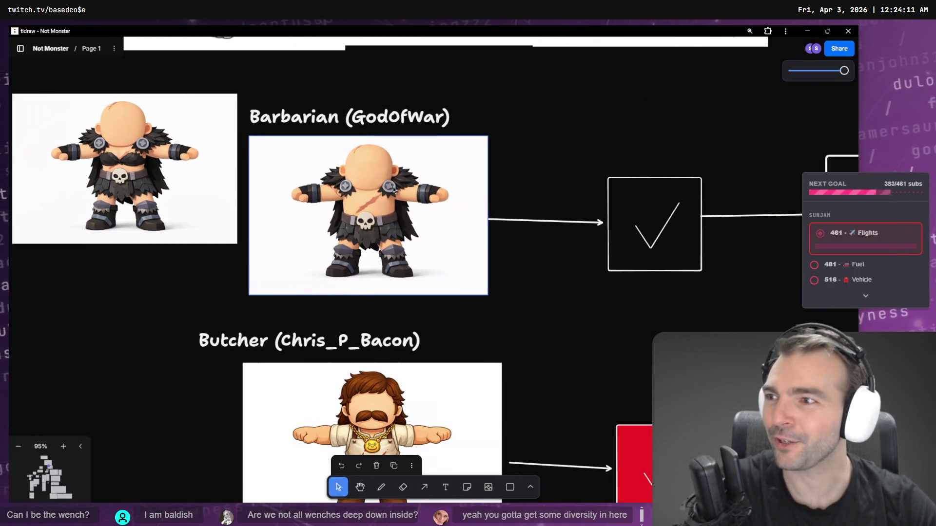
scroll(302, 185, down, 2)
scroll(358, 274, up, 5)
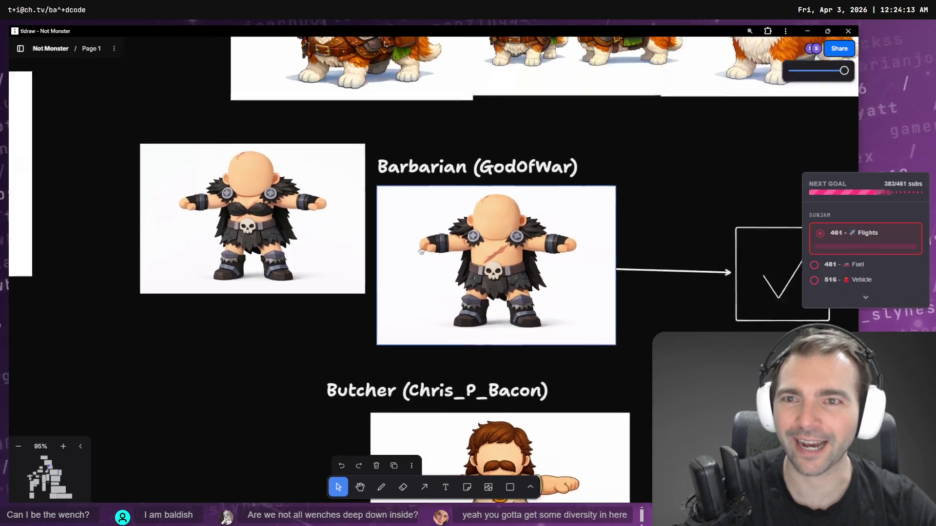
scroll(358, 275, down, 6)
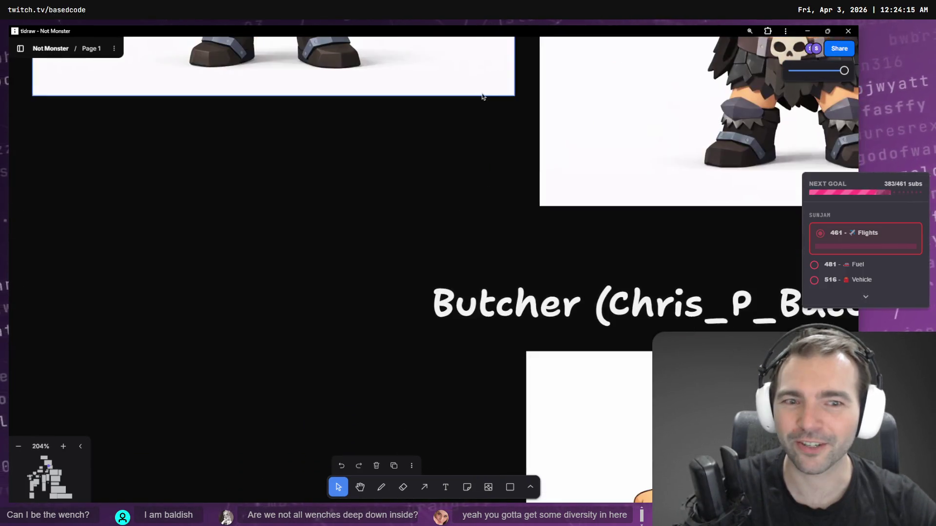
scroll(470, 173, up, 12)
scroll(411, 378, down, 5)
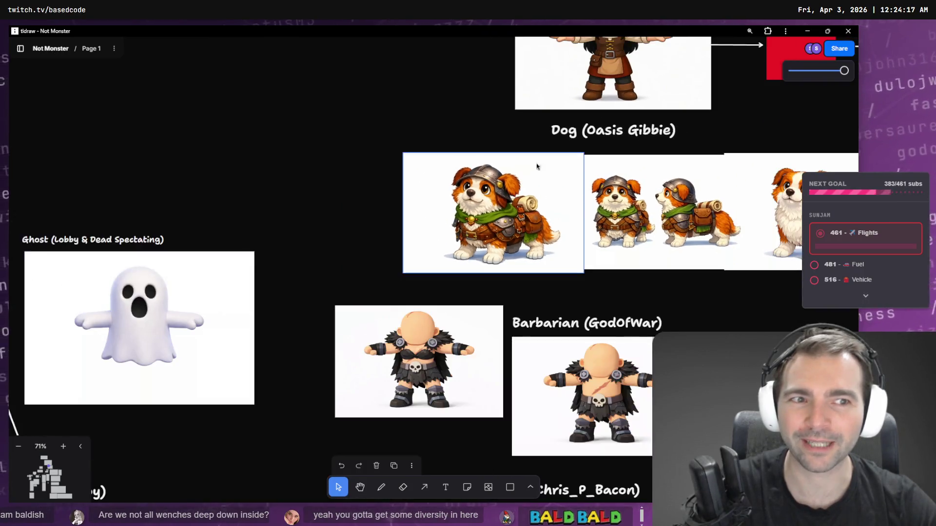
scroll(354, 186, down, 6)
click(354, 186)
Step: Pan back to the Farmer and Shepard rows on the board
scroll(355, 186, up, 15)
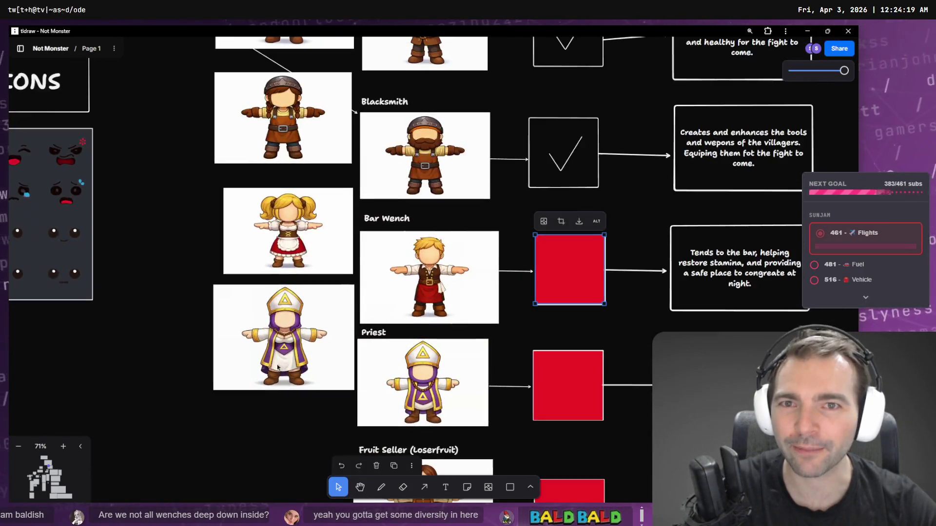
scroll(312, 169, up, 10)
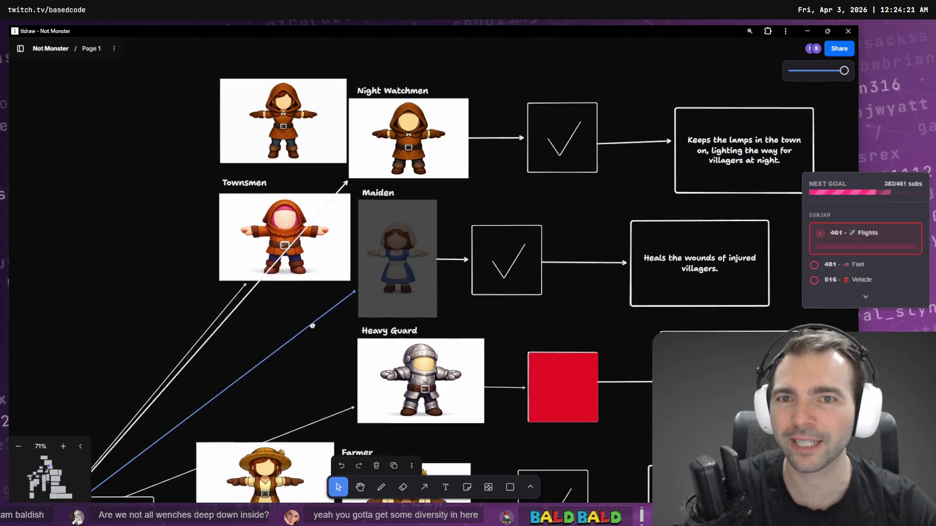
drag(317, 335, 356, 95)
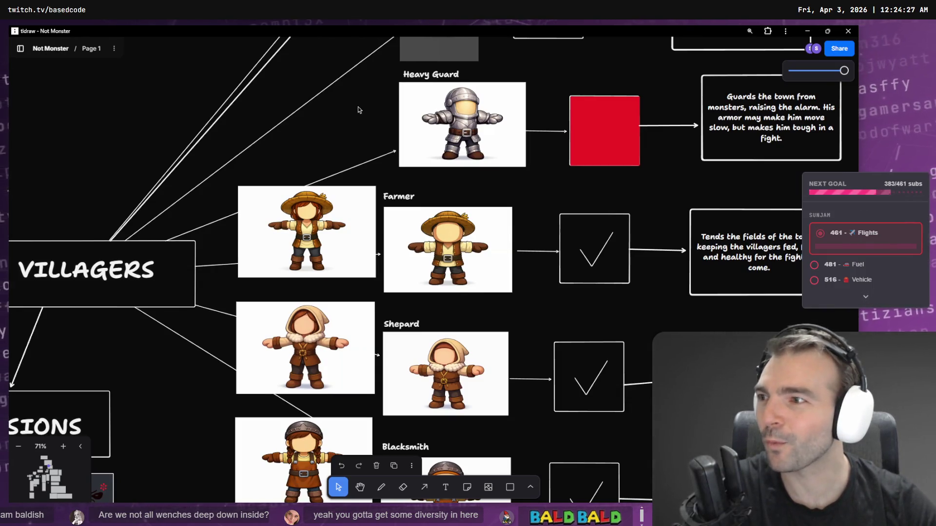
scroll(437, 61, down, 5)
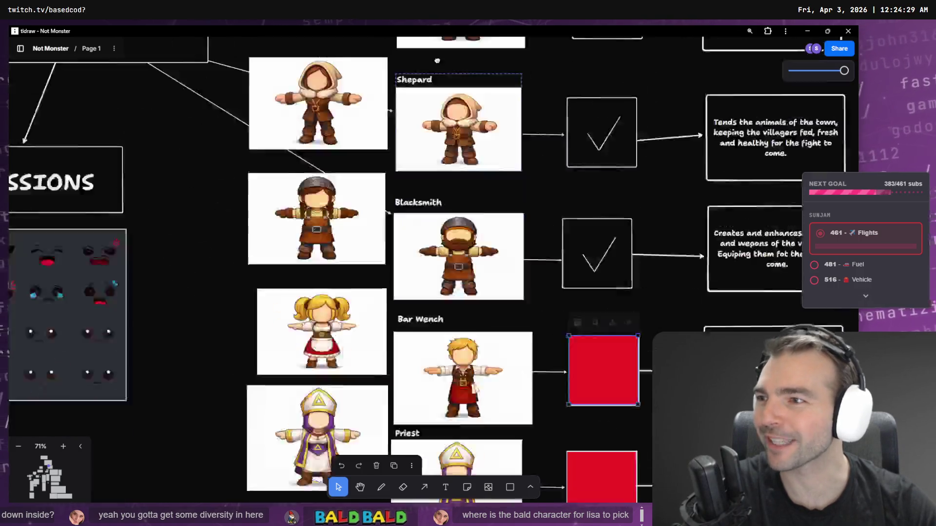
scroll(437, 60, down, 8)
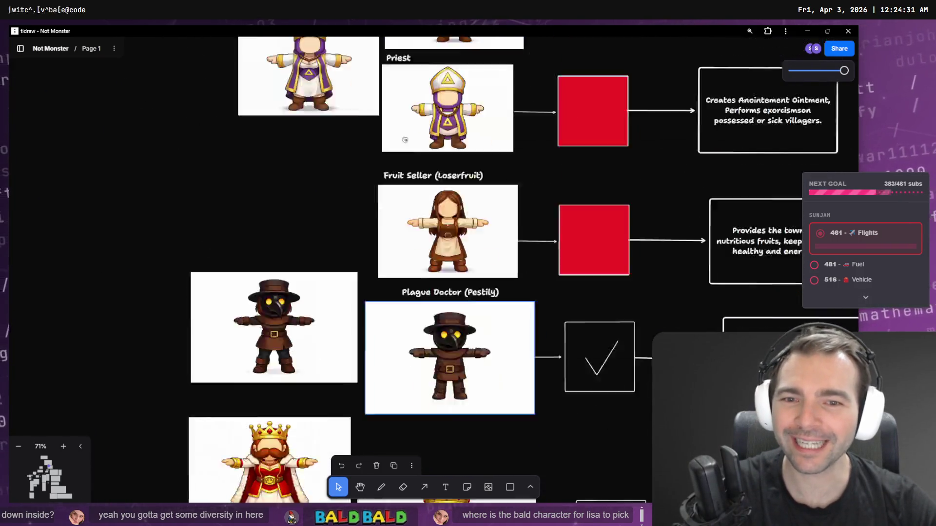
scroll(405, 140, down, 12)
ctrl+scroll(469, 113, up, 5)
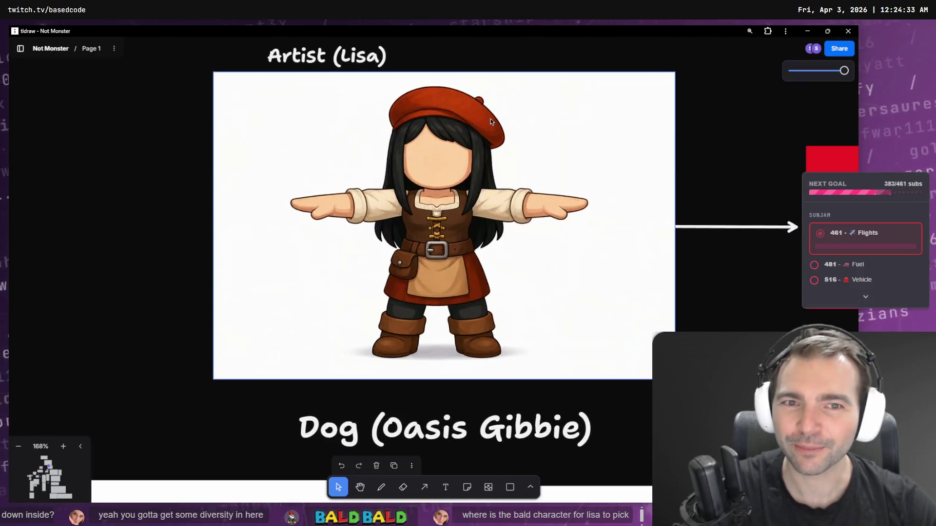
Step: Center the Artist (Lisa) image at 168% zoom and select it
mouse_move(490, 122)
mouse_down()
mouse_move(472, 158)
mouse_move(436, 176)
mouse_move(401, 178)
mouse_up()
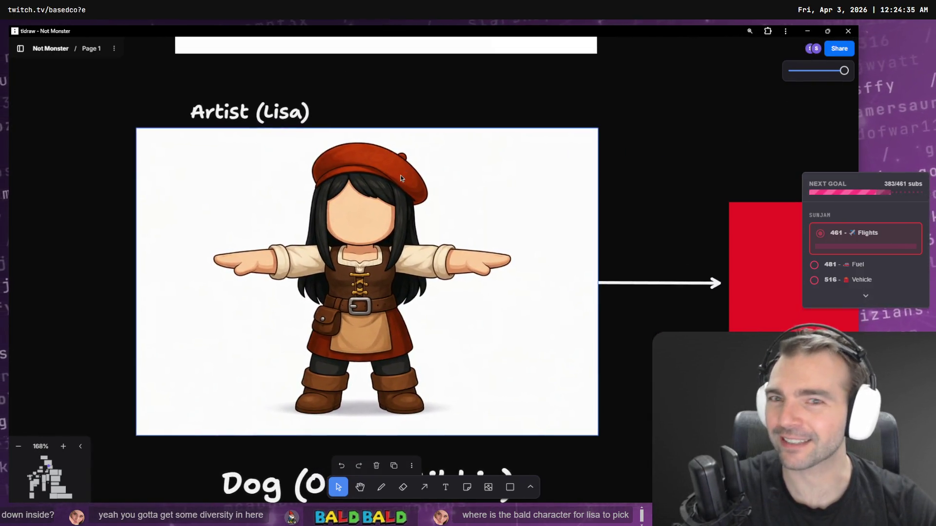
click(249, 113)
click(363, 214)
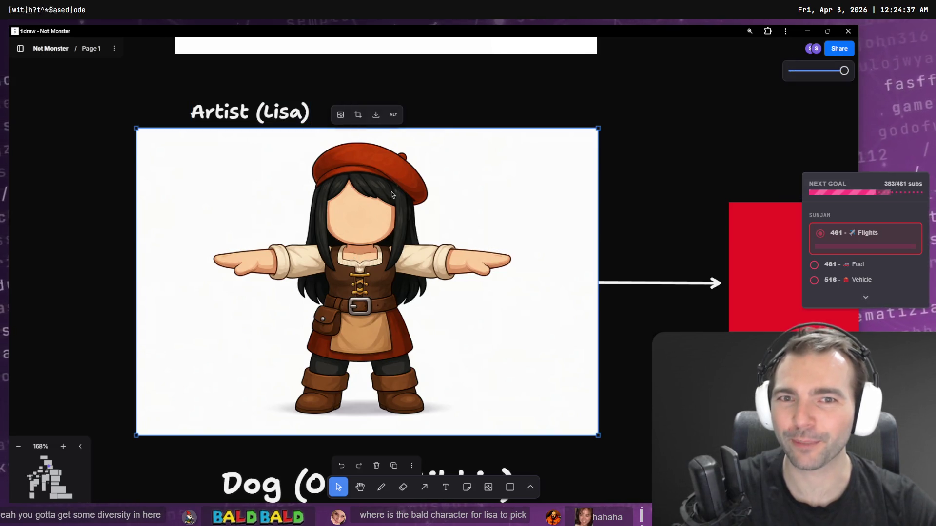
scroll(336, 228, right, 10)
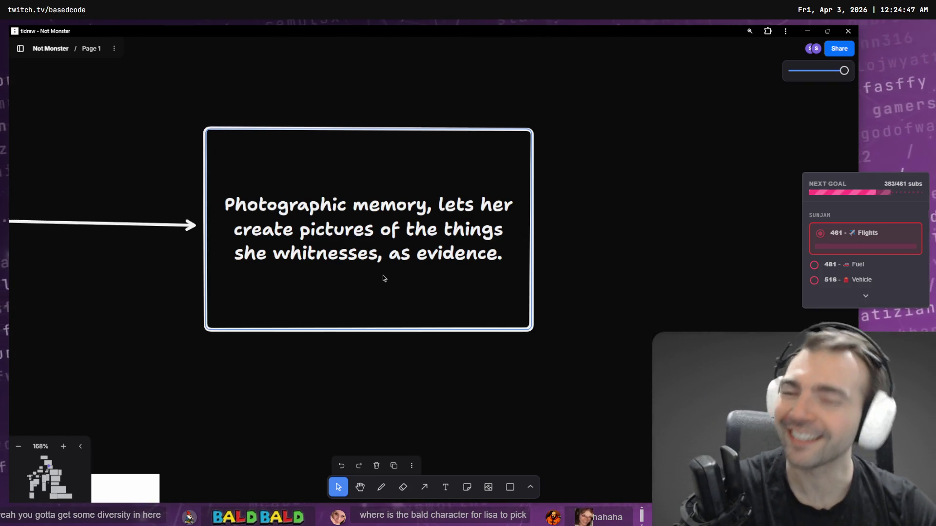
drag(174, 259, 429, 233)
click(430, 233)
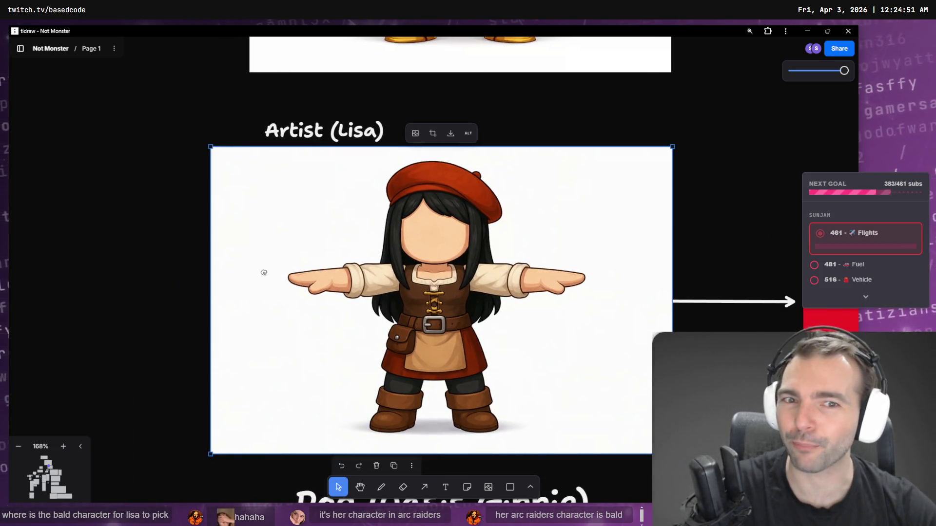
drag(264, 271, 288, 267)
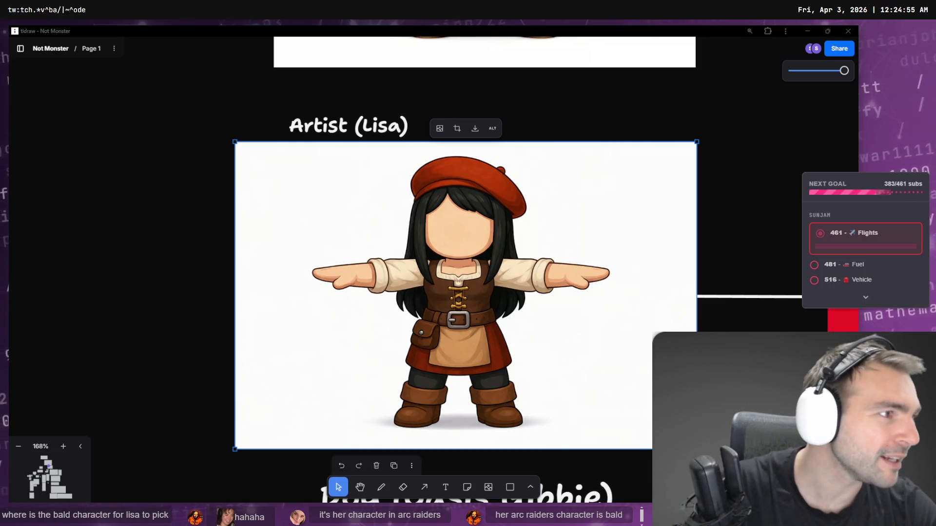
key(alt+Tab)
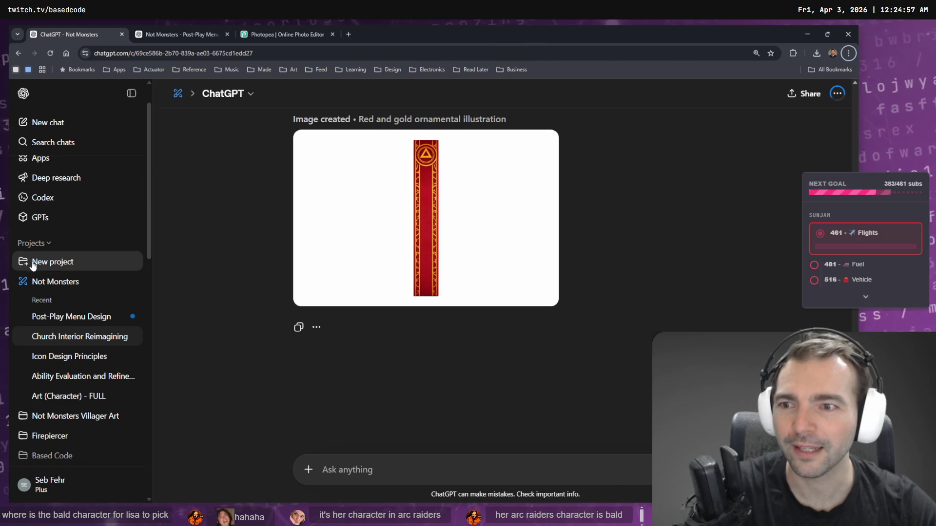
Step: Find the beret artist image on the Images page and jump to the chat that generated it
scroll(63, 141, up, 2)
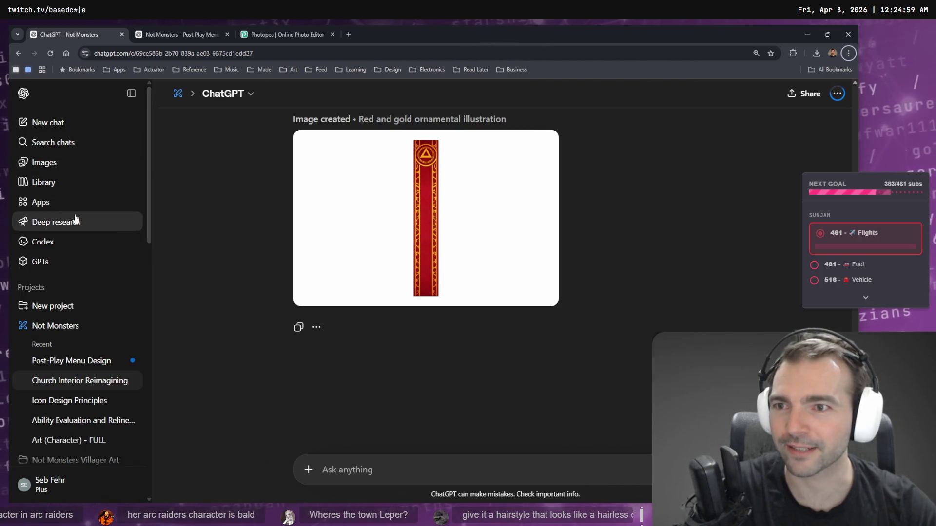
middle_click(56, 167)
click(198, 29)
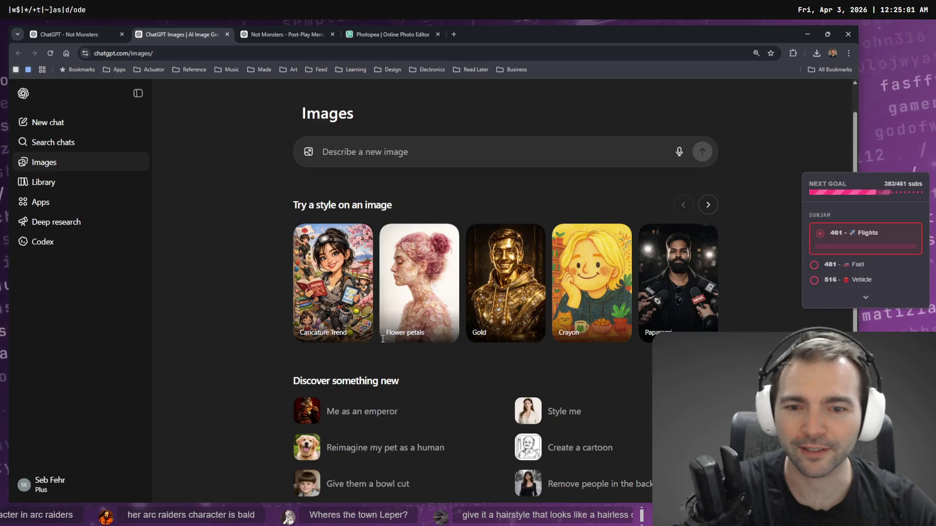
scroll(383, 339, down, 10)
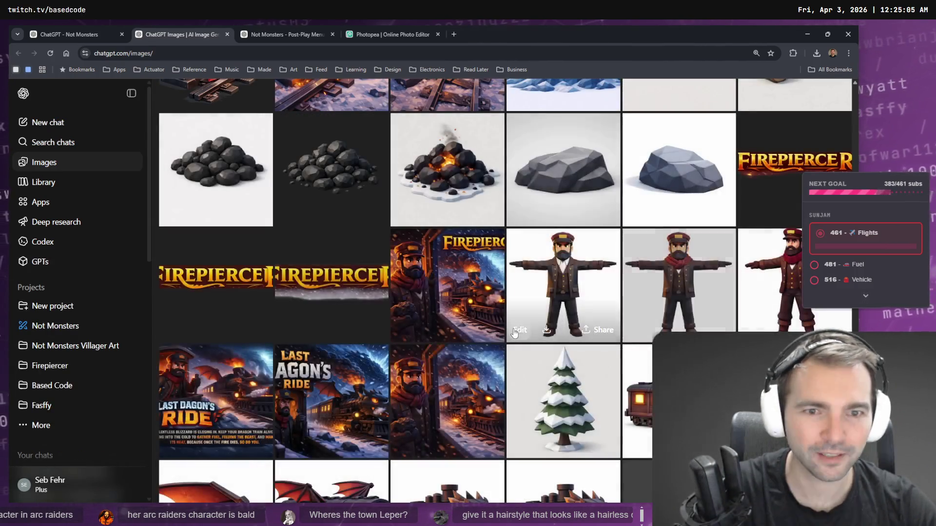
scroll(514, 333, down, 15)
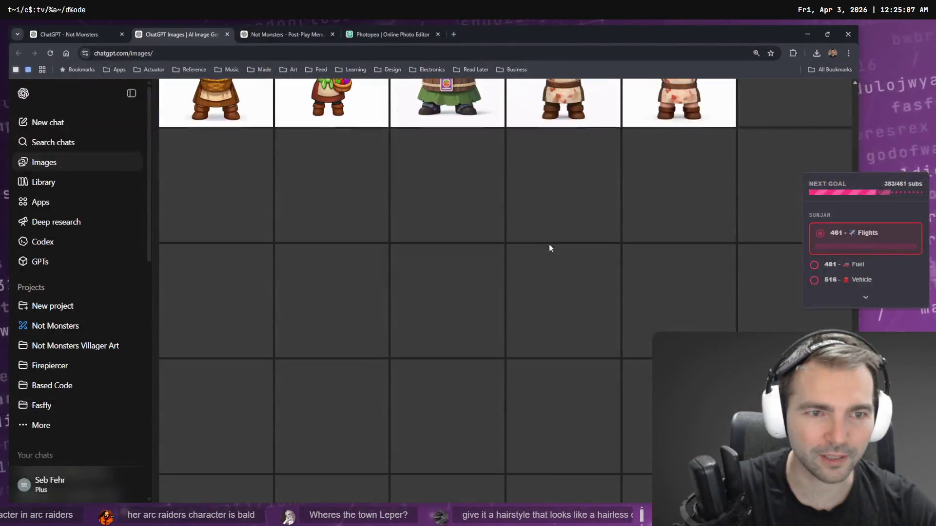
scroll(549, 248, up, 5)
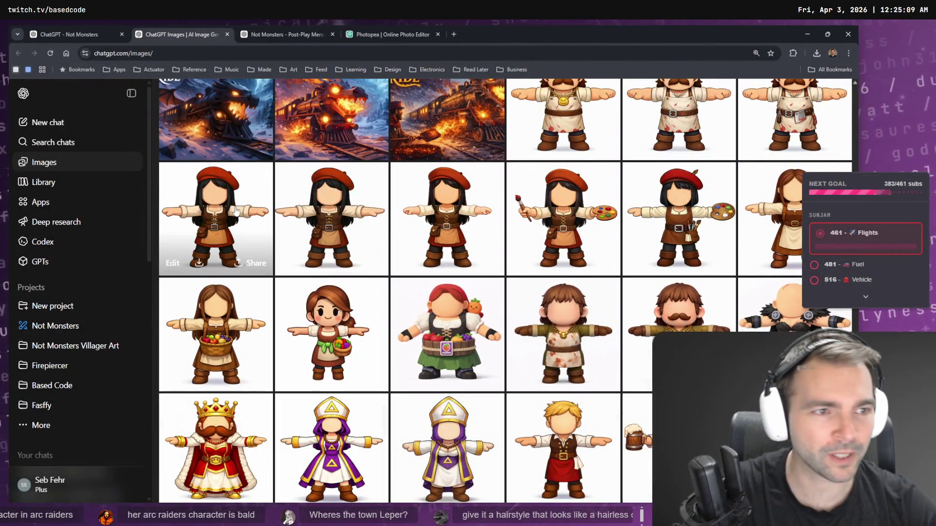
click(246, 220)
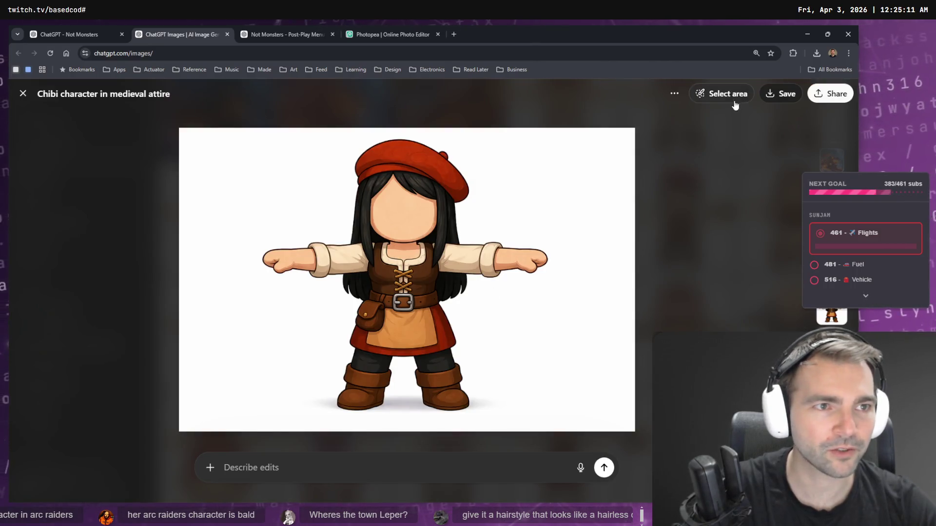
click(674, 93)
click(688, 121)
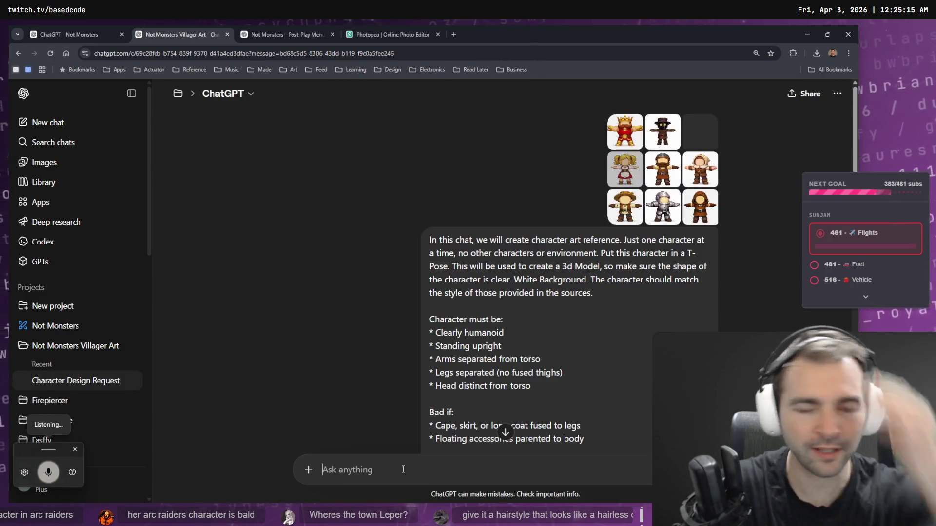
Step: Dictate a draft prompt in ChatGPT, then cut it back out of the chat box
key(ctrl+super)
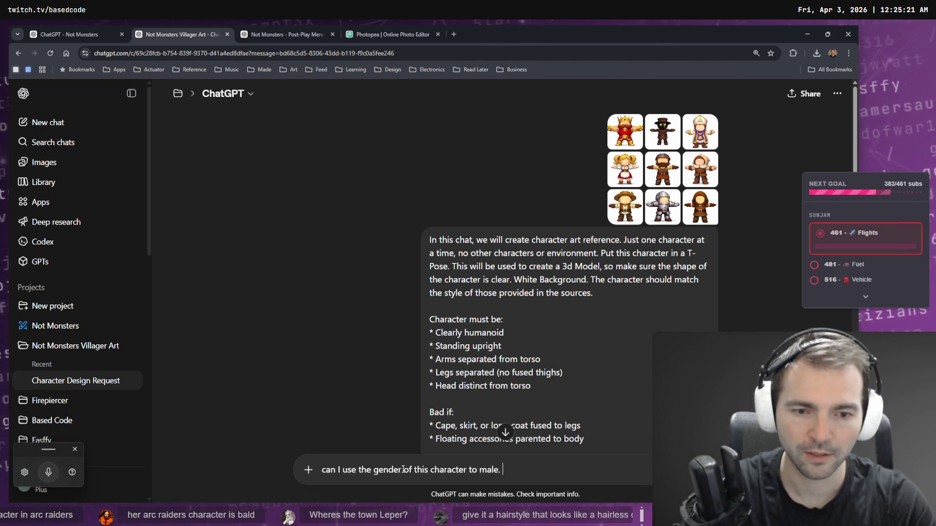
key(ctrl+super)
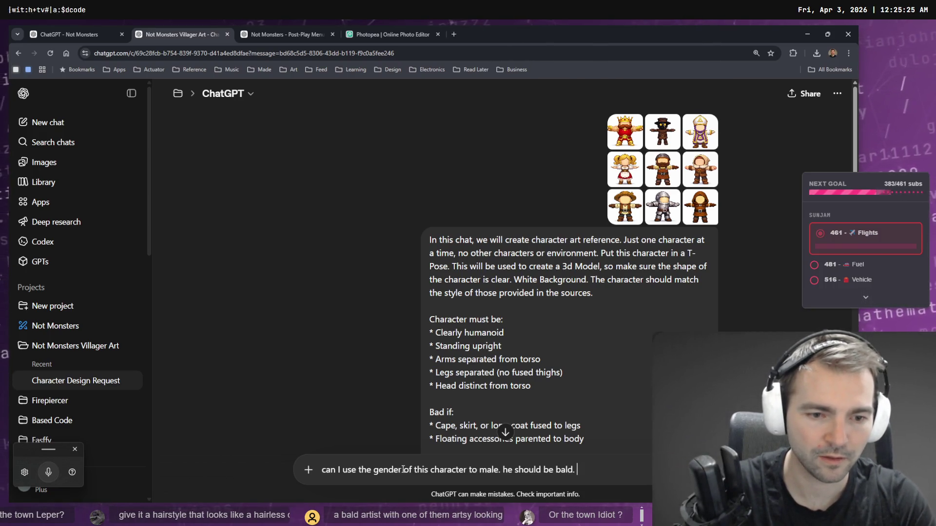
key(ctrl+super)
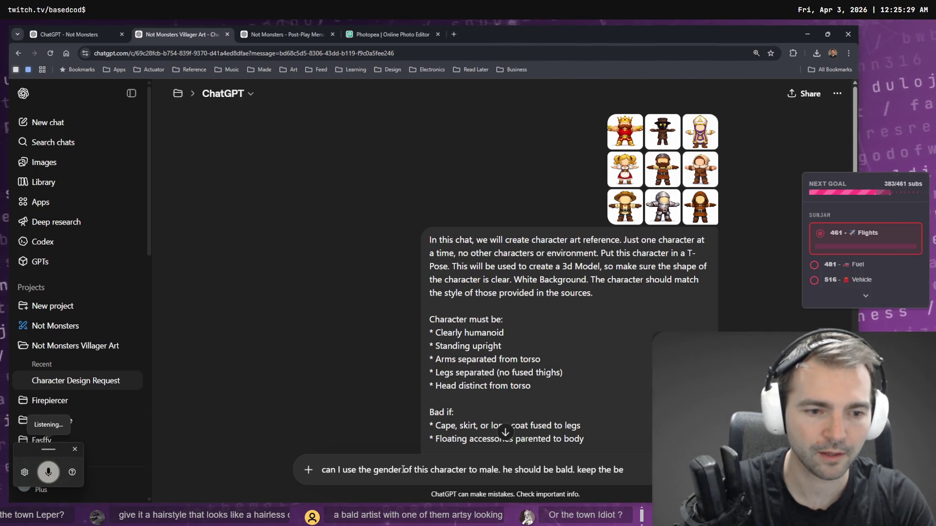
key(ctrl+a)
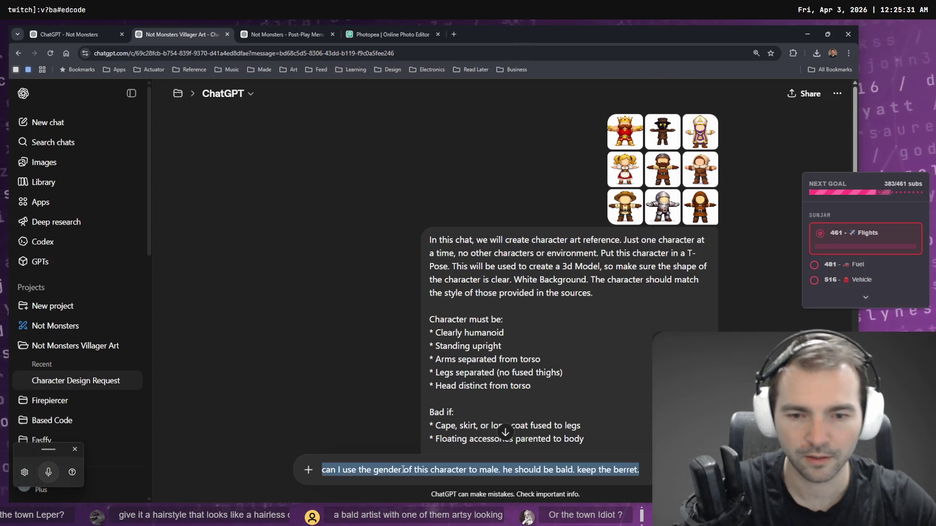
key(ctrl+x)
Step: Step back through earlier message versions, including the fruit-seller prompt's earlier version
scroll(558, 308, down, 10)
scroll(557, 308, up, 8)
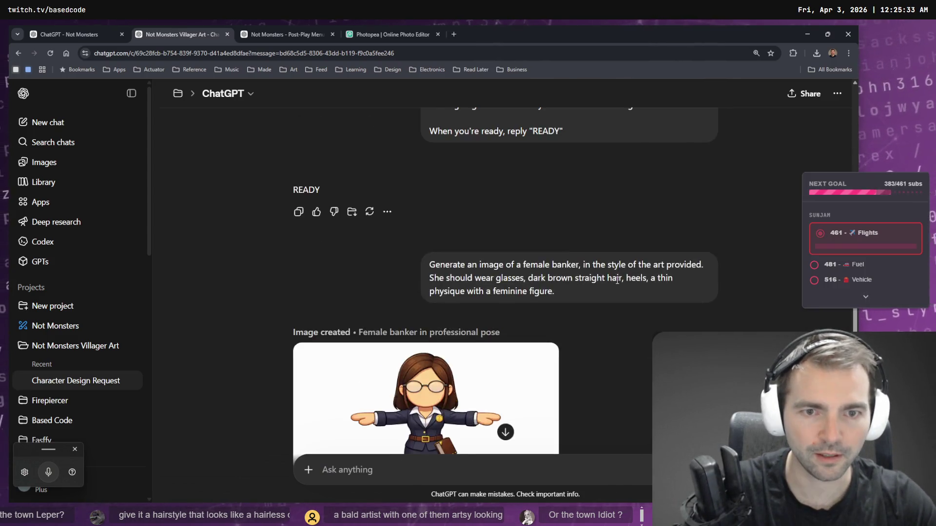
scroll(629, 333, down, 4)
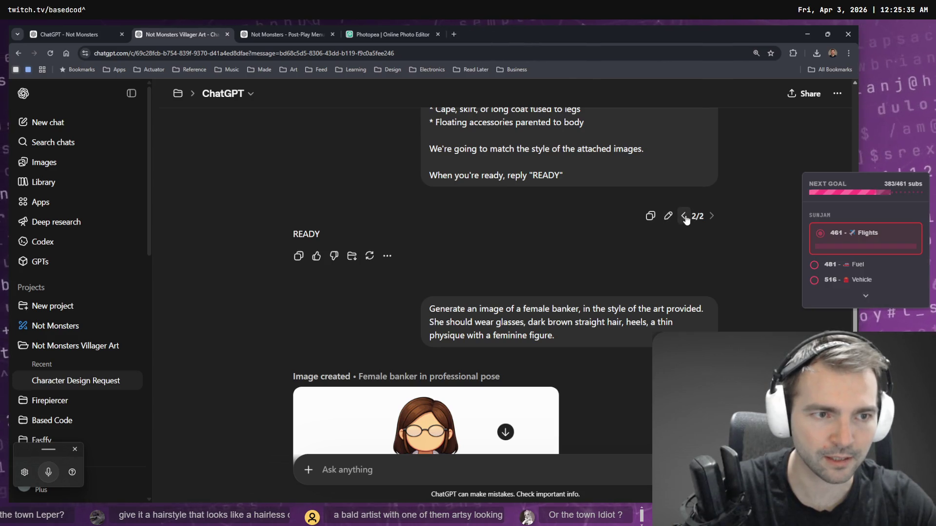
click(683, 216)
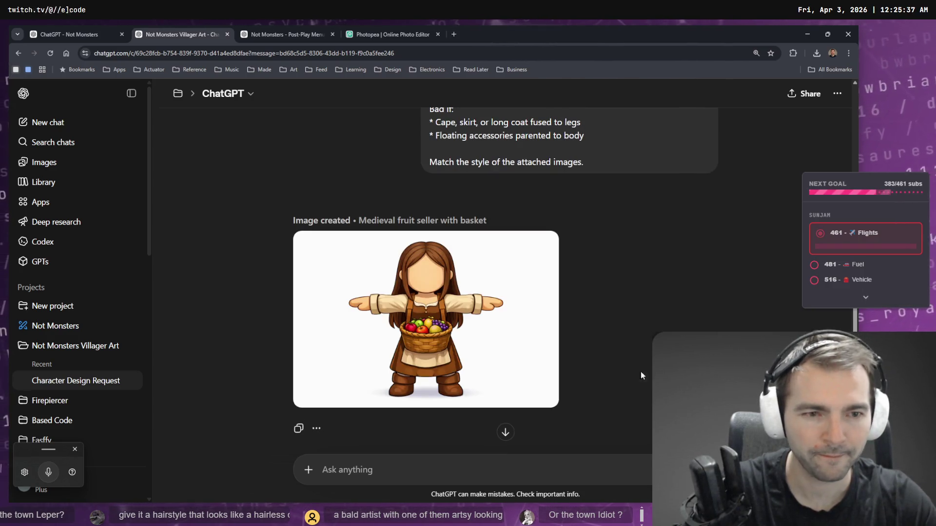
scroll(646, 399, down, 5)
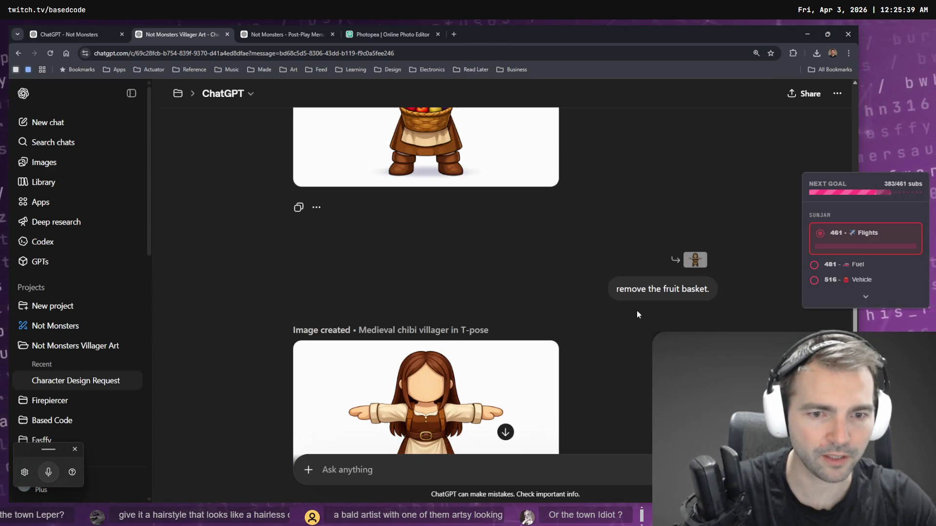
scroll(637, 312, down, 3)
scroll(657, 312, up, 10)
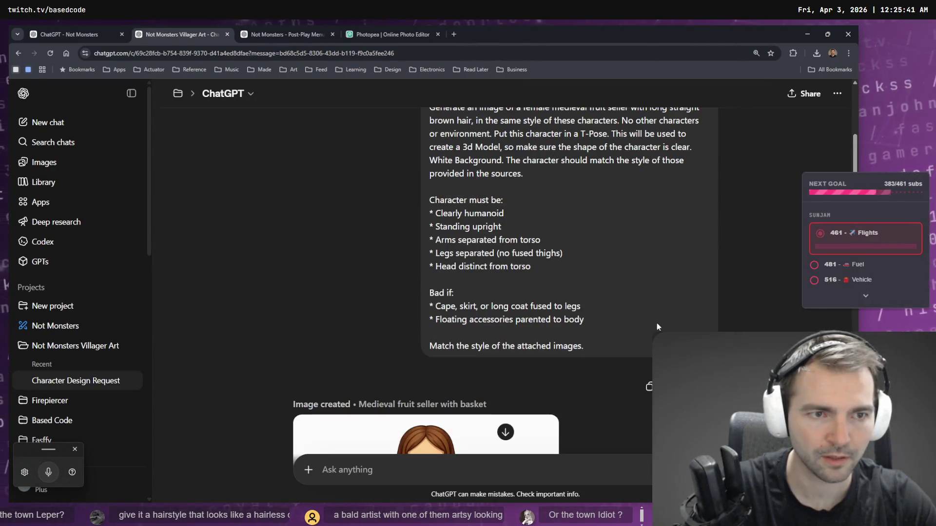
click(683, 387)
Step: Switch to the long black-haired painter branch and type a request to make the character a bald male keeping the beret
scroll(705, 249, down, 5)
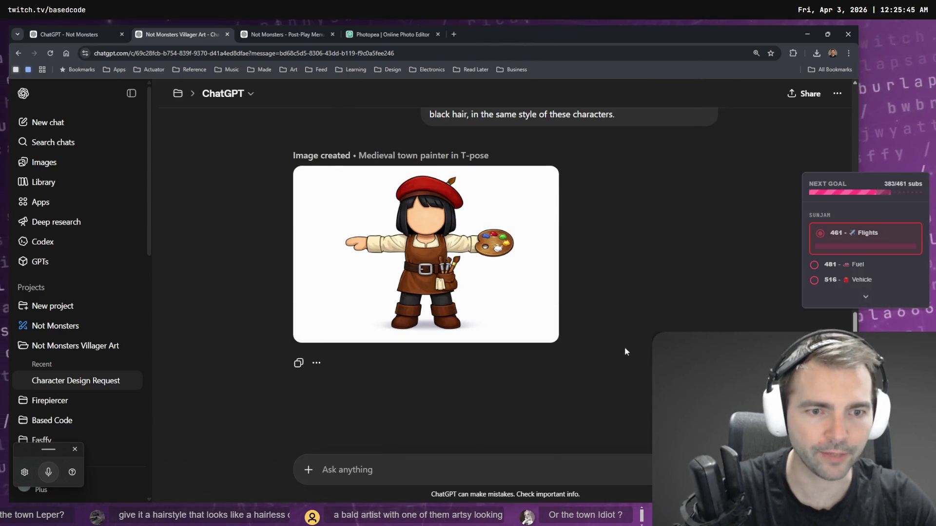
scroll(629, 344, up, 3)
click(710, 314)
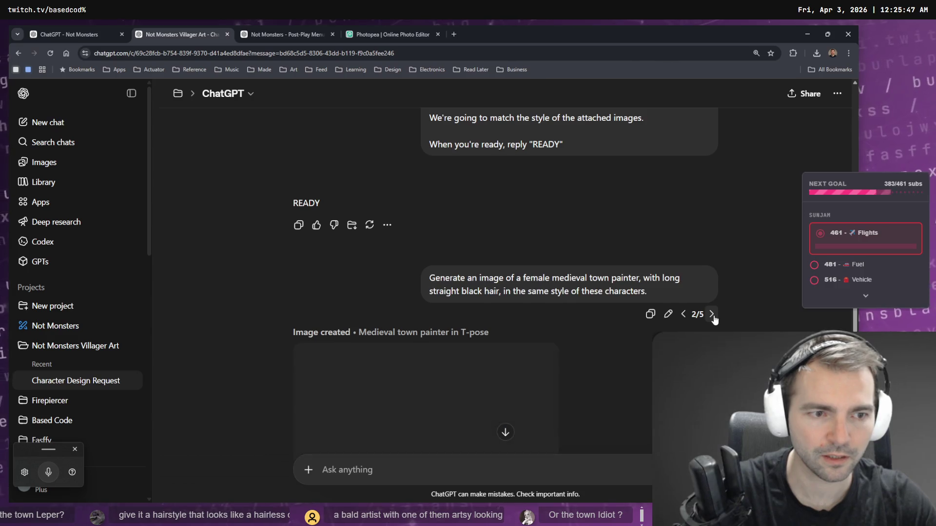
scroll(712, 314, down, 3)
scroll(703, 282, down, 4)
scroll(703, 282, down, 4)
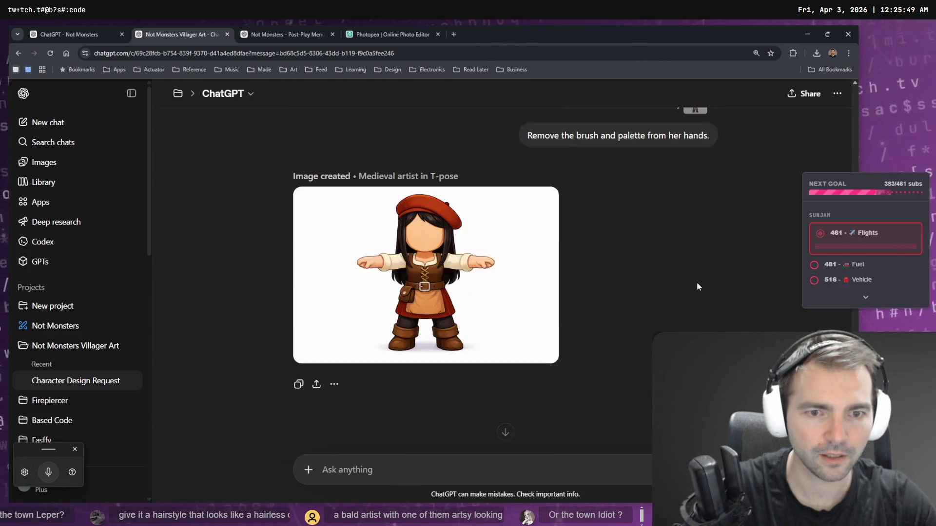
text(can I use the gender of this character to male. he should be bald. keep the berret.)
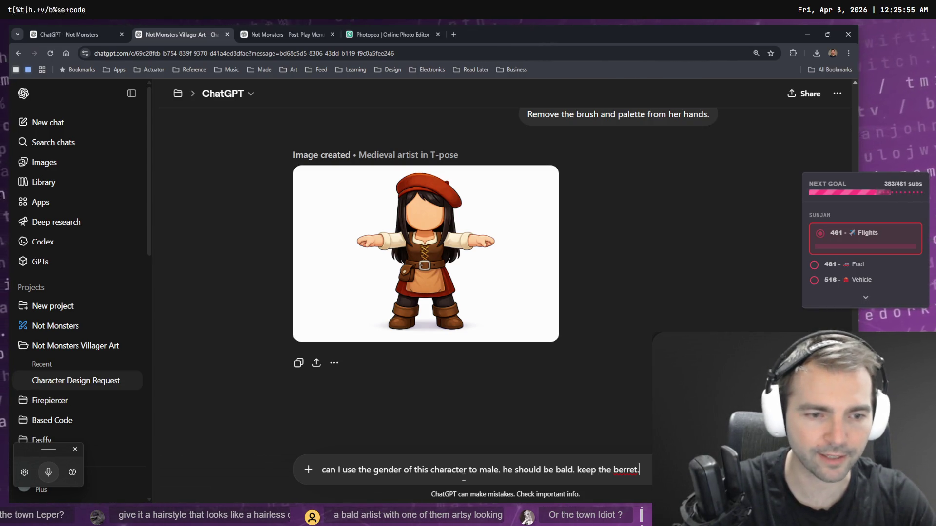
Step: Correct 'berret' to beret, append 'hat', and send the bald male artist request
right_click(631, 475)
click(623, 470)
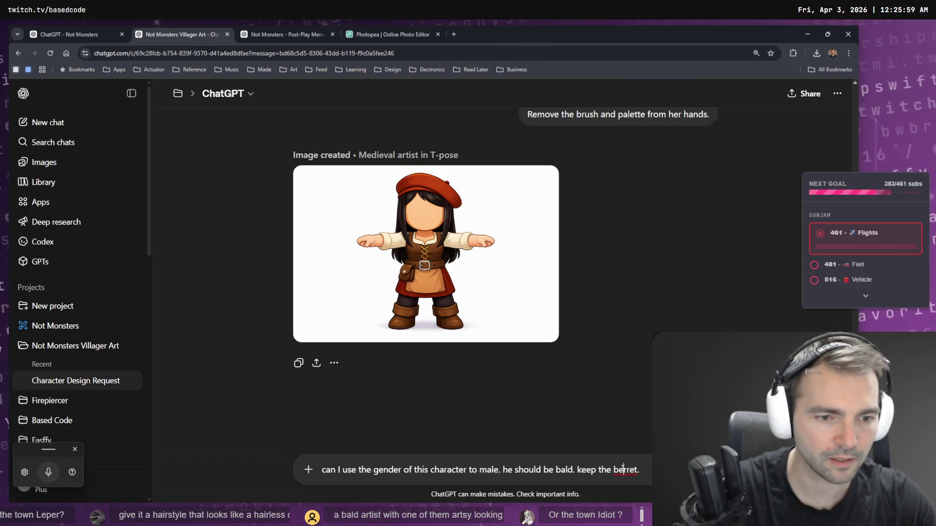
right_click(623, 470)
click(624, 471)
key(ctrl+a)
text(h)
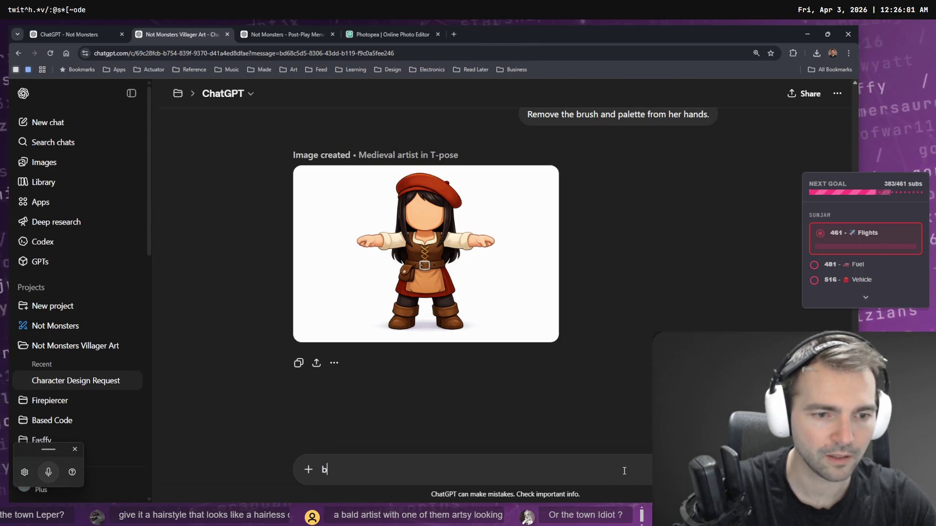
key(ctrl+z)
key(End)
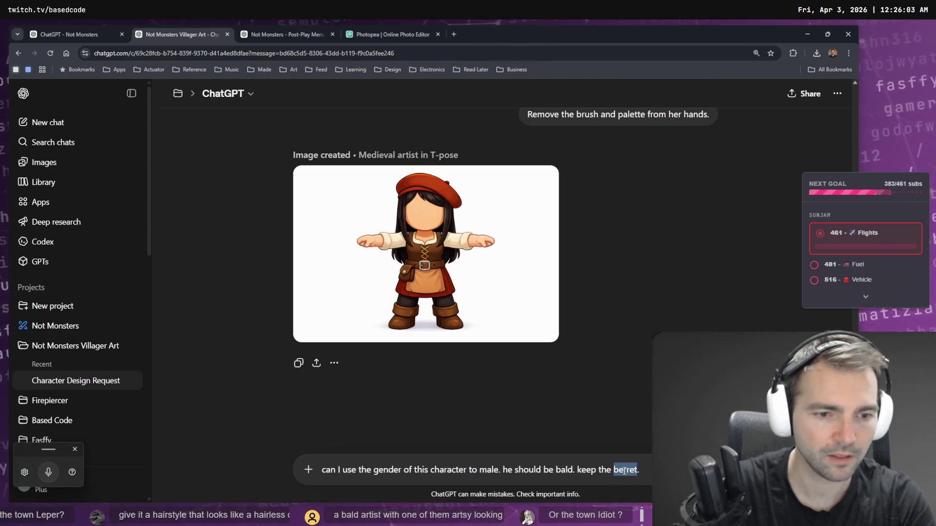
text(hat)
key(Return)
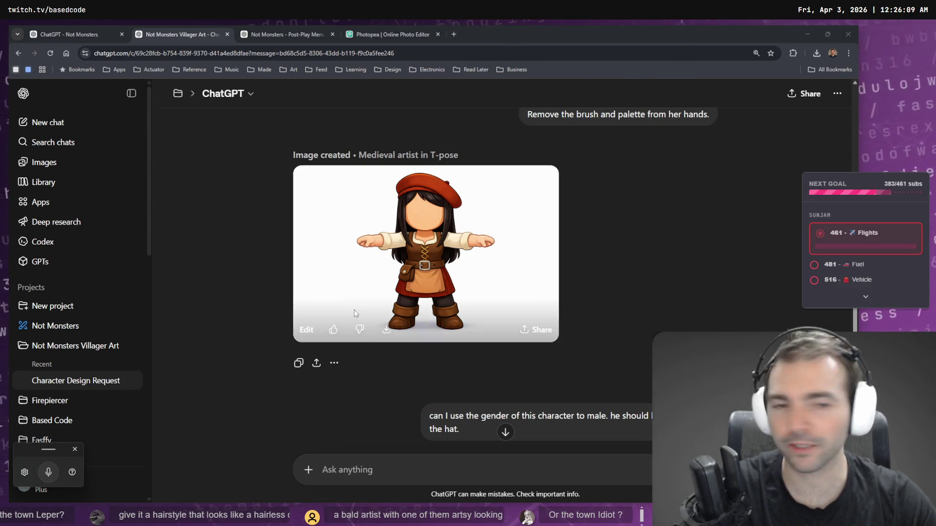
Step: Glance at the Photopea and Not Monsters chat tabs, then return to the generating chat
scroll(394, 302, down, 10)
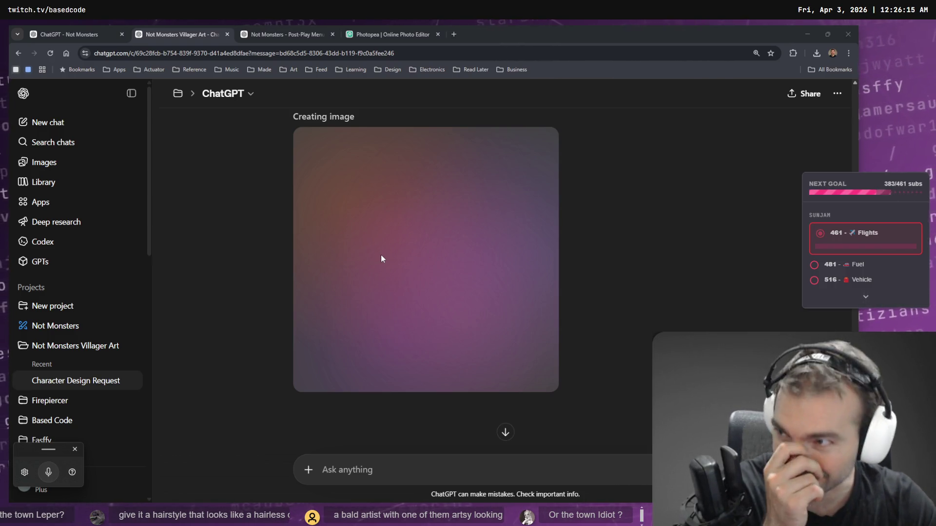
key(Tab)
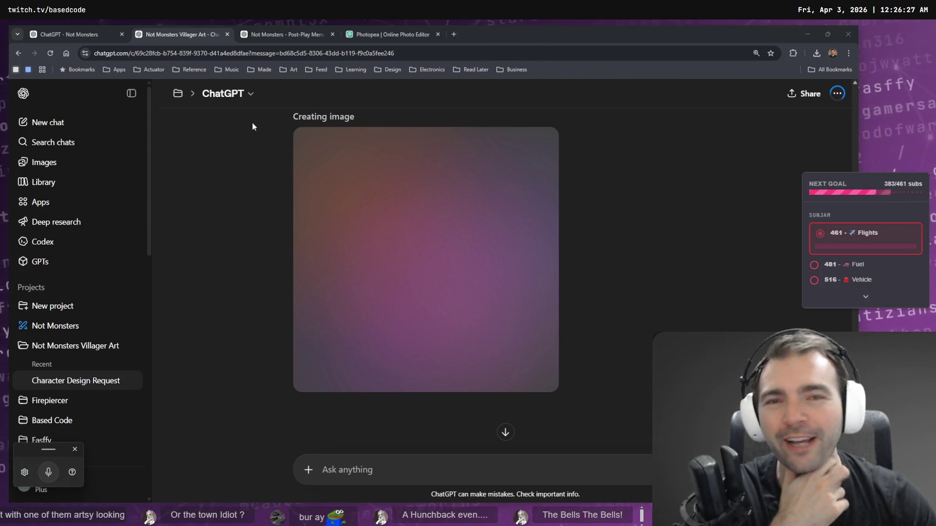
click(376, 39)
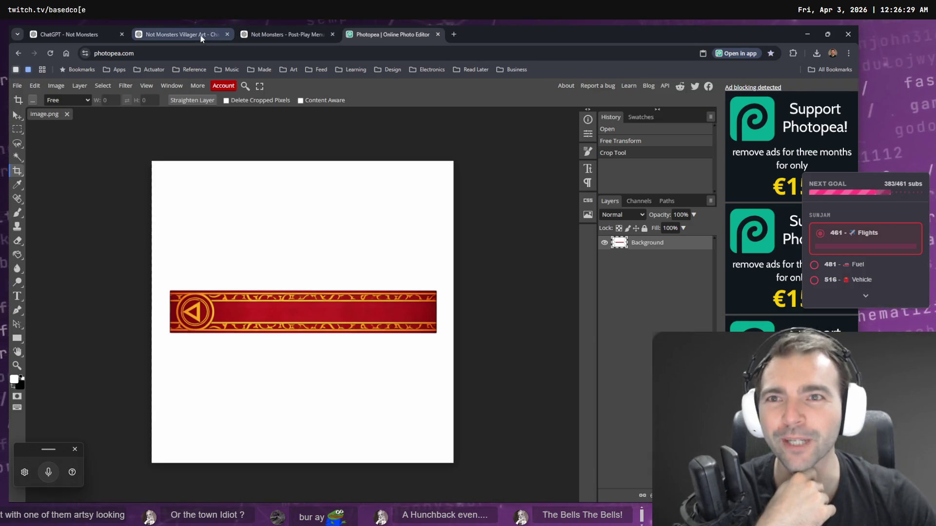
click(201, 34)
click(110, 29)
click(164, 32)
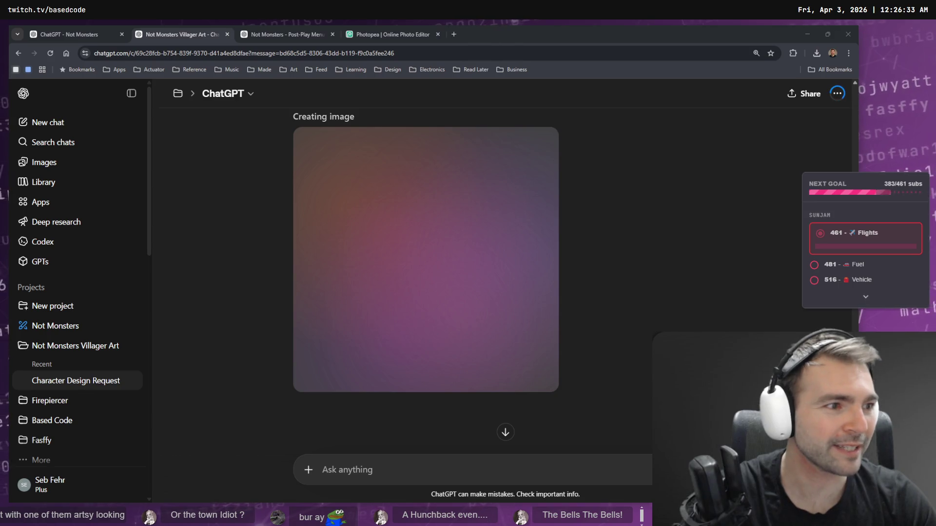
key(alt+Tab)
Step: Review Codex's summary of 20 changed files (+560 -9), then reload the changed files in Godot
scroll(469, 308, up, 3)
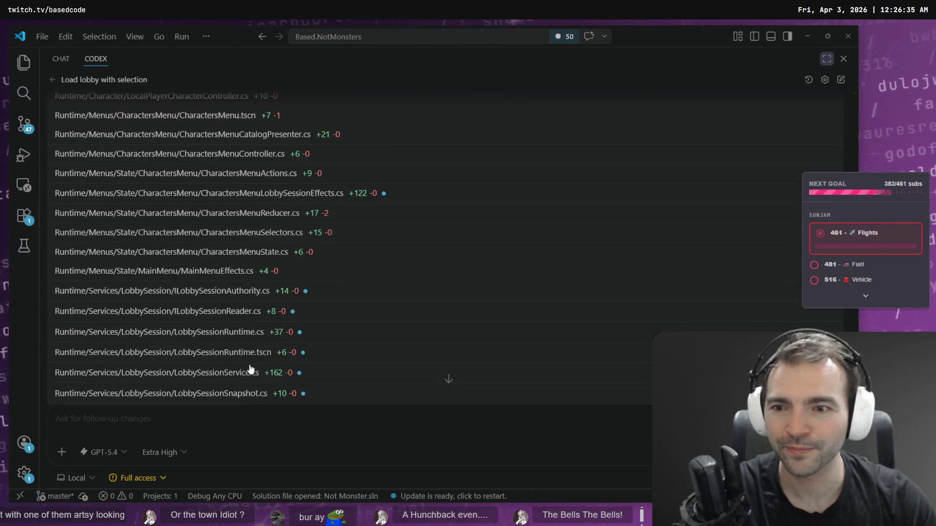
scroll(335, 295, up, 5)
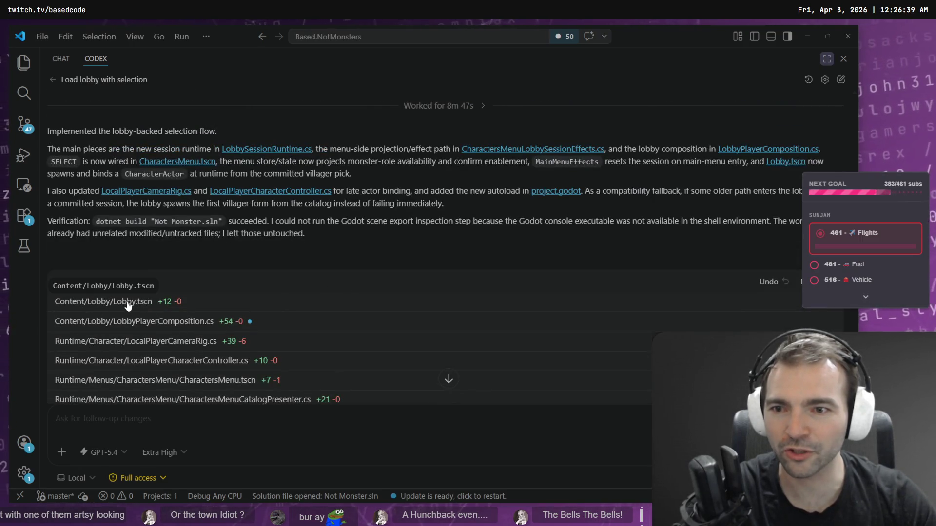
scroll(277, 329, down, 6)
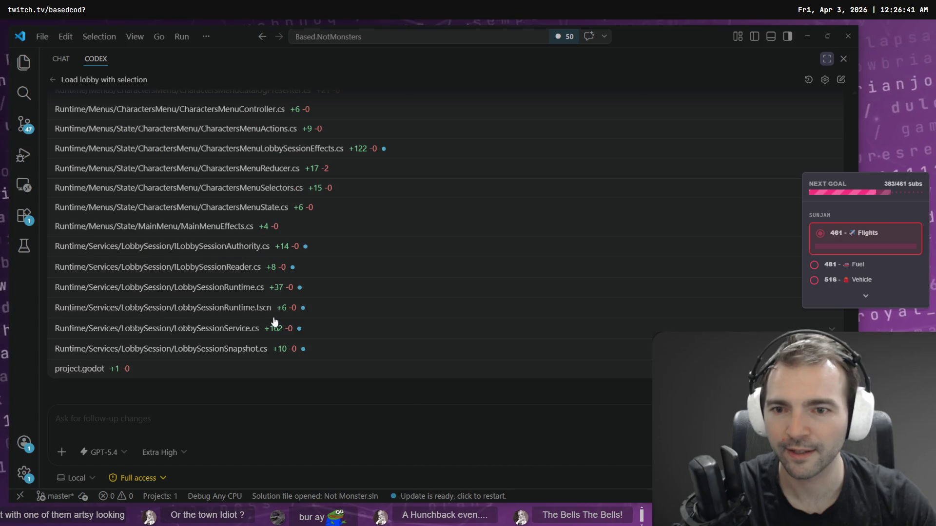
scroll(276, 329, up, 6)
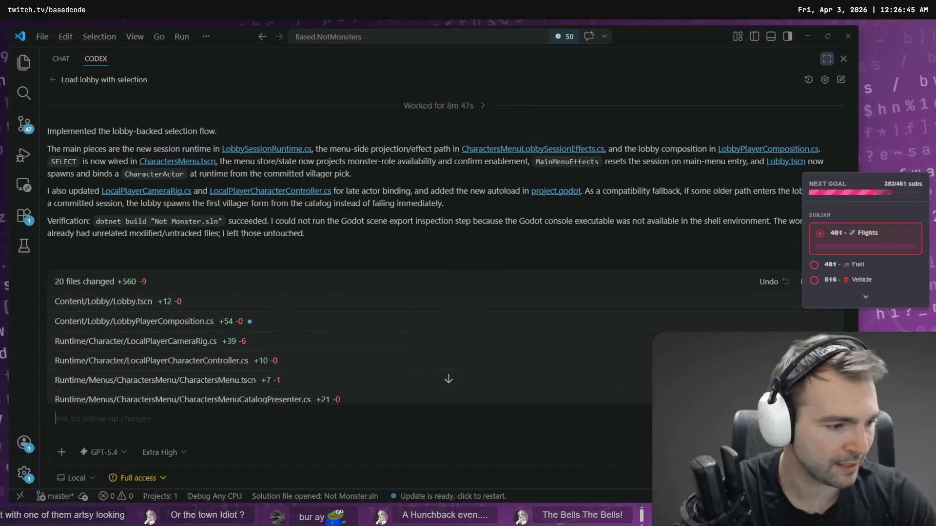
key(alt+Tab)
click(451, 323)
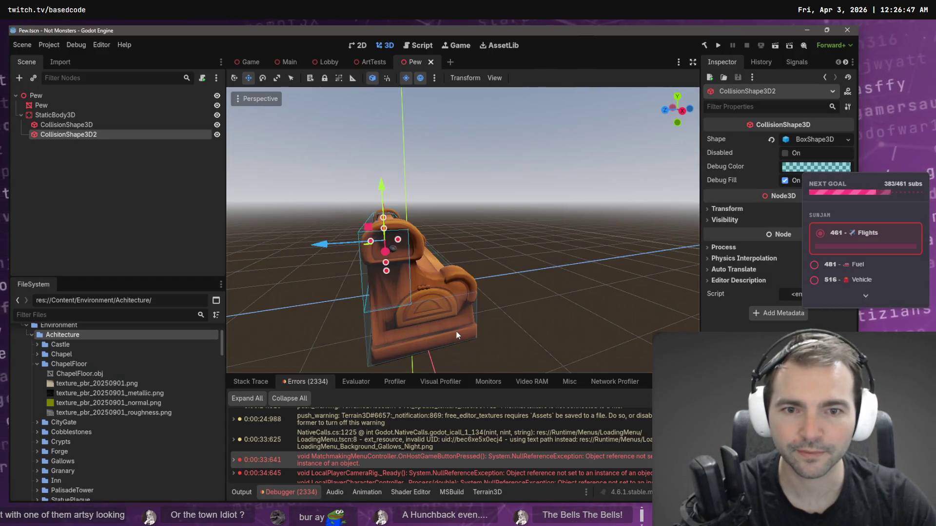
Step: Run the Game scene with F5 to check the main menu, then close the game
click(248, 63)
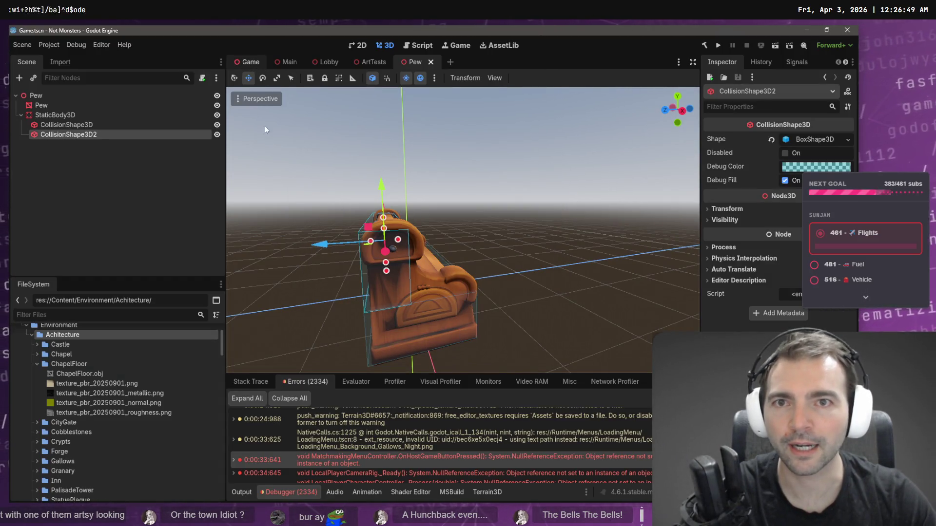
key(F5)
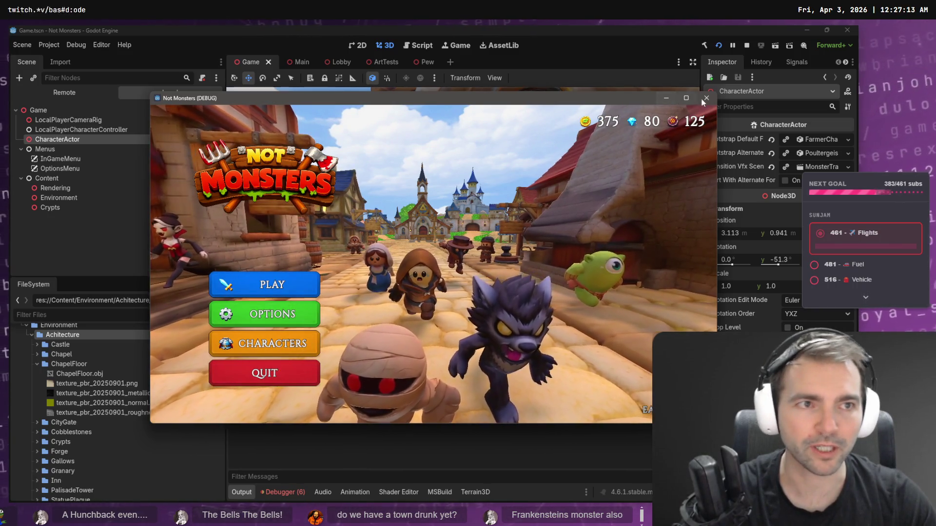
click(297, 373)
Step: Copy the LobbySessionService characterCatalogReader ArgumentNullException from Debugger Errors and start a Codex message about it
click(288, 493)
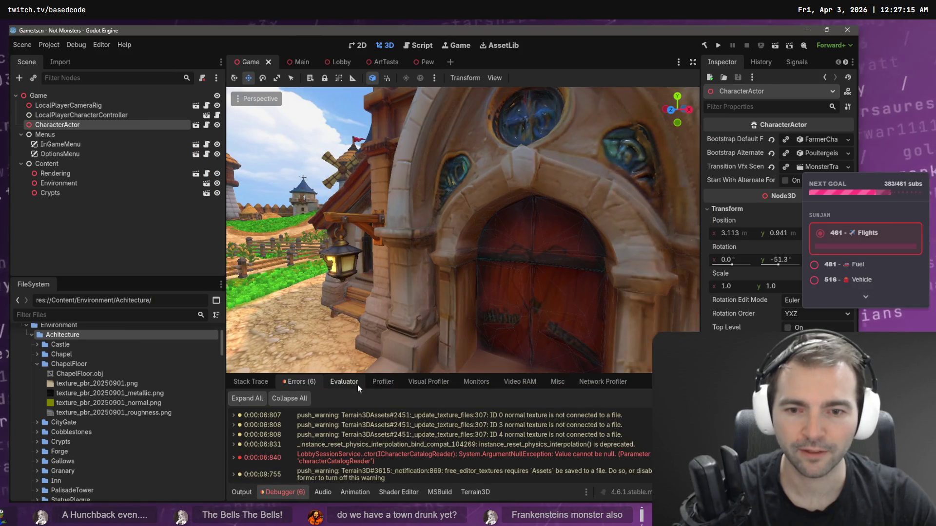
drag(364, 373, 365, 232)
double_click(420, 314)
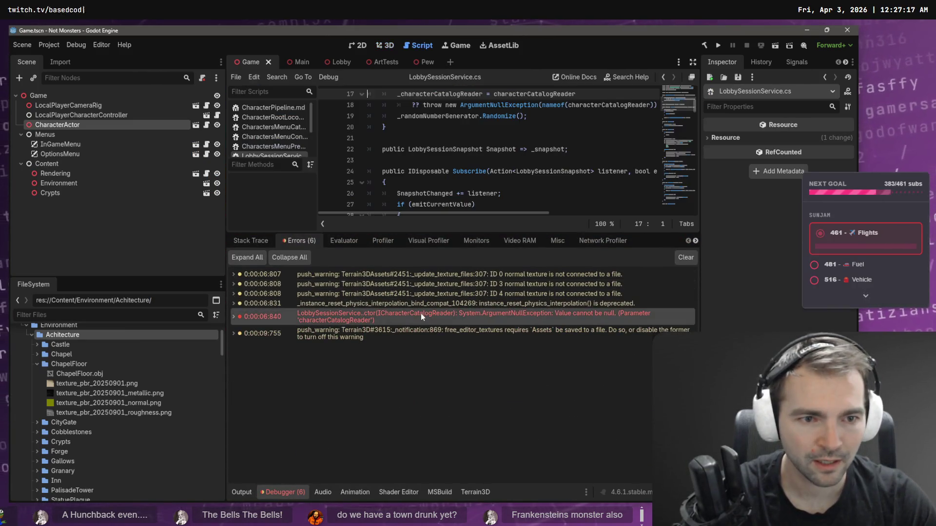
right_click(420, 314)
click(478, 325)
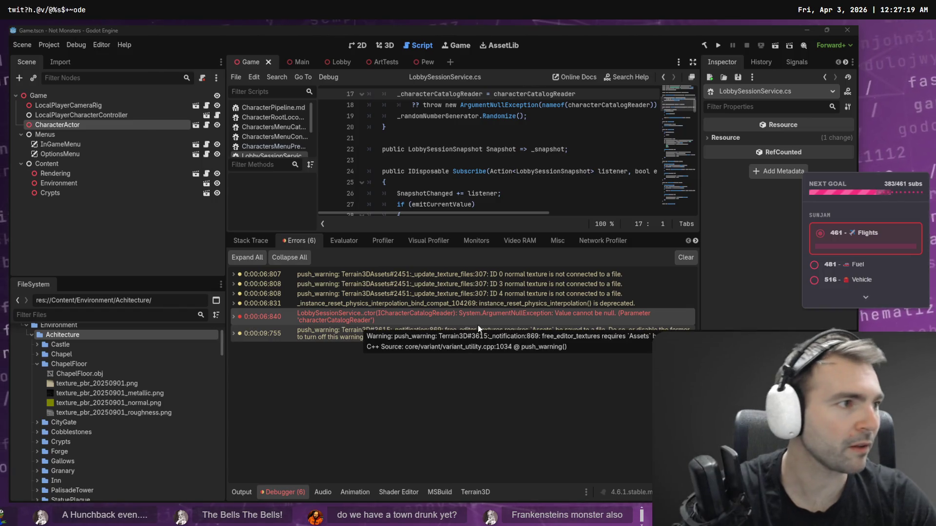
key(alt+Tab)
text(We have th)
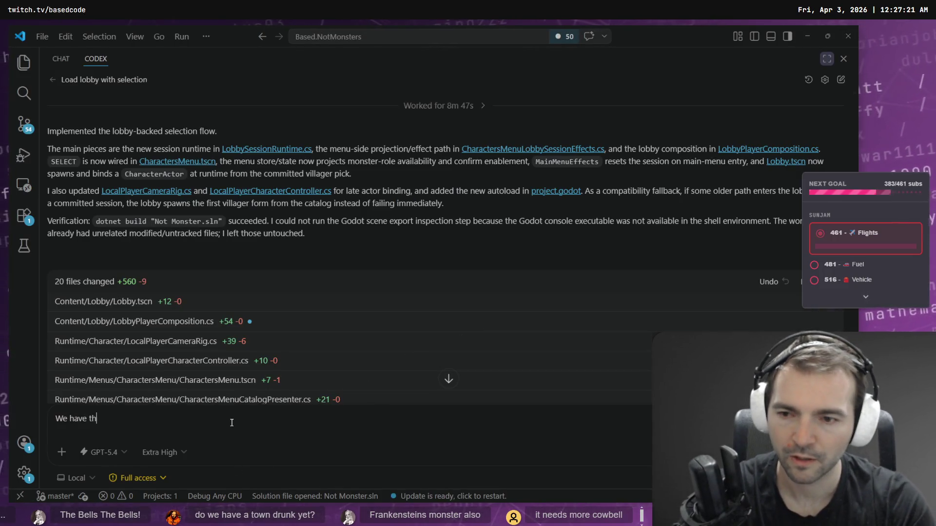
text(e following error on start:)
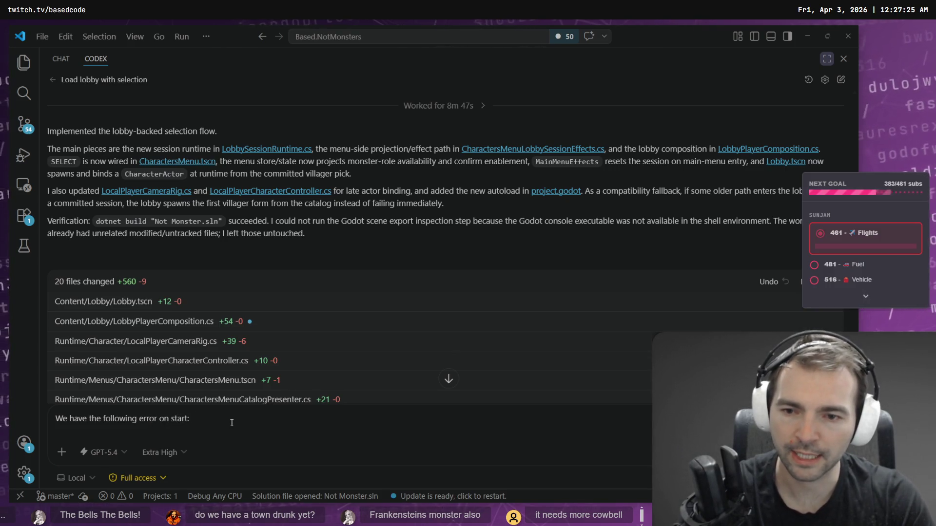
Step: Send Codex the startup error with the Godot stack trace pasted inside a ``` code fence
key(shift+Return)
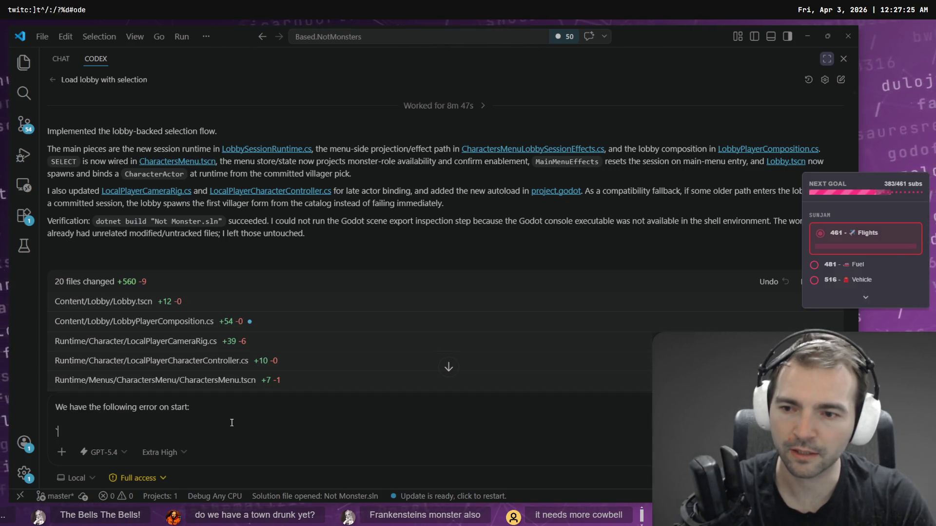
text(```)
key(shift+Return)
key(shift+Return)
text(```)
key(Up)
key(ctrl+v)
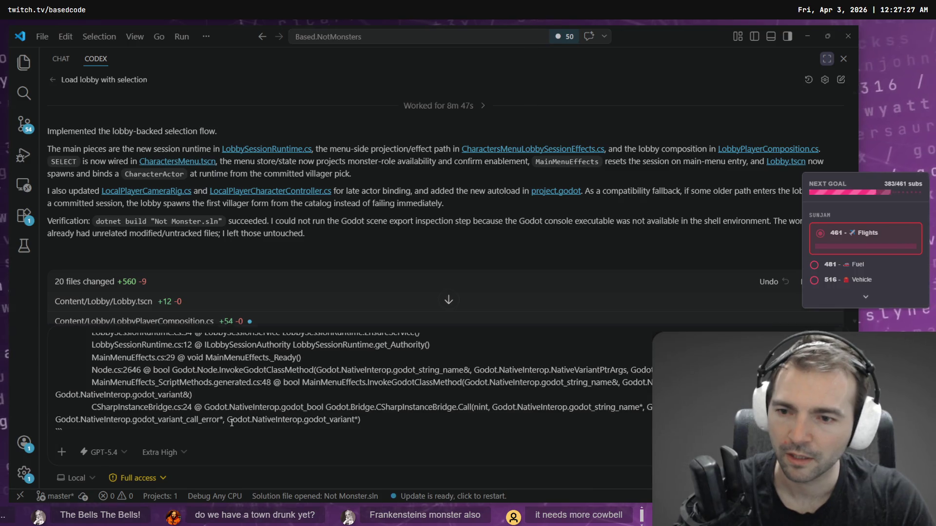
key(Return)
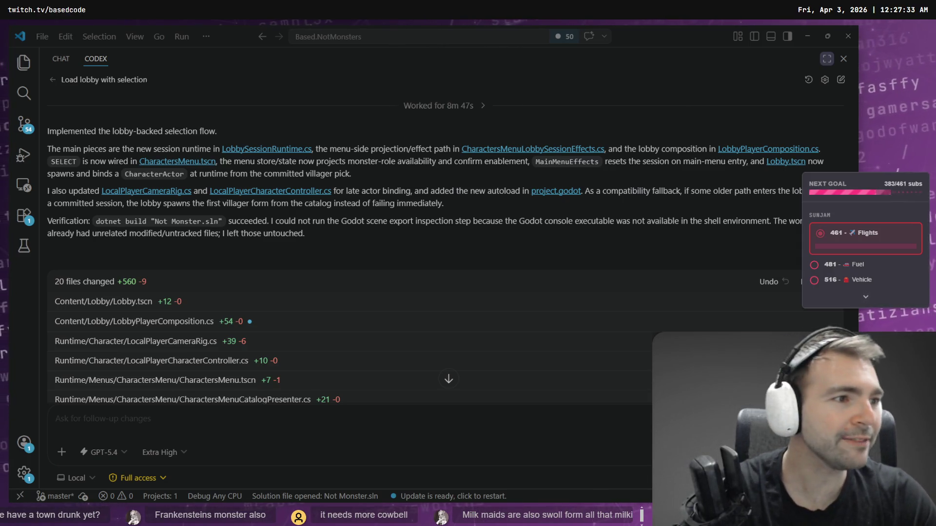
key(alt+Tab)
scroll(553, 202, down, 10)
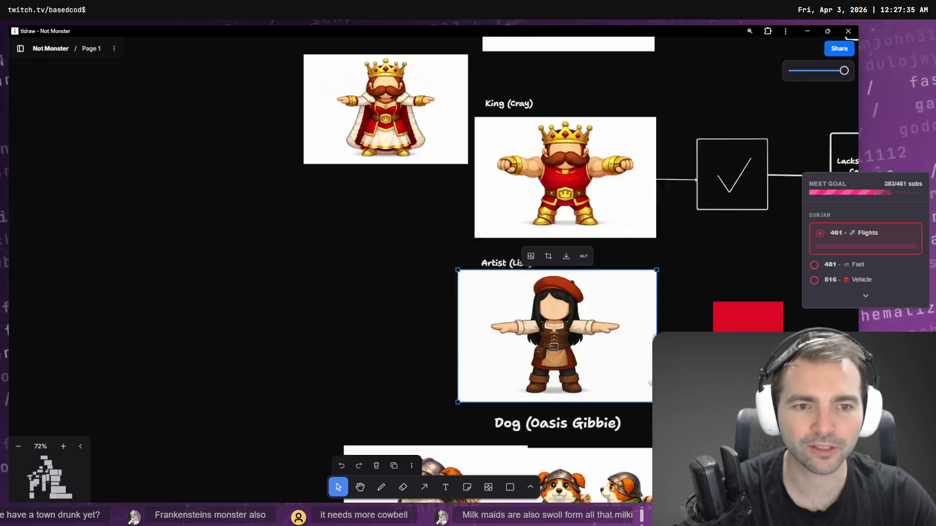
scroll(552, 202, down, 15)
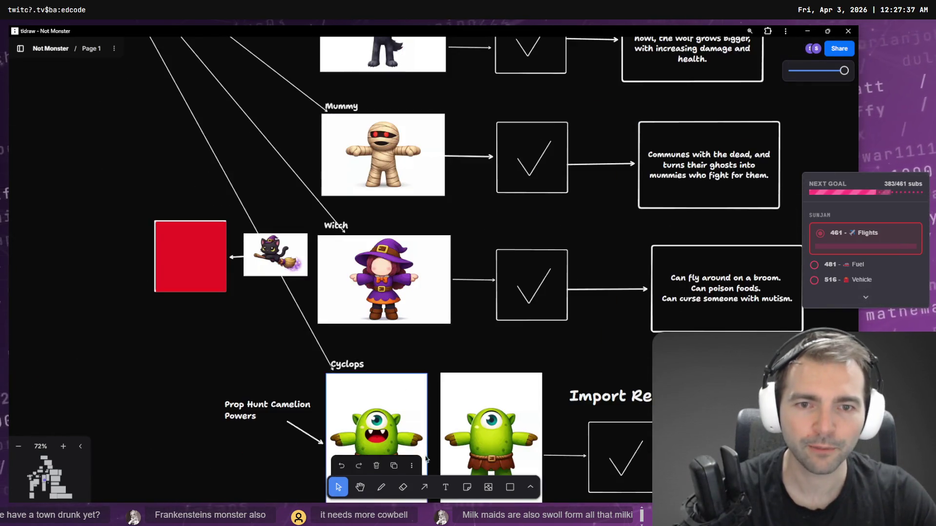
scroll(416, 290, down, 5)
scroll(408, 263, up, 5)
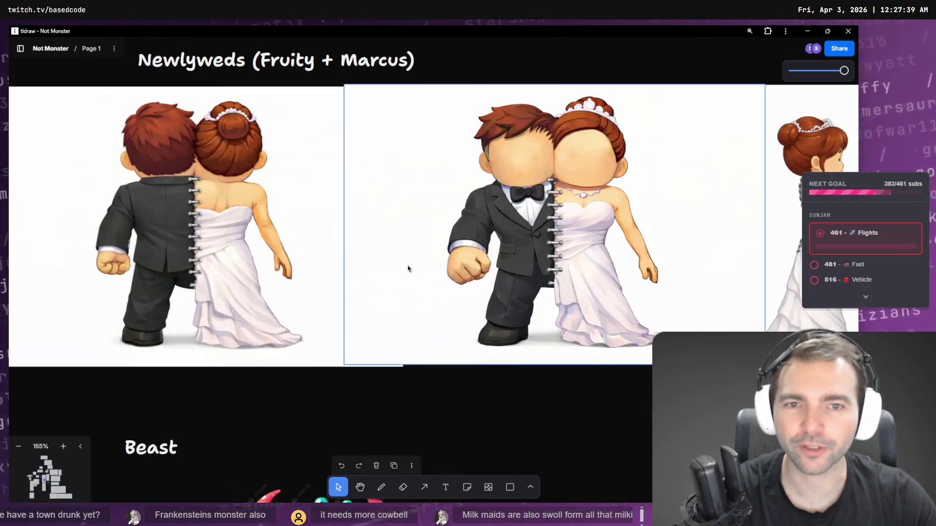
scroll(412, 246, down, 1)
drag(416, 244, 429, 280)
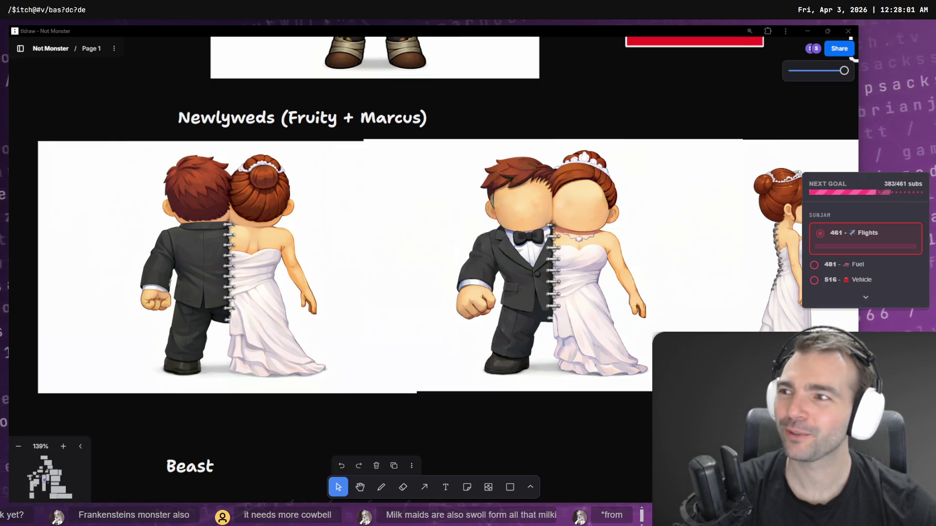
click(536, 105)
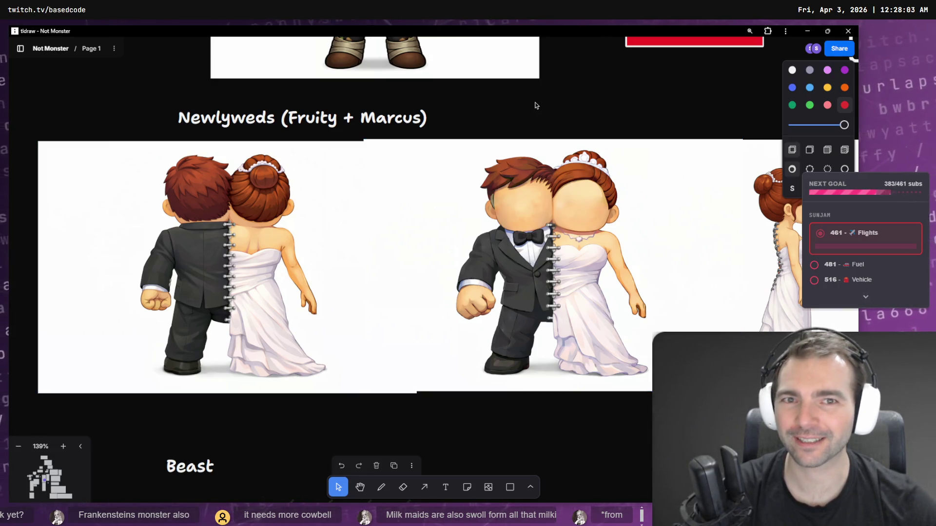
scroll(540, 121, down, 5)
scroll(482, 175, up, 5)
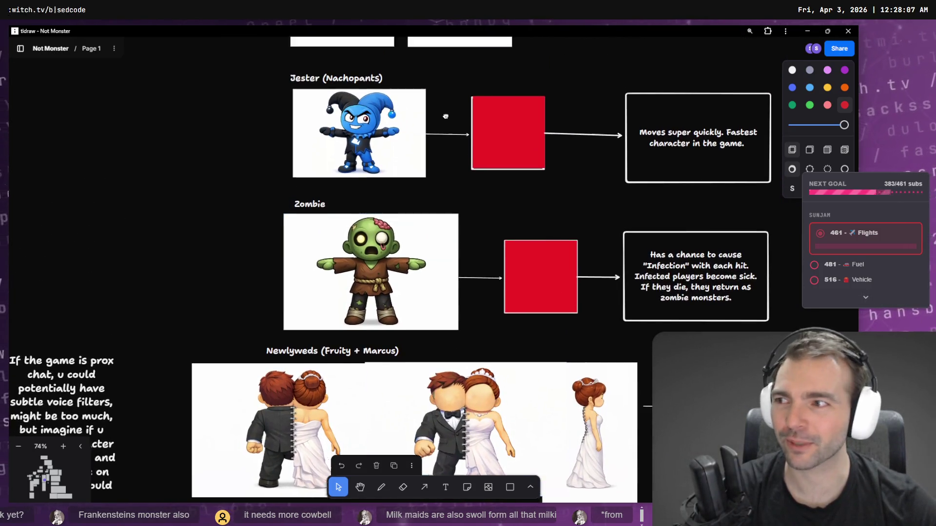
scroll(463, 244, down, 3)
scroll(463, 244, left, 3)
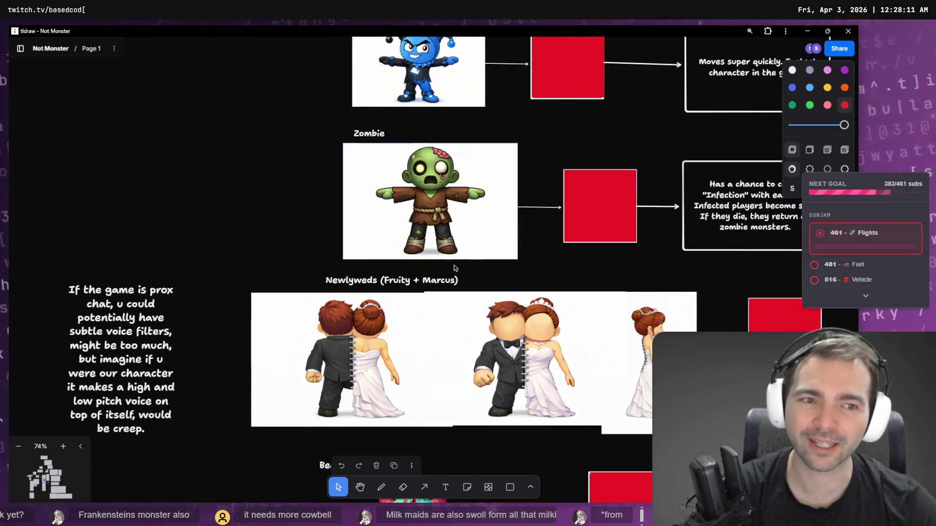
scroll(570, 180, up, 3)
scroll(573, 122, down, 2)
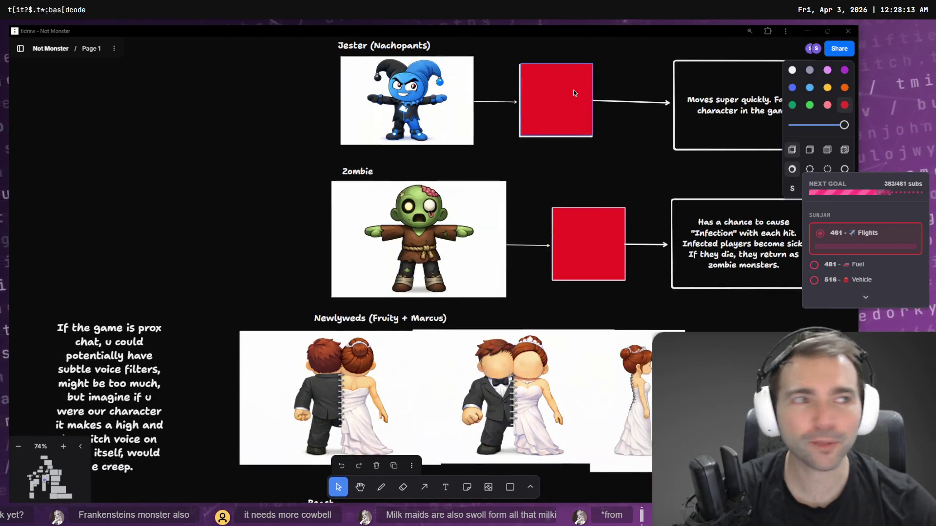
key(alt+Tab)
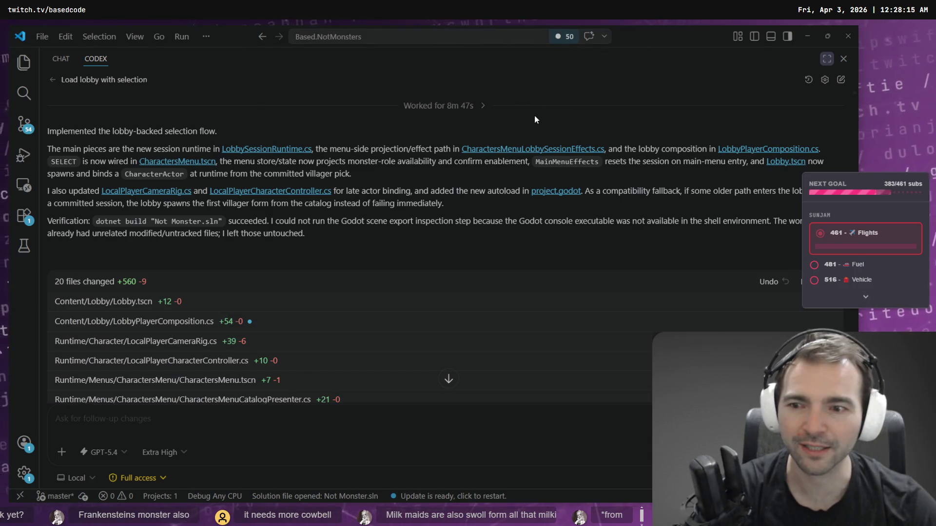
Step: Scroll through Codex's CharacterCatalogRuntime.cs null-reader fix, then open a new browser window
scroll(314, 356, down, 10)
scroll(325, 345, down, 4)
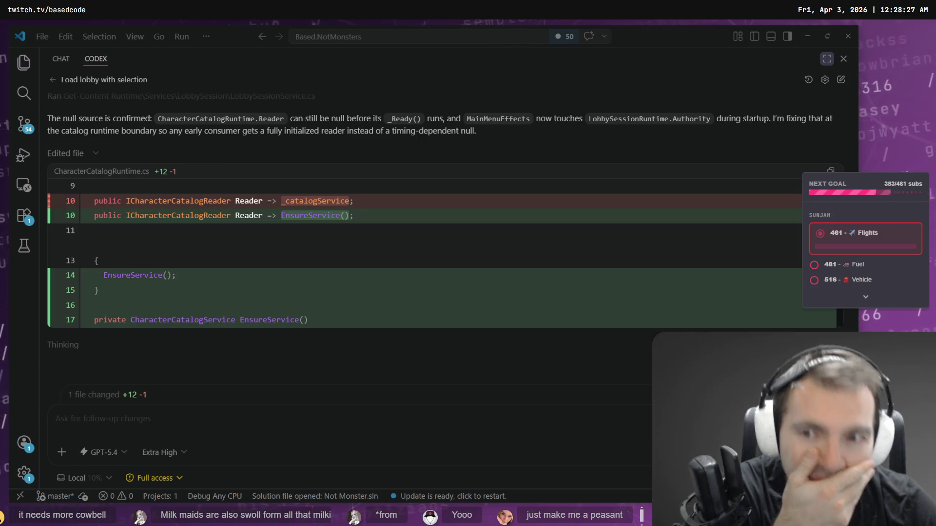
scroll(126, 247, down, 3)
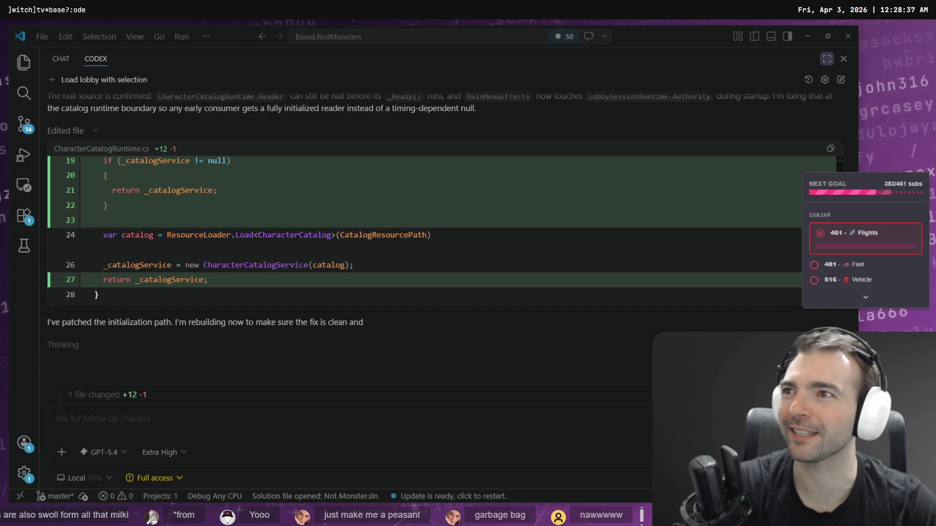
mouse_move(9, 30)
mouse_down()
mouse_move(367, 195)
mouse_move(429, 184)
mouse_move(431, 199)
mouse_up()
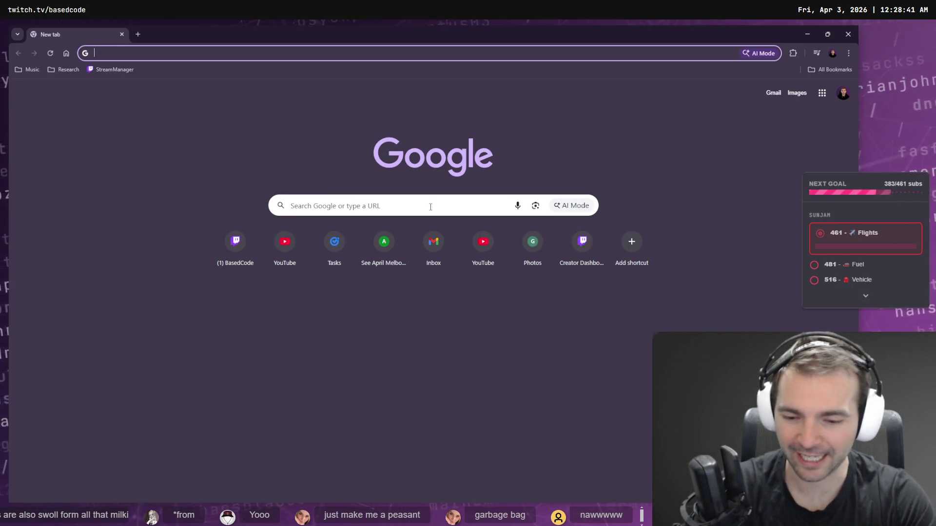
Step: Search 'did mediaeval towns have a garbage man?' and expand the full AI Overview
click(430, 206)
key(super+h)
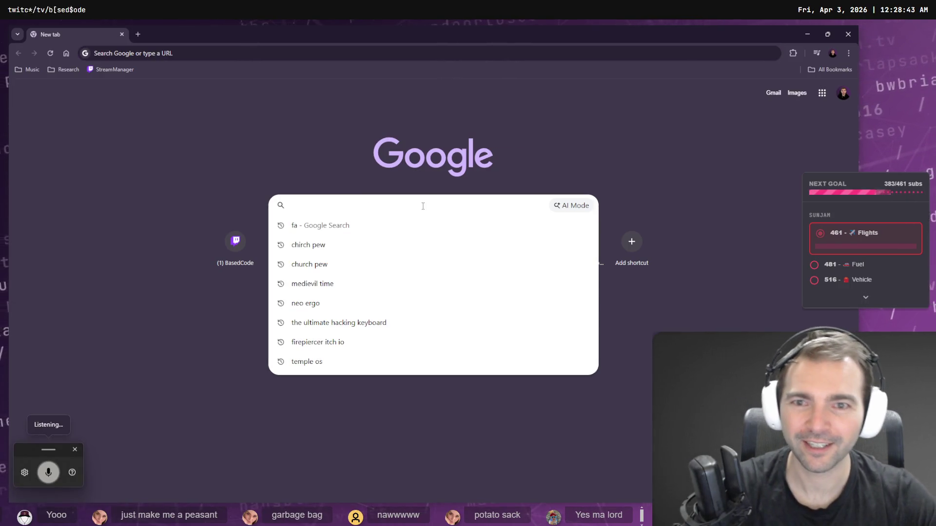
text(did mediaeval)
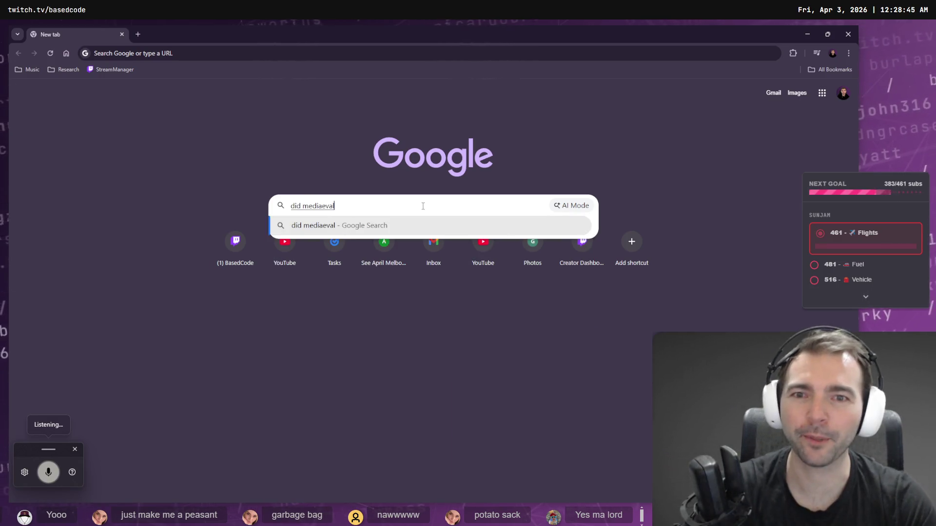
text( towns have a garbage man?)
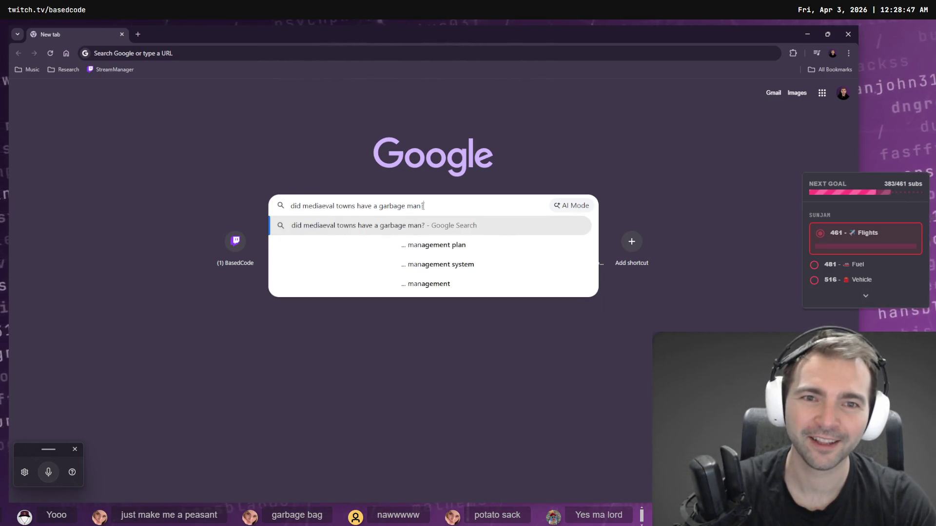
key(Return)
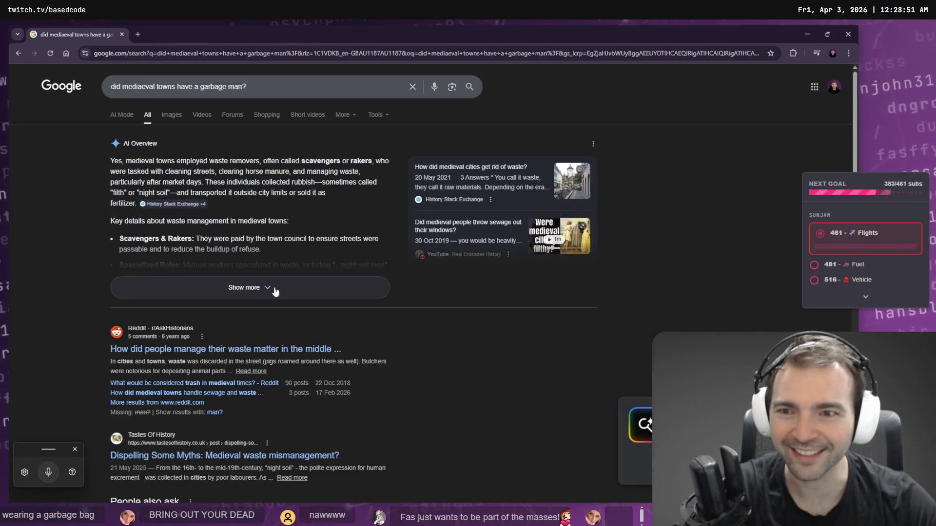
click(271, 291)
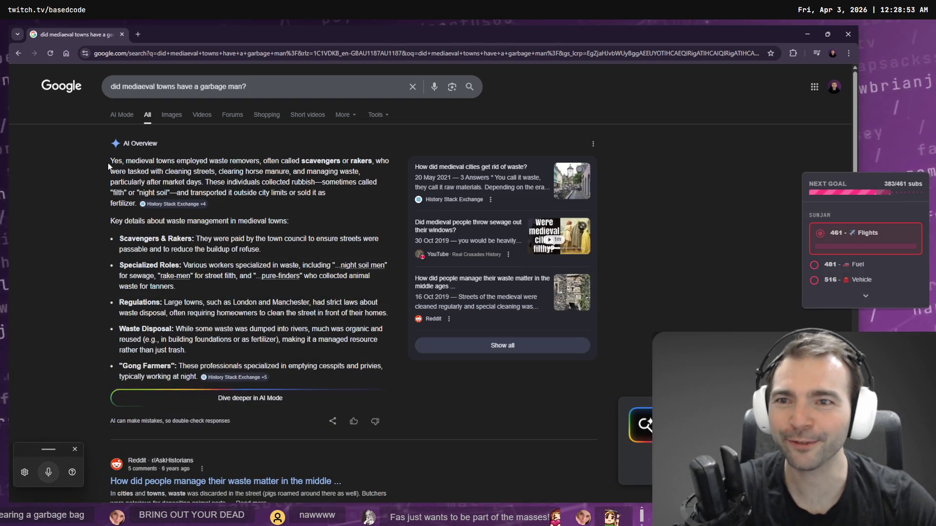
Step: Highlight the overview's mention of waste removers, scavengers and rakers, zooming the page to 150%
drag(111, 160, 266, 159)
click(266, 159)
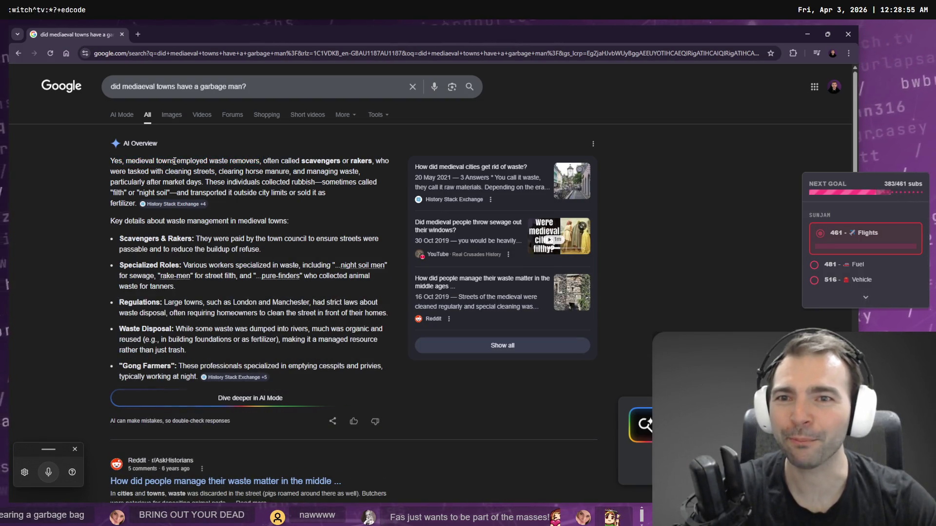
drag(174, 160, 265, 161)
click(266, 173)
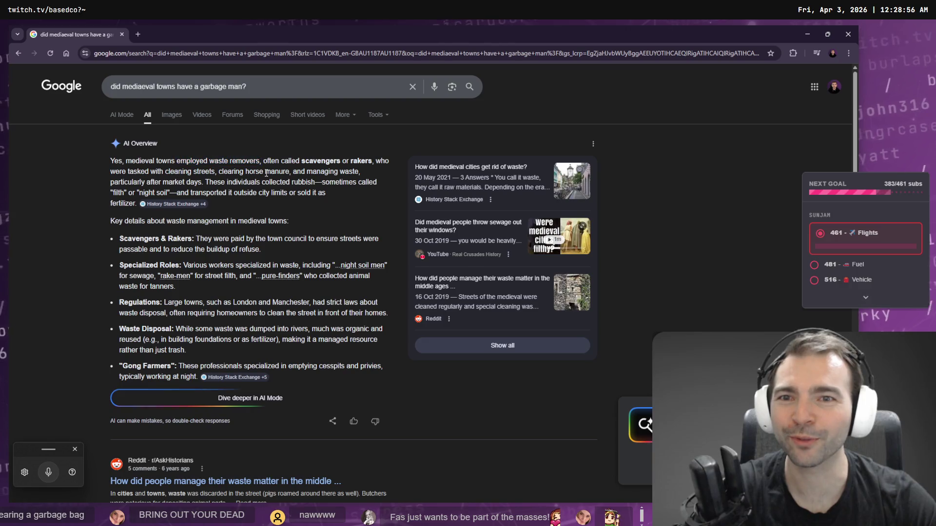
double_click(320, 161)
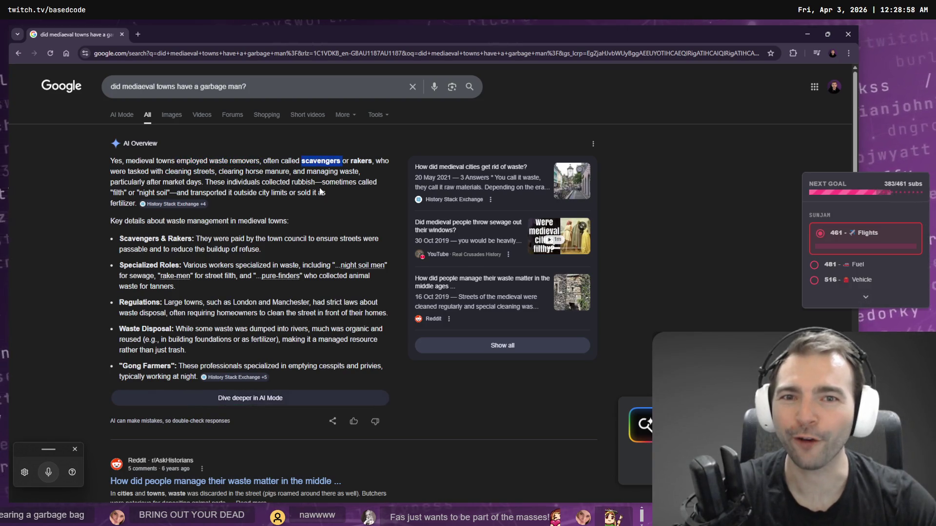
double_click(361, 161)
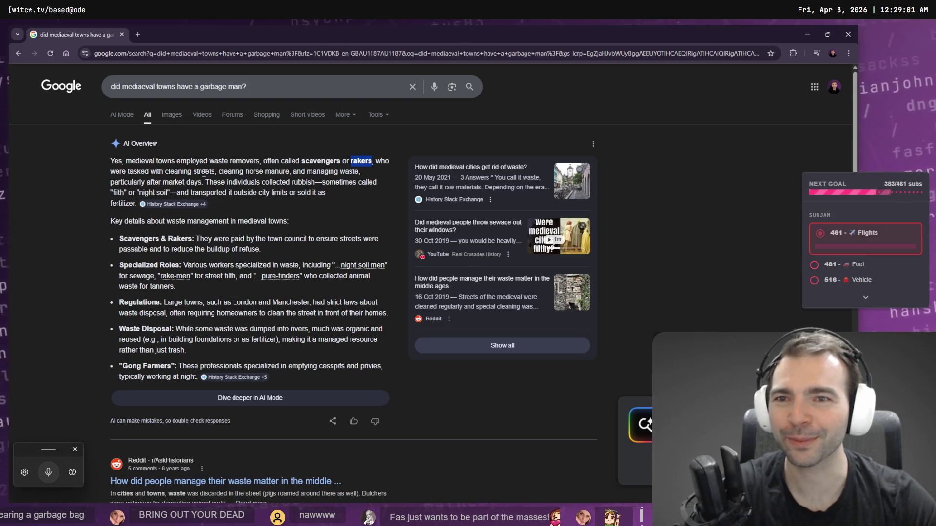
key(ctrl+plus)
key(ctrl+plus)
key(ctrl+plus)
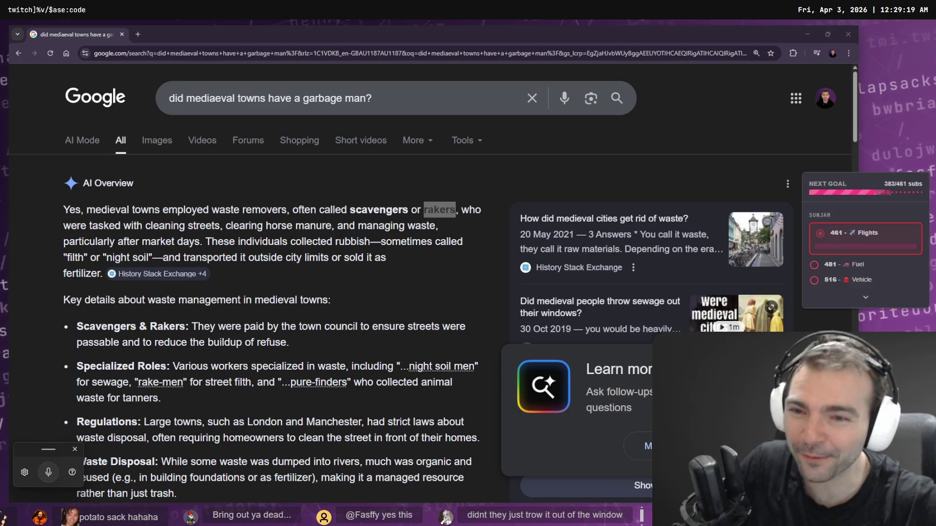
Step: Re-select the terms rakers and scavengers in the overview, then bring up the image results
scroll(362, 238, down, 2)
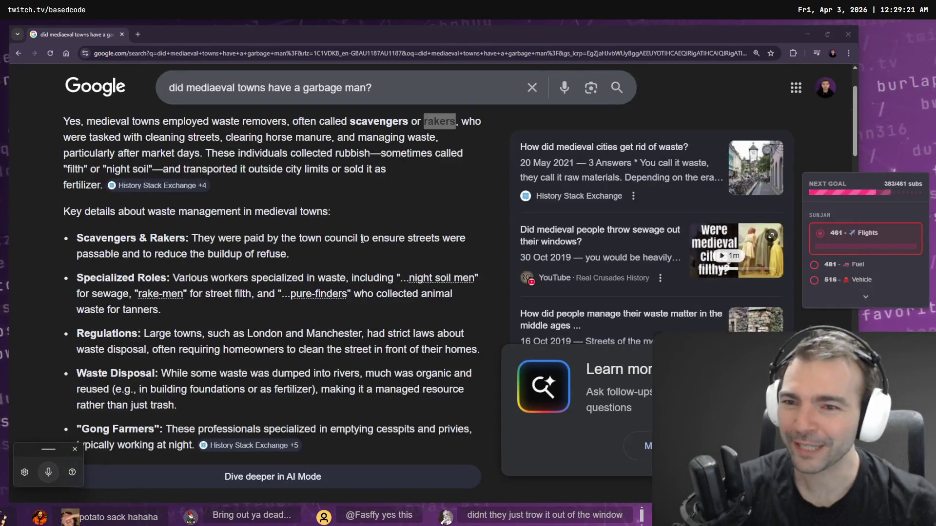
scroll(141, 277, up, 2)
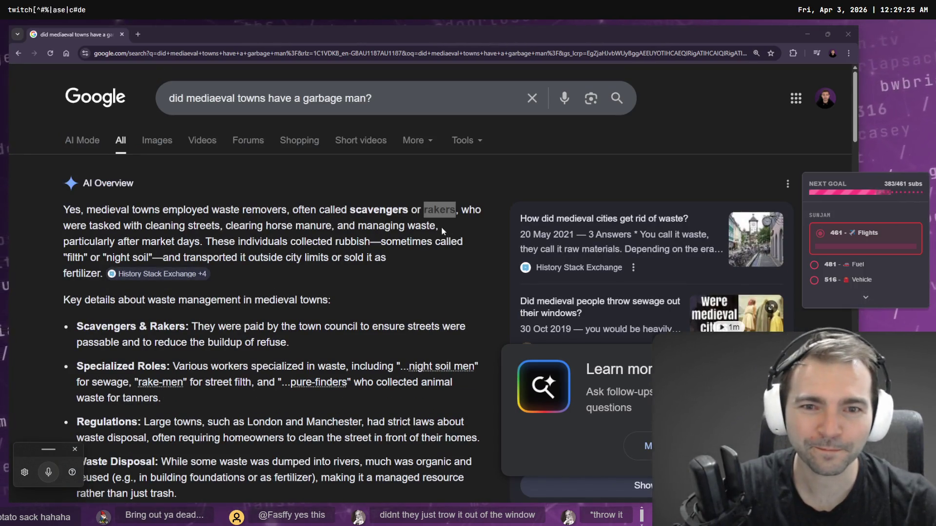
click(215, 259)
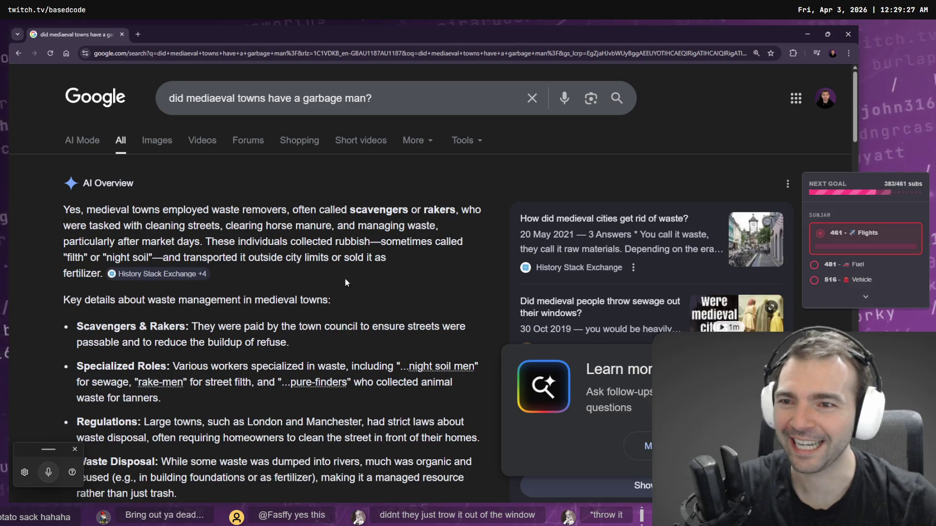
double_click(423, 209)
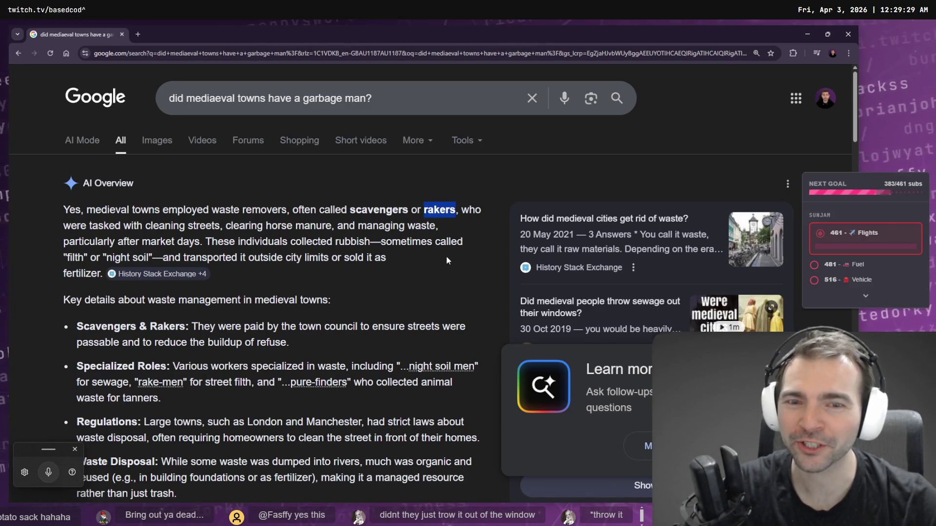
right_click(436, 208)
click(375, 245)
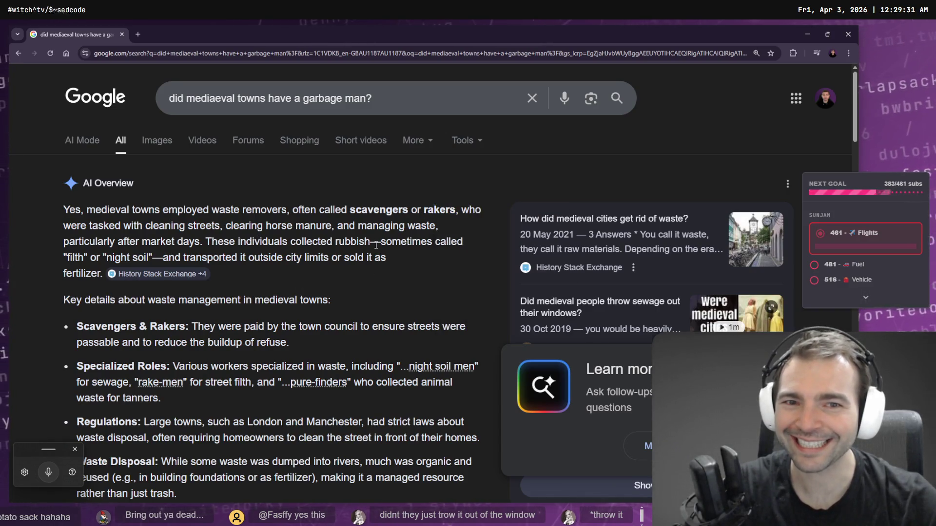
double_click(441, 210)
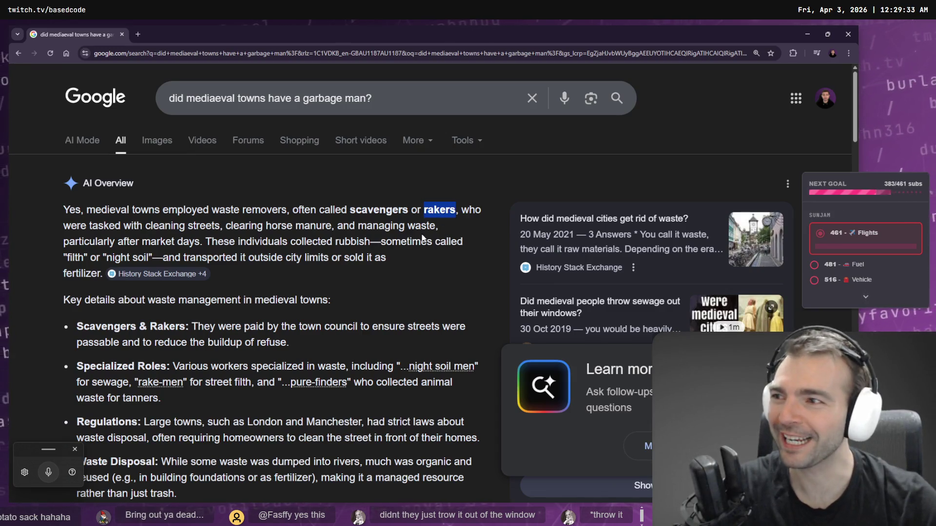
double_click(365, 211)
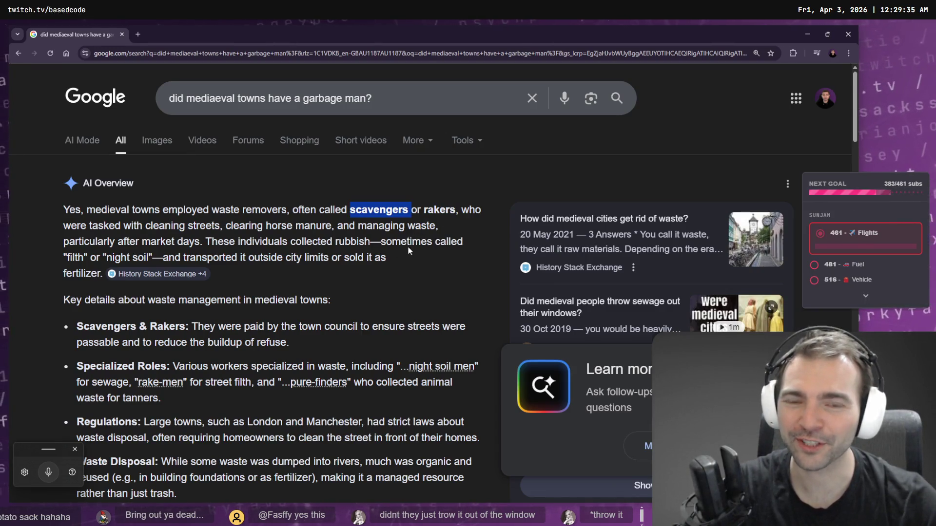
click(424, 207)
double_click(434, 211)
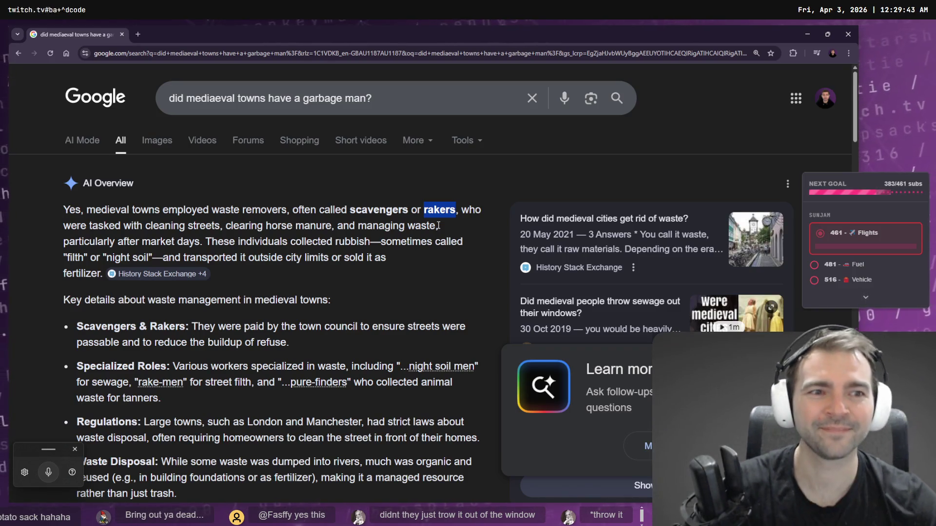
scroll(437, 226, down, 4)
scroll(317, 283, up, 4)
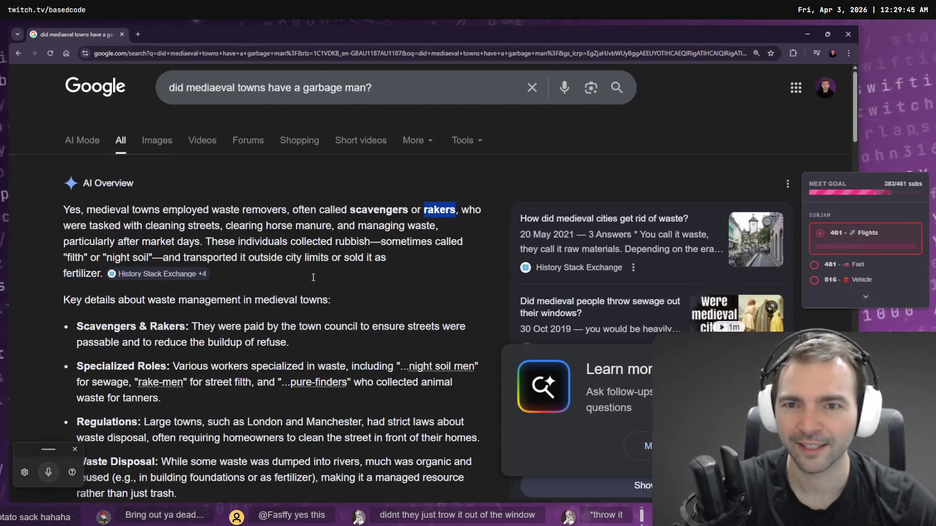
click(204, 140)
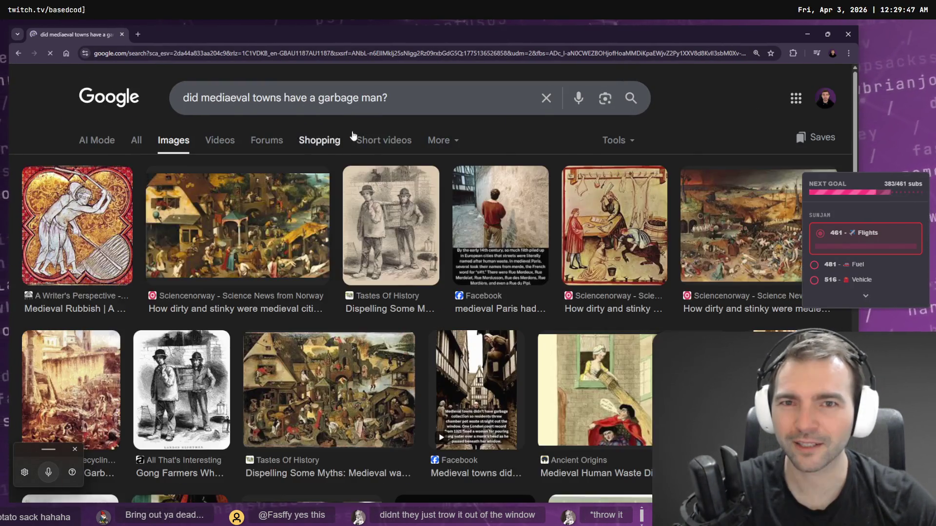
Step: Refine the image search to 'rakers', then to 'medieval rakers' via the spelling correction
click(412, 102)
key(ctrl+a)
text(rakers)
key(Return)
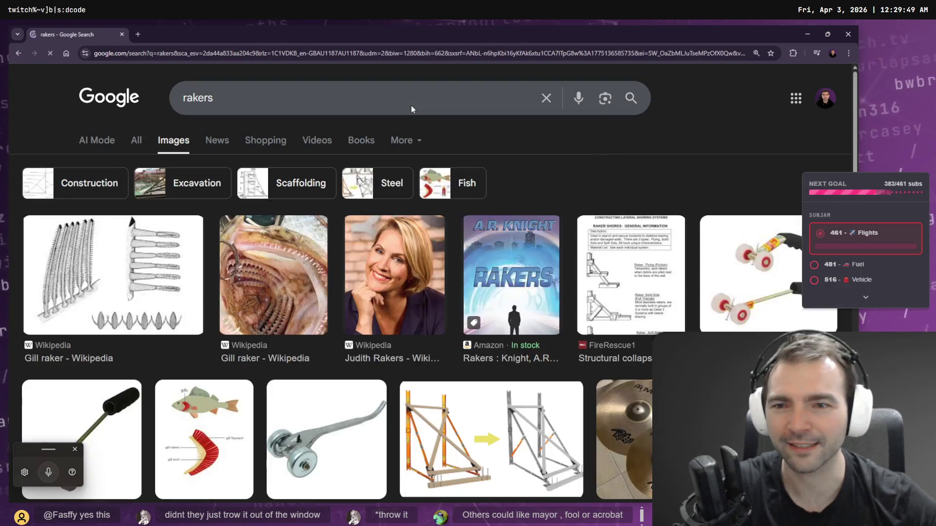
click(303, 101)
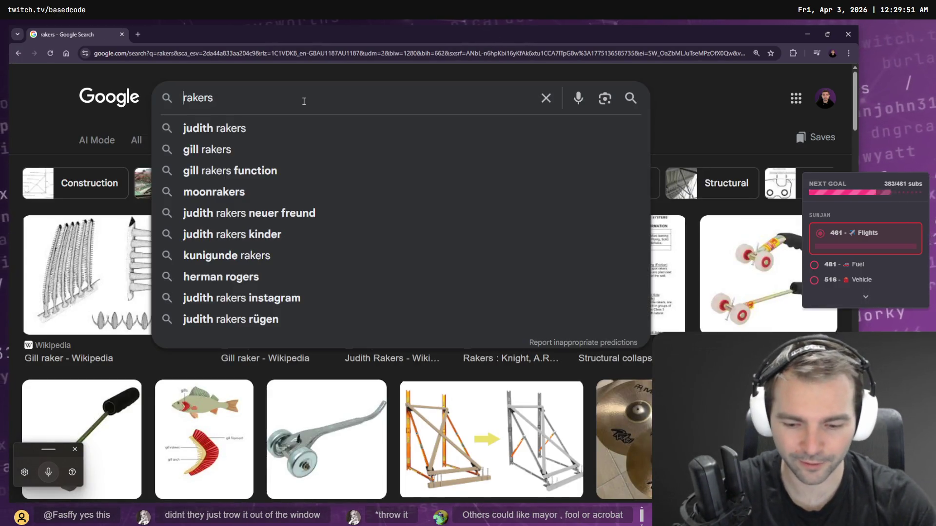
text(medievil rake)
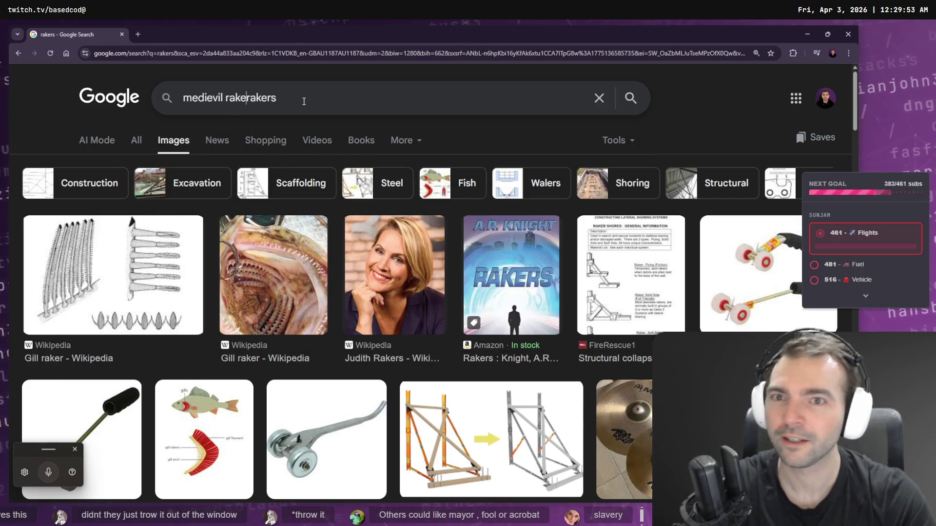
text(r)
key(Return)
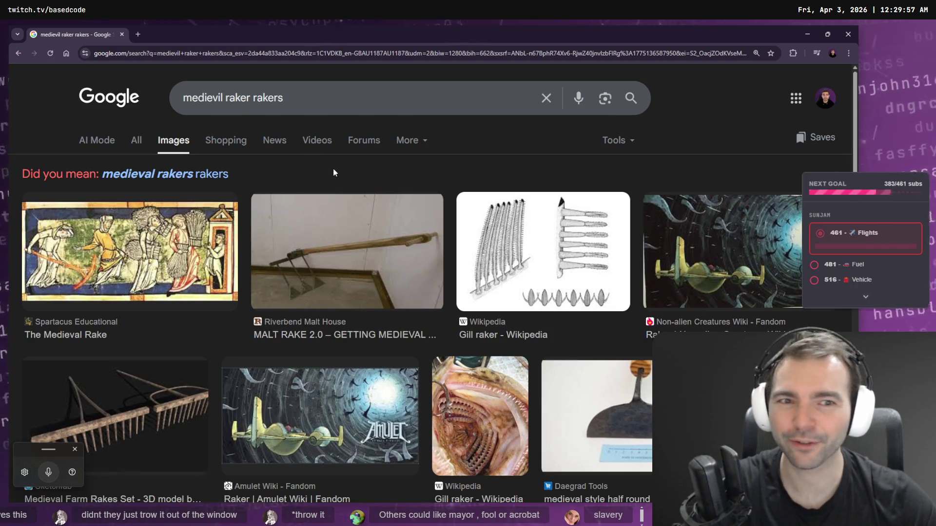
key(alt+Left)
key(alt+Right)
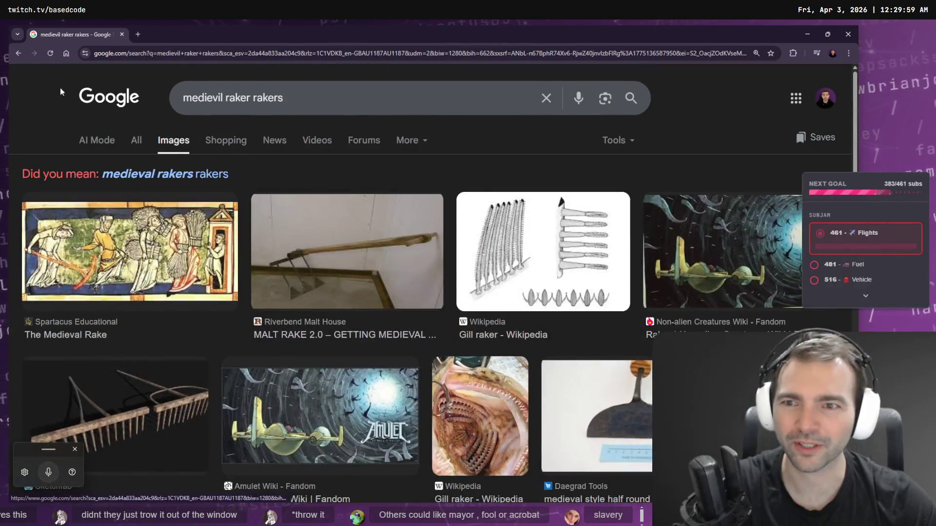
click(214, 175)
Step: Add 'scavenger' to the query and preview the Facebook gong farmer photo among the results
click(341, 100)
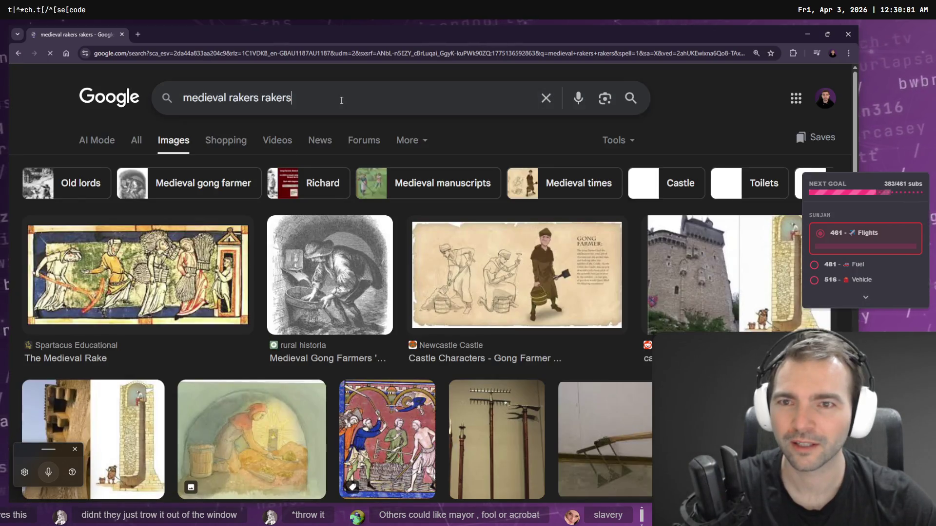
text( scav)
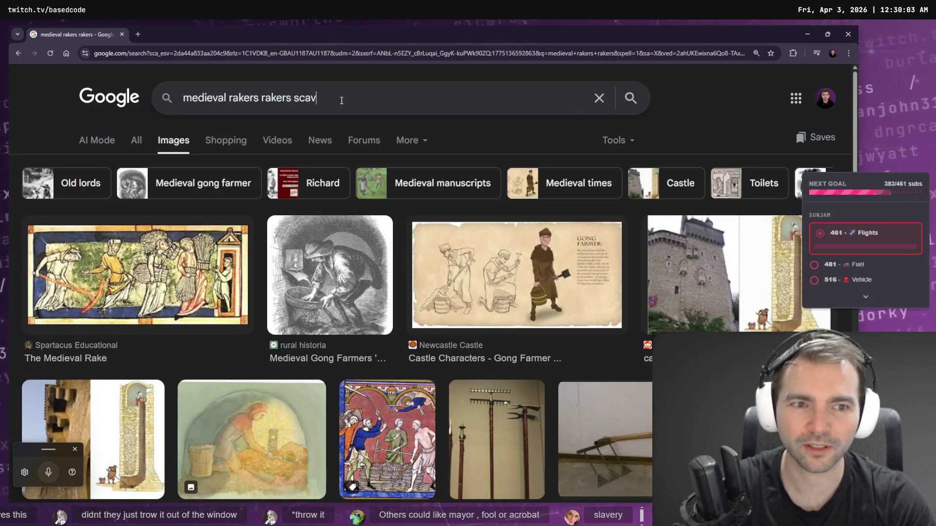
text(enger)
key(Return)
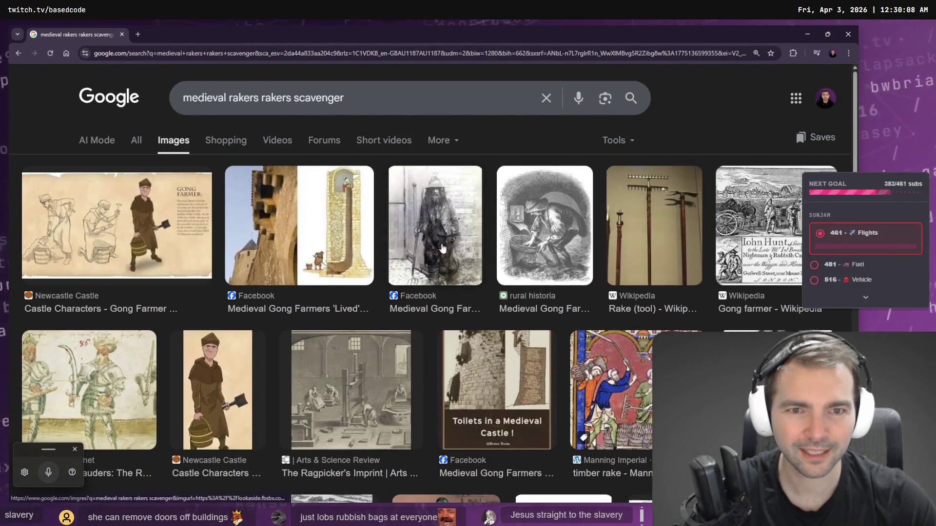
click(463, 178)
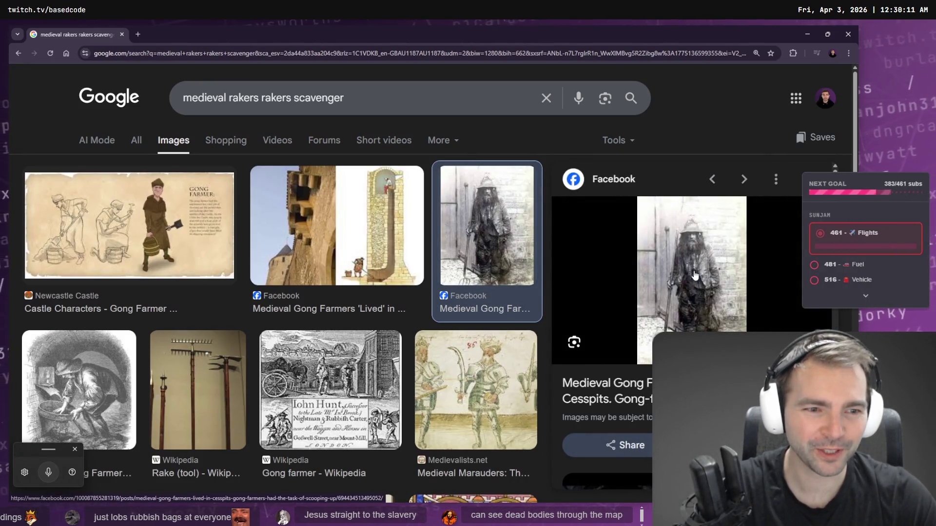
scroll(694, 275, down, 1)
scroll(694, 275, down, 5)
click(487, 236)
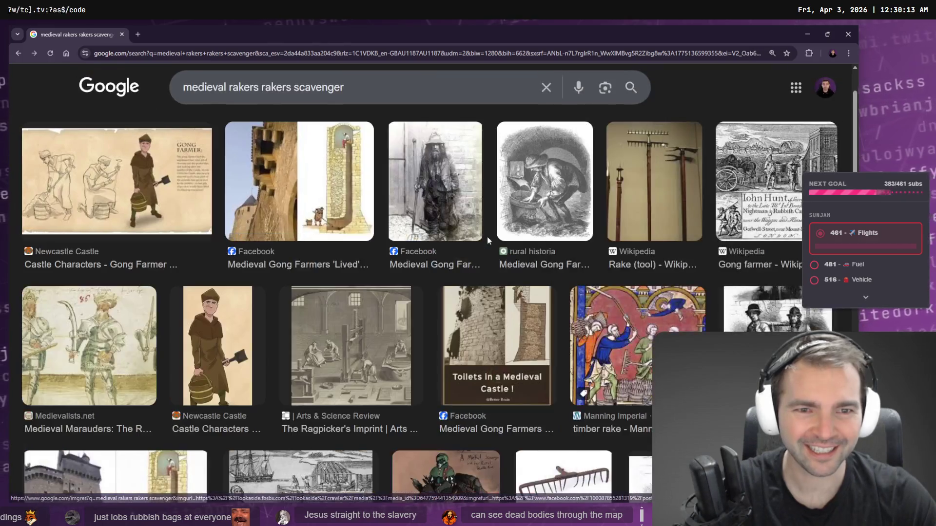
scroll(487, 236, down, 4)
scroll(487, 236, down, 1)
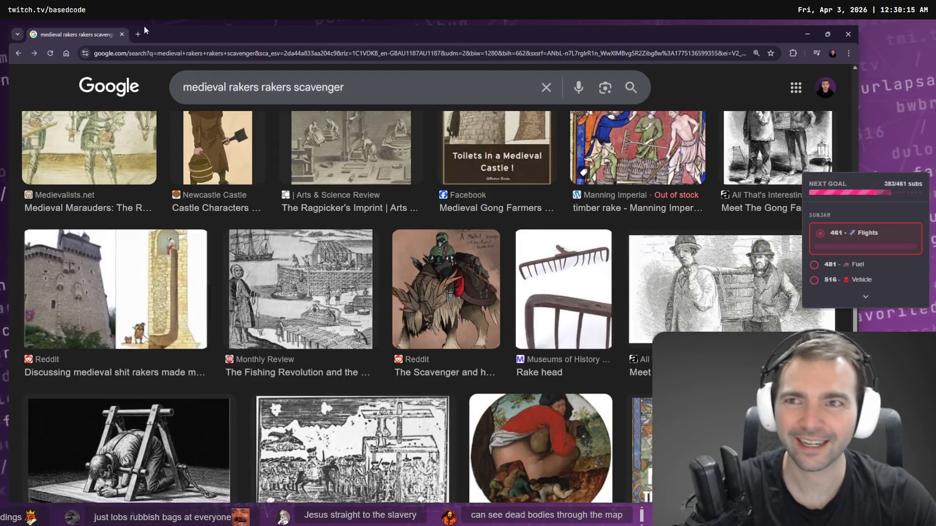
key(alt+Tab)
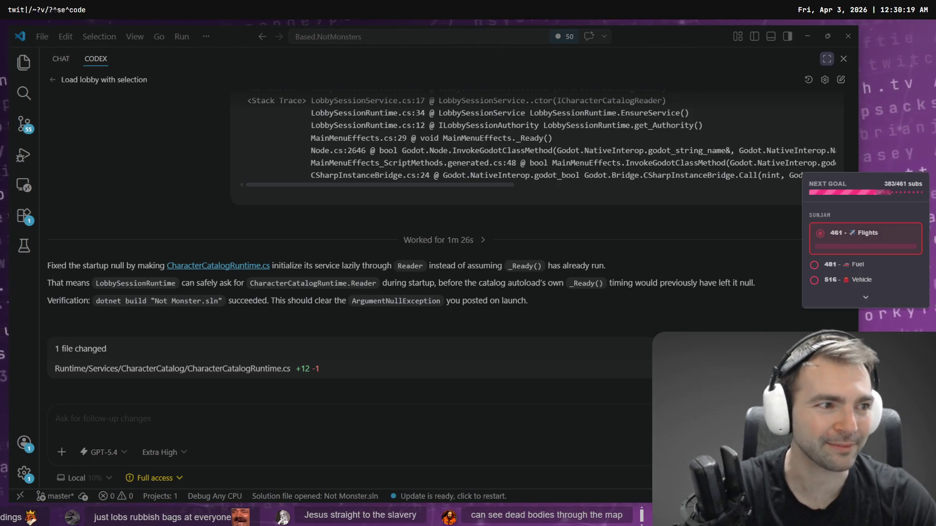
Step: Copy the full-size 'Medieval painter in chibi style' bald painter image from ChatGPT
key(alt+Tab)
scroll(449, 295, up, 2)
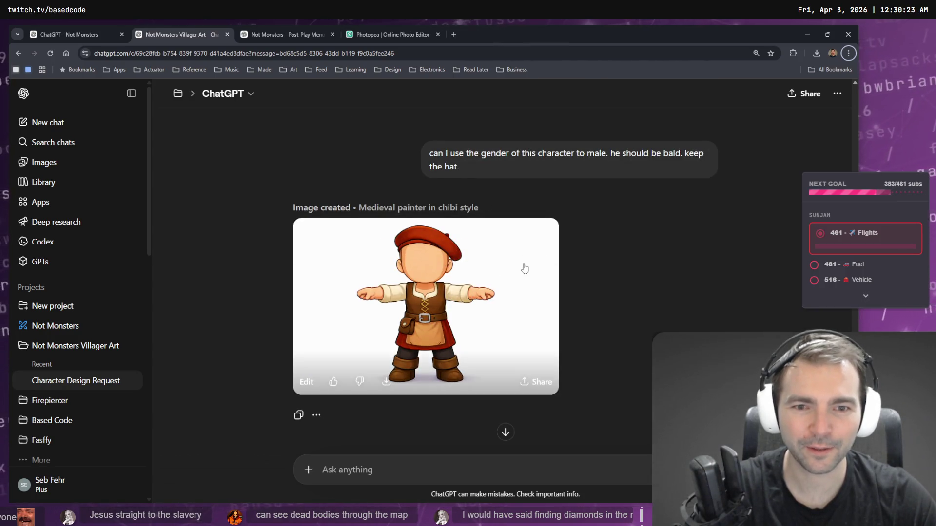
click(482, 309)
right_click(457, 248)
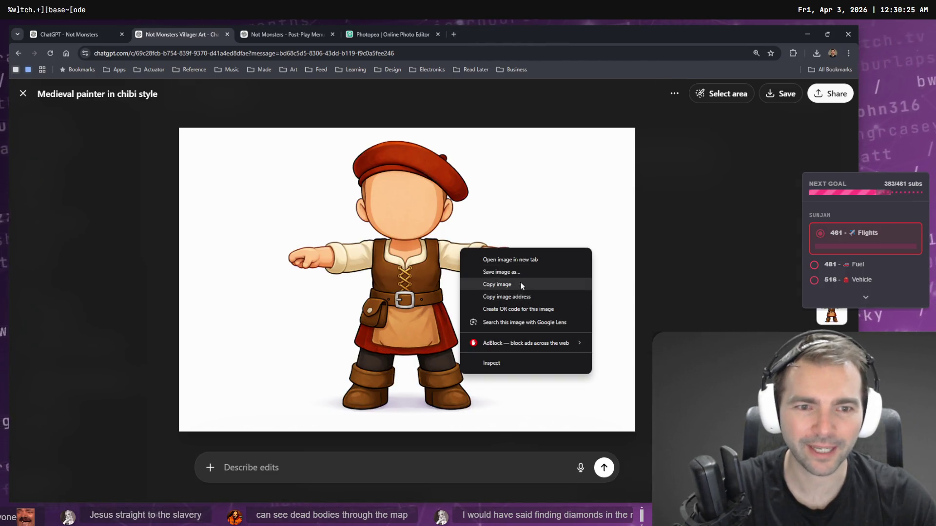
click(520, 283)
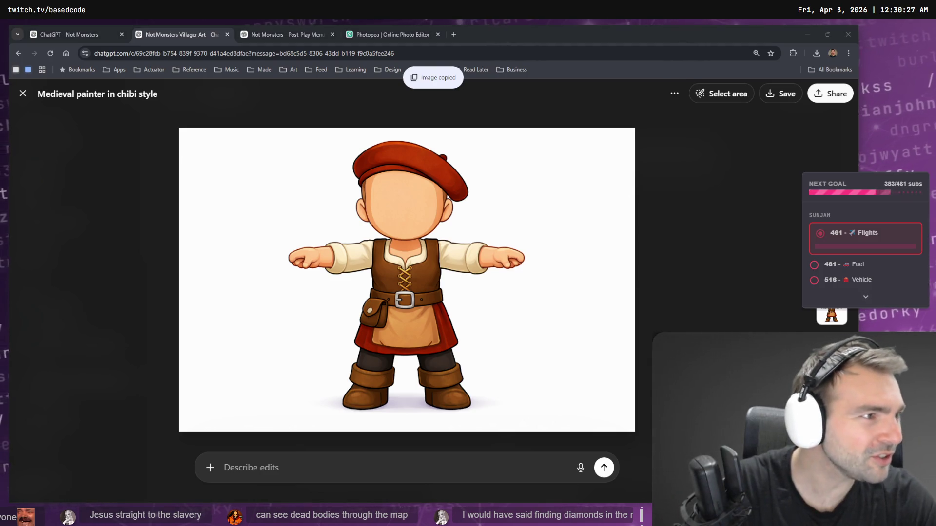
key(alt+Tab)
scroll(478, 64, down, 10)
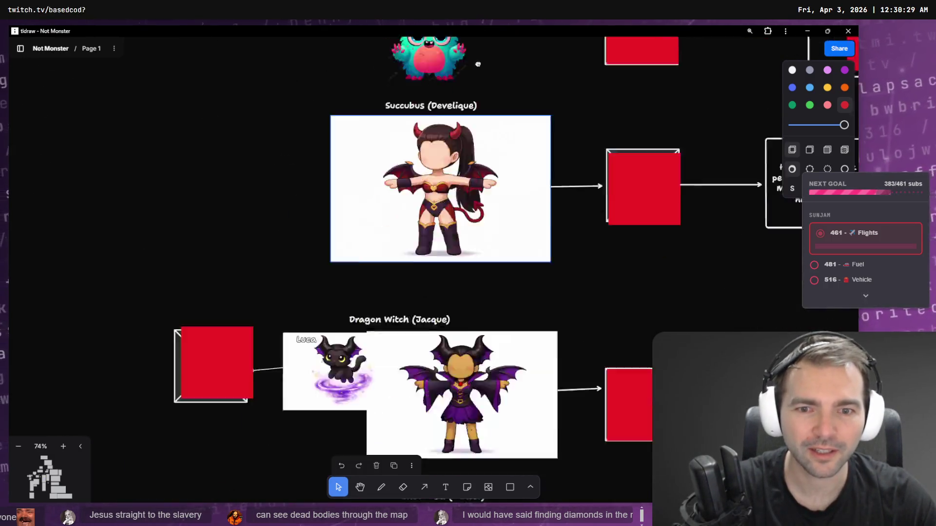
Step: Shrink the pasted bald painter image and position it right next to the Artist (Lisa) card
scroll(478, 64, down, 15)
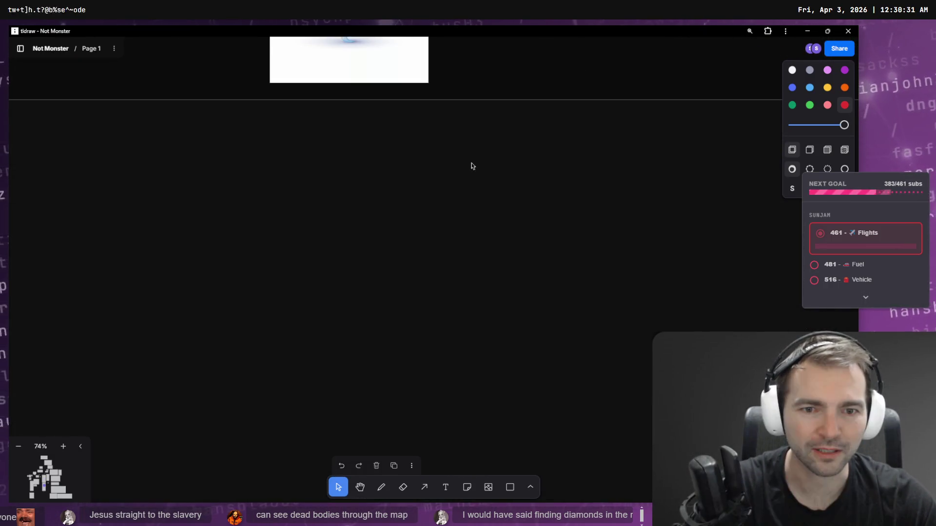
scroll(494, 236, up, 15)
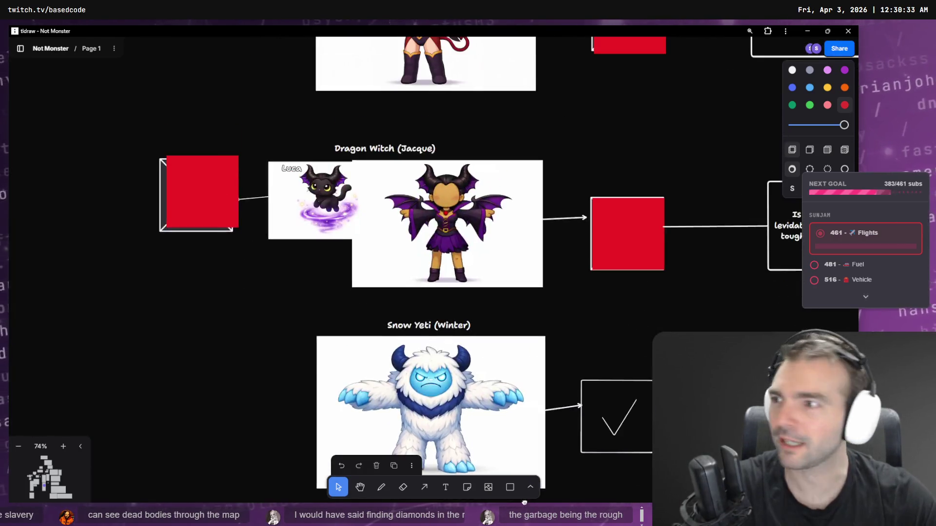
scroll(492, 199, up, 15)
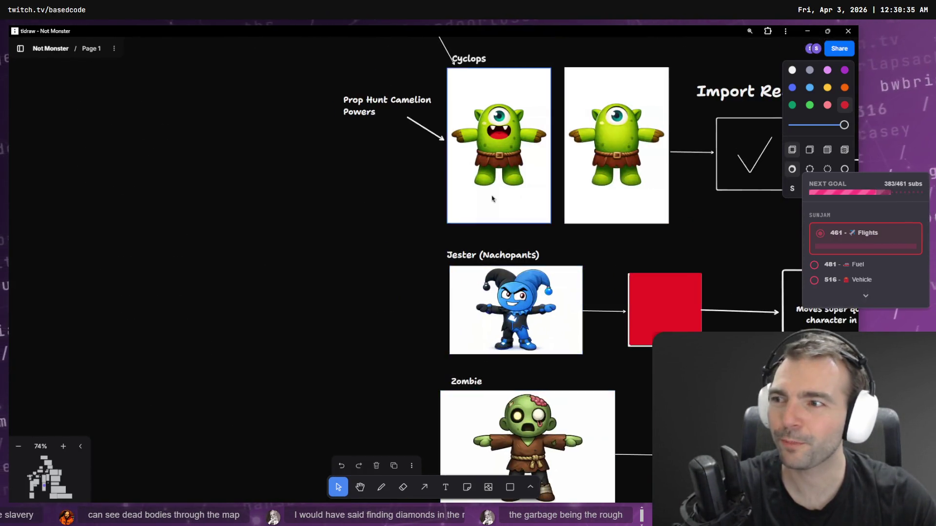
scroll(492, 198, up, 15)
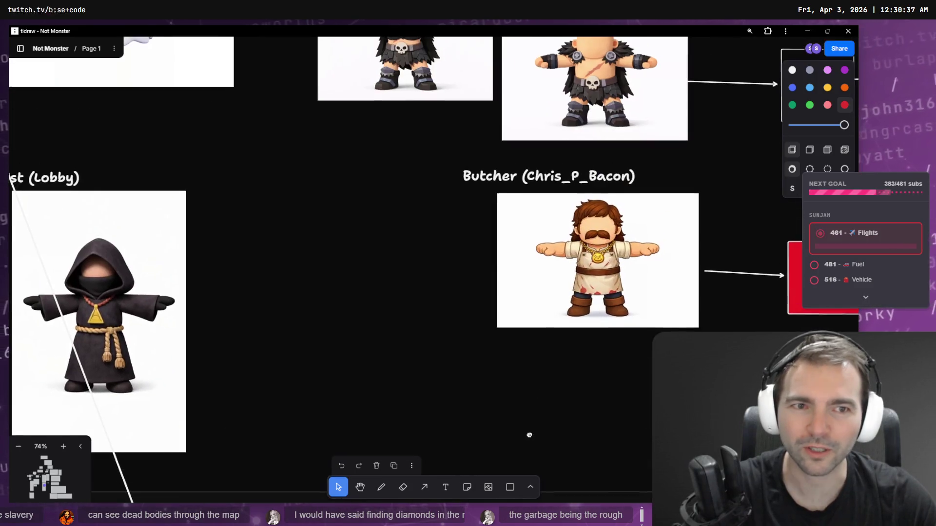
scroll(492, 316, up, 15)
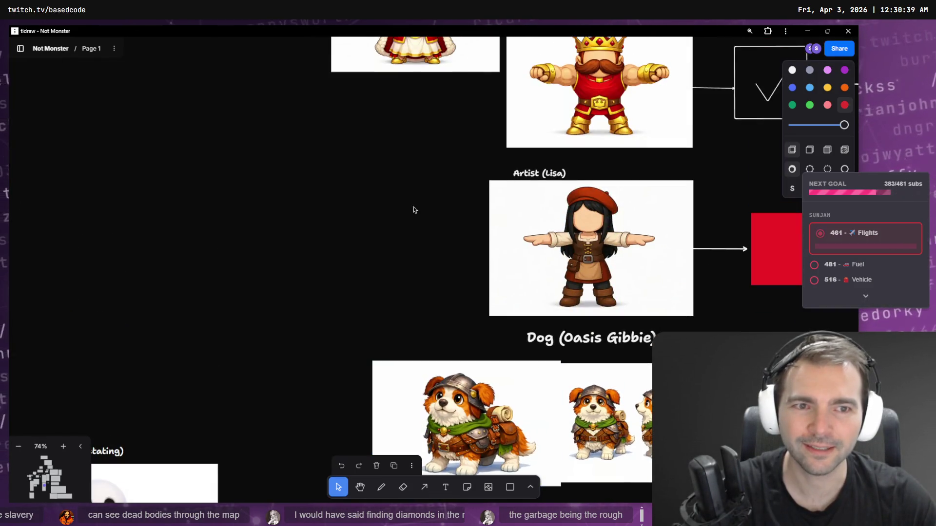
click(431, 239)
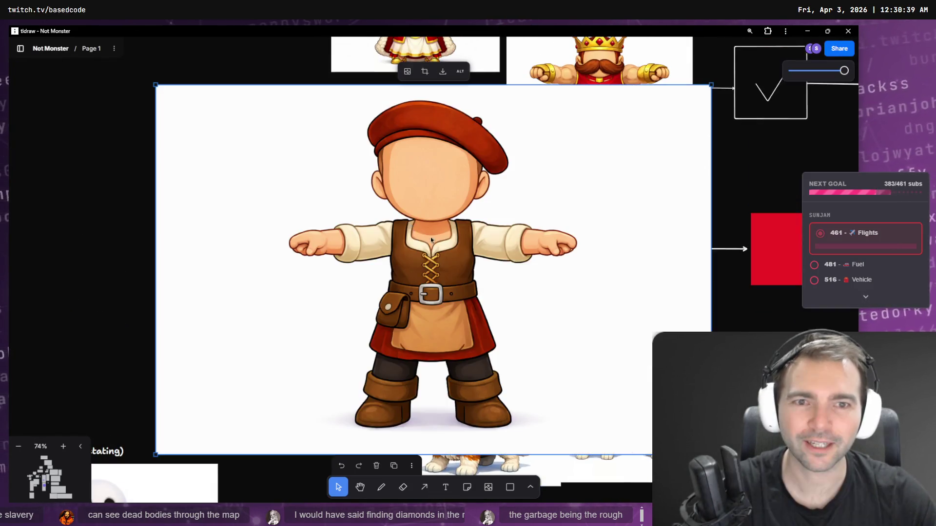
drag(711, 454, 387, 205)
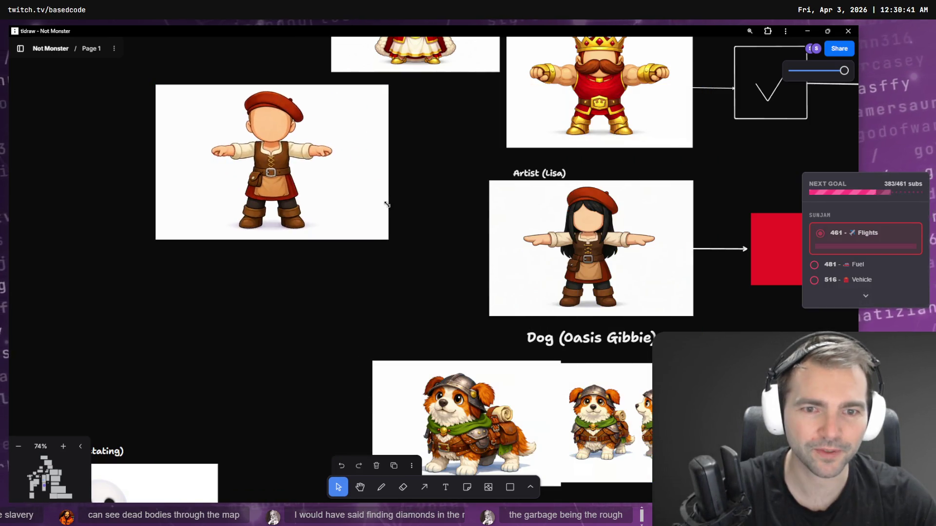
mouse_move(361, 158)
mouse_down()
mouse_move(456, 225)
mouse_move(454, 234)
mouse_up()
drag(482, 319, 465, 308)
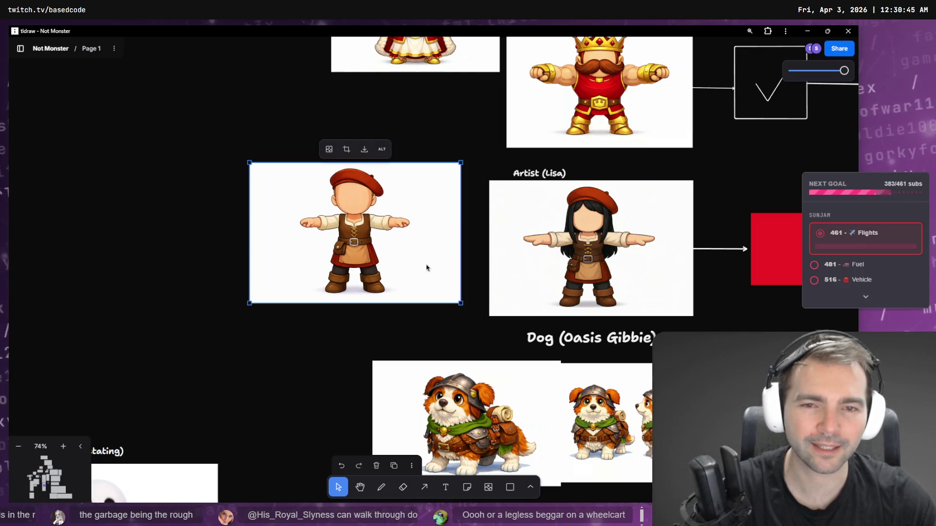
drag(426, 265, 449, 272)
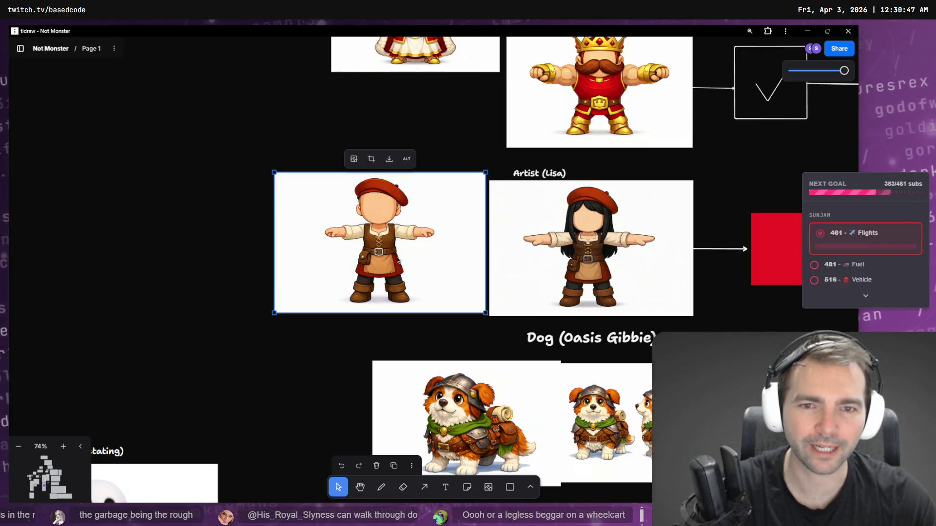
key(alt+Tab)
key(super+h)
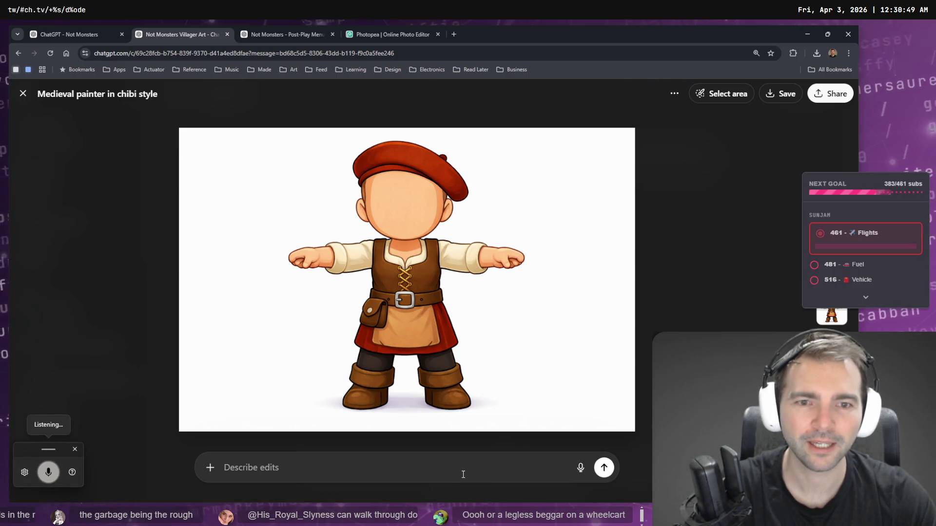
Step: Tell ChatGPT the painter is still wearing a skirt and should be changed
text(he's still wearing a skirt we should change that.)
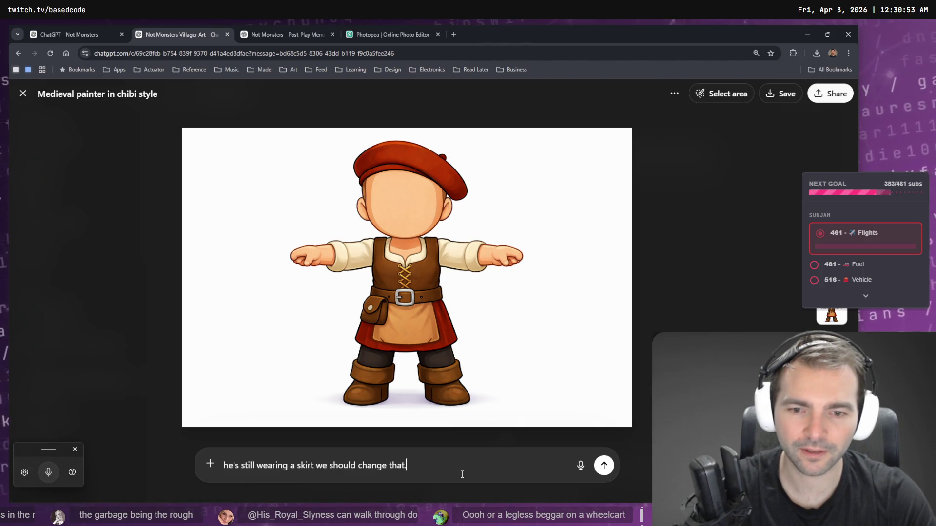
key(Return)
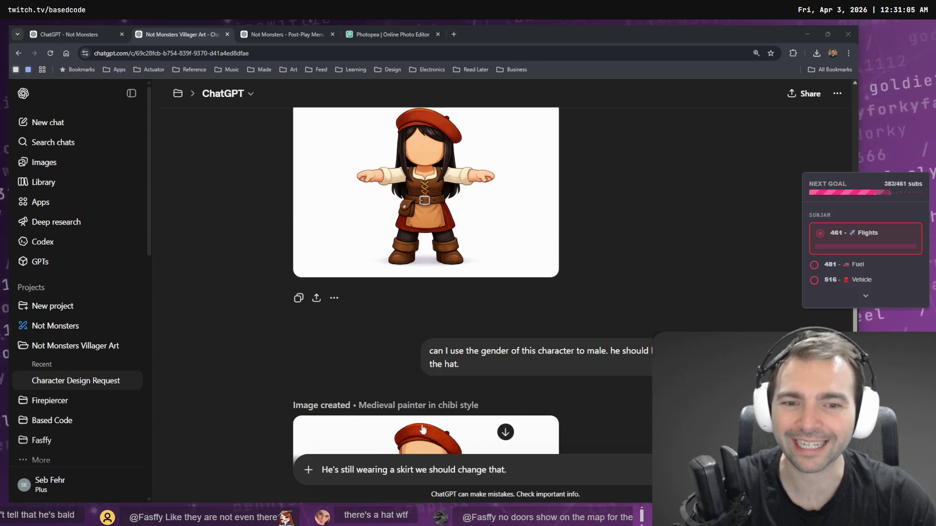
scroll(429, 195, down, 5)
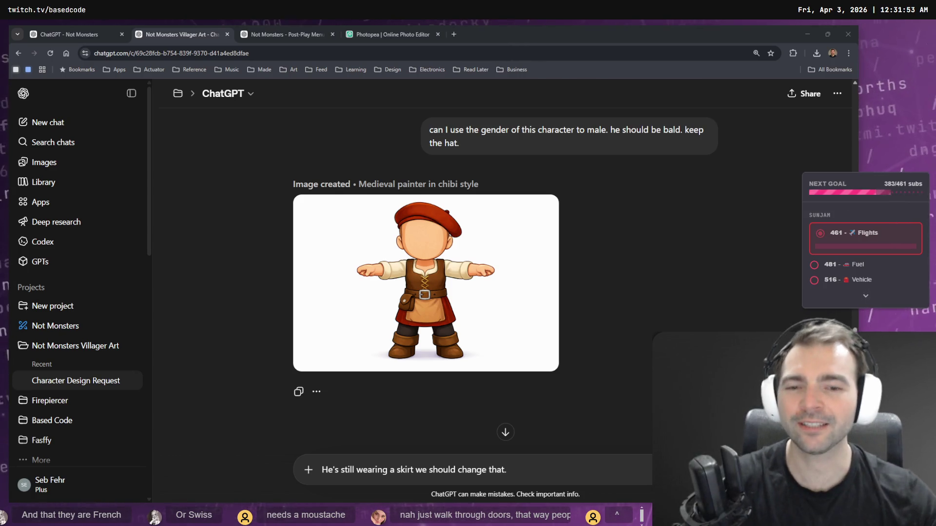
Step: Clear the leftover message text and copy the new trousered villager image
key(super+h)
key(ctrl+a)
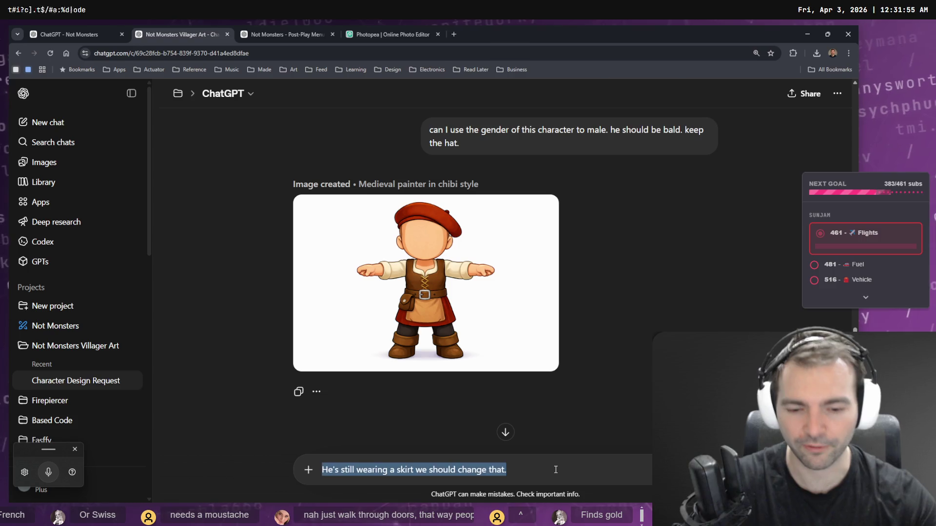
key(BackSpace)
scroll(425, 283, down, 5)
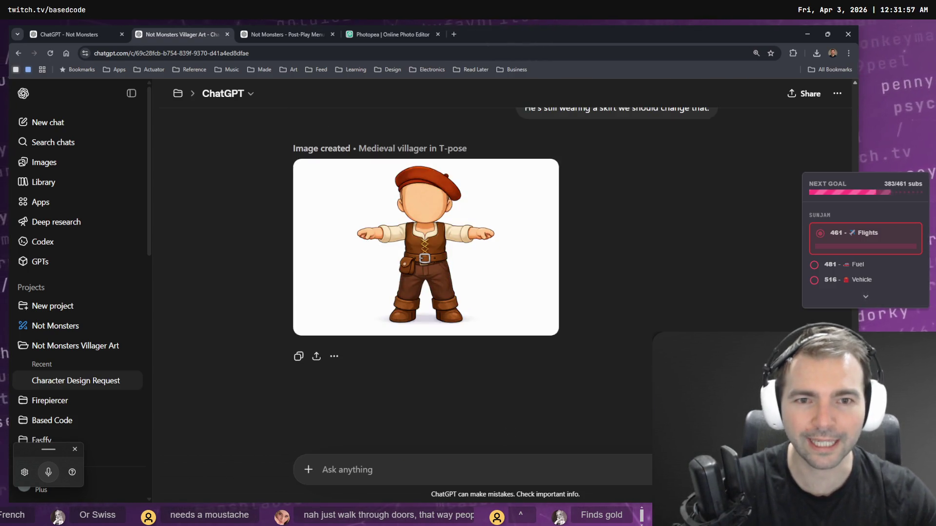
scroll(656, 291, up, 2)
scroll(656, 291, up, 1)
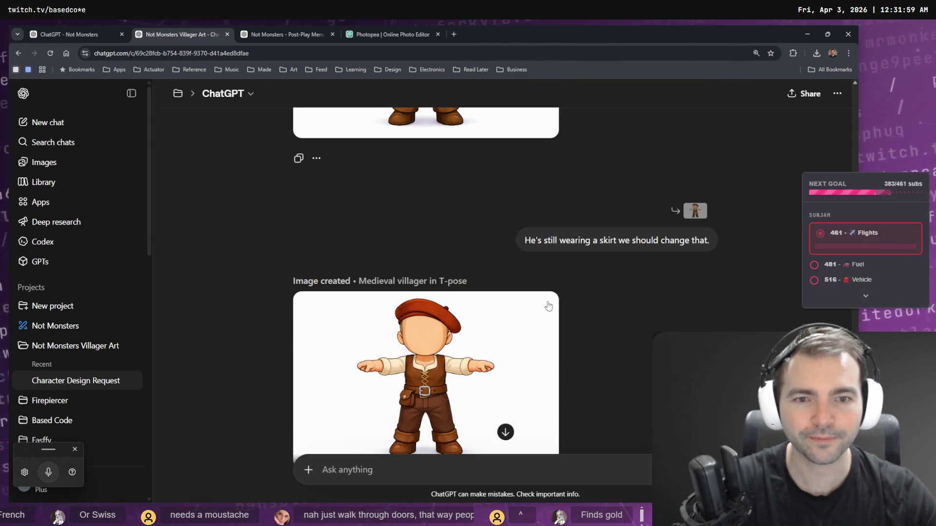
click(525, 342)
right_click(478, 283)
click(525, 320)
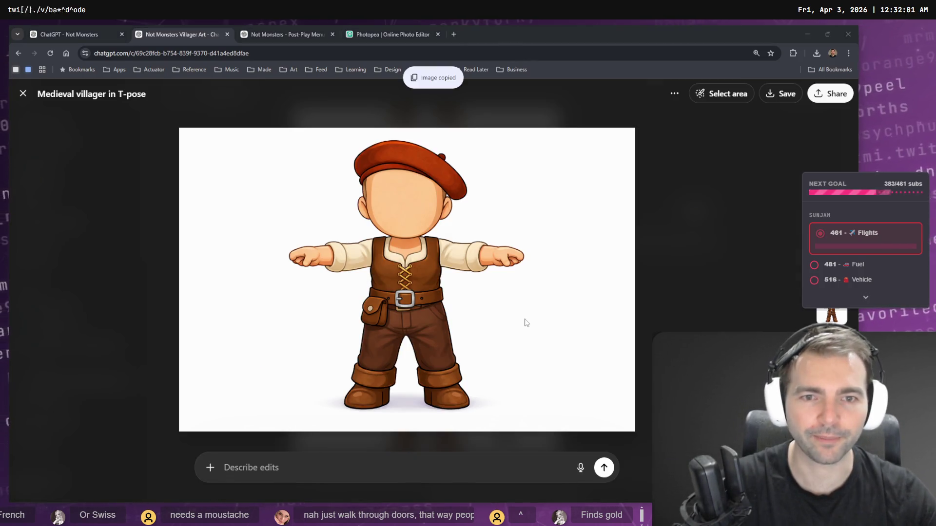
key(alt+Tab)
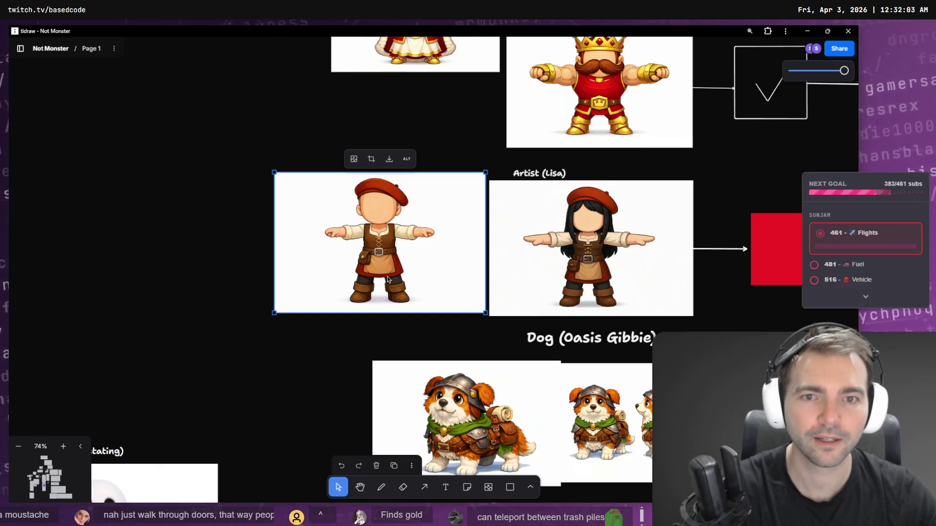
Step: Swap the skirted painter for the pasted trousered one, shrunk and aligned beside Artist (Lisa)
key(Delete)
key(ctrl+v)
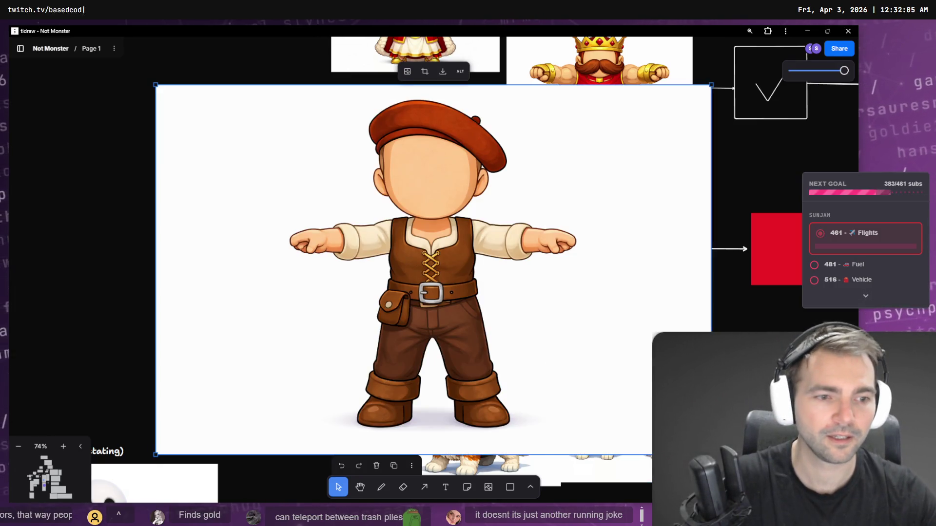
mouse_move(711, 454)
mouse_down()
mouse_move(519, 281)
mouse_move(428, 268)
mouse_up()
mouse_move(356, 206)
mouse_down()
mouse_move(394, 274)
mouse_move(393, 247)
mouse_up()
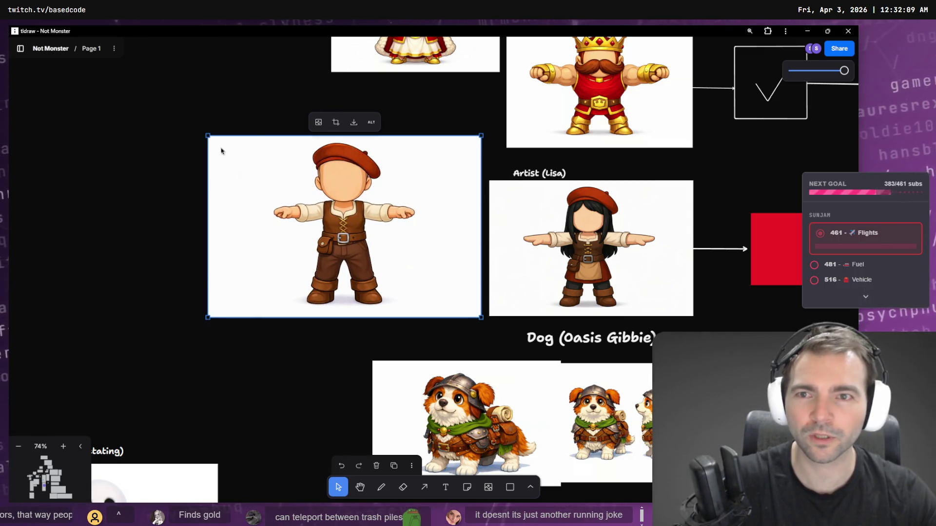
mouse_move(208, 136)
mouse_down()
mouse_move(246, 197)
mouse_move(273, 219)
mouse_up()
drag(414, 260, 415, 220)
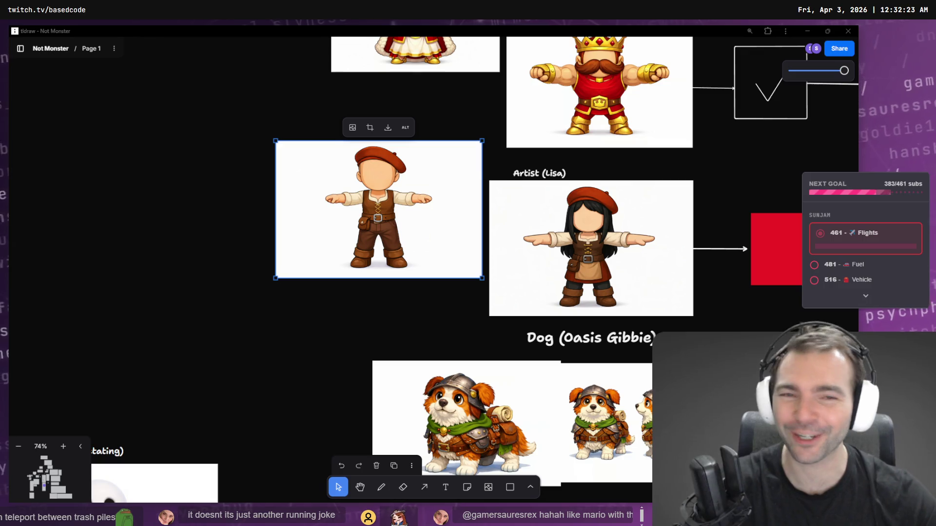
key(alt+Tab)
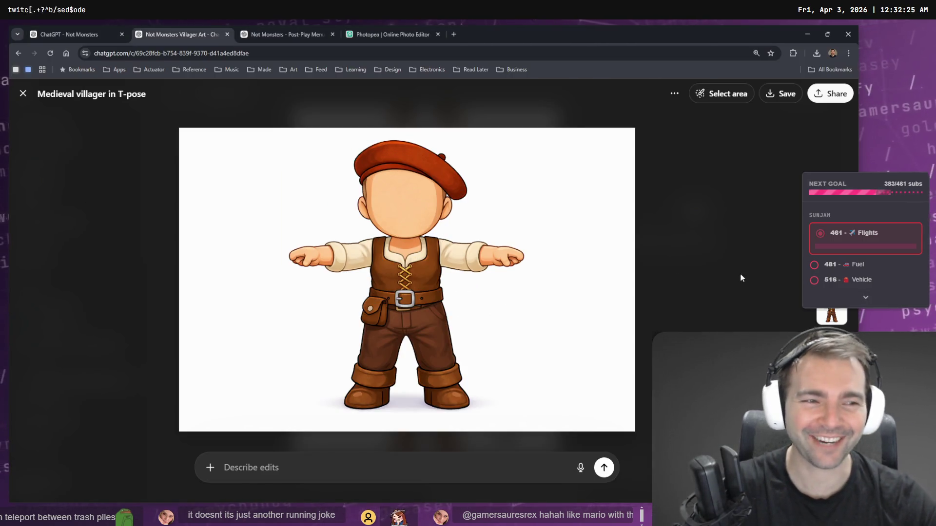
Step: Close the full-size image and reopen the original character-art prompt for editing
key(Escape)
scroll(645, 299, up, 15)
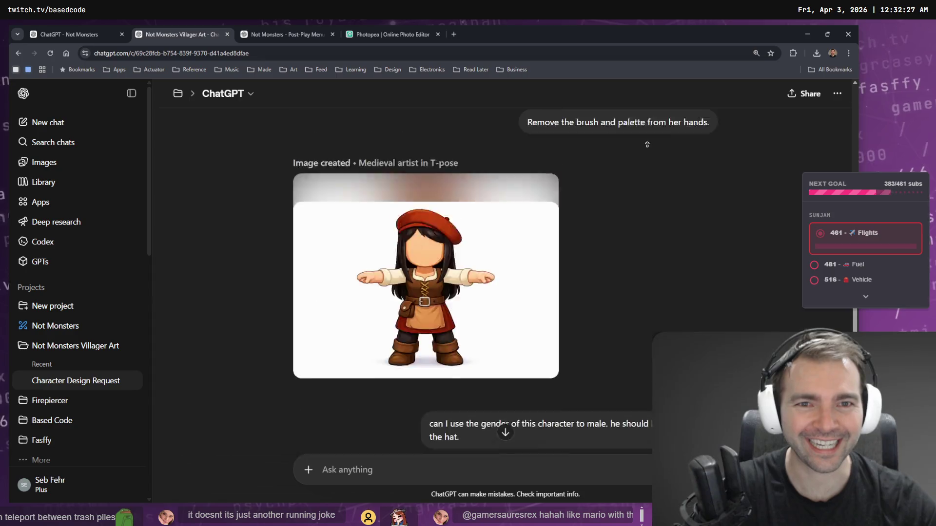
scroll(683, 267, up, 6)
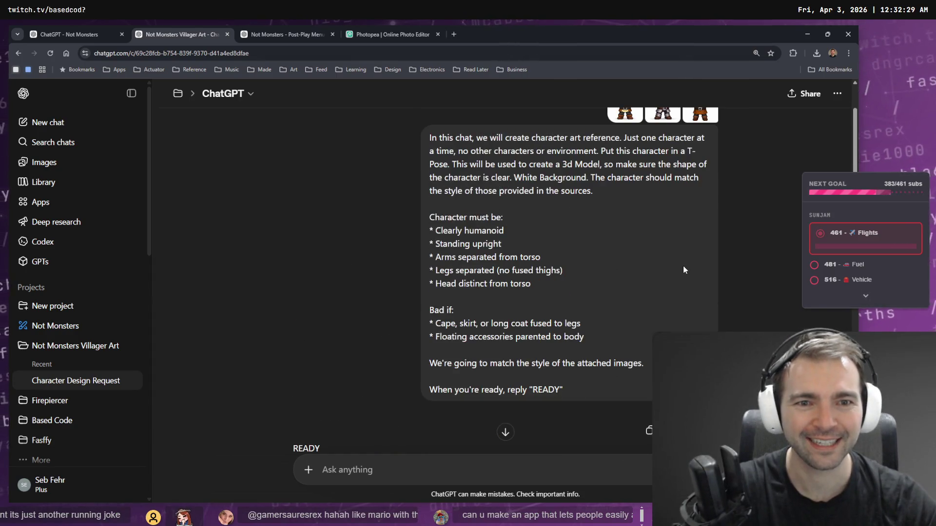
click(666, 430)
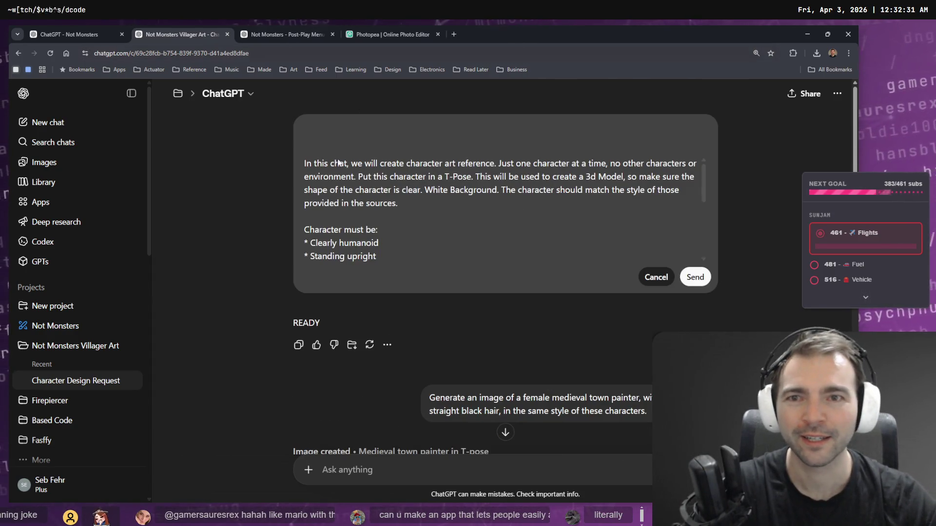
click(653, 277)
scroll(609, 293, down, 6)
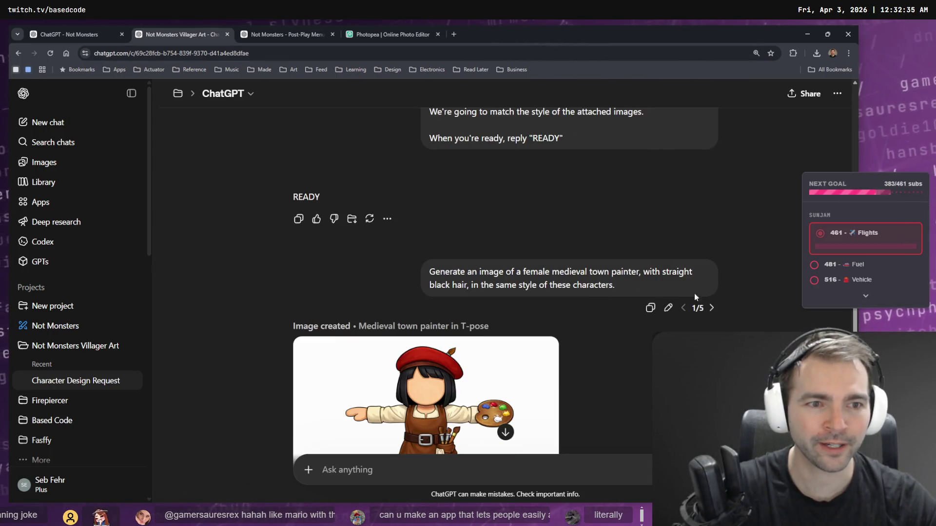
click(668, 307)
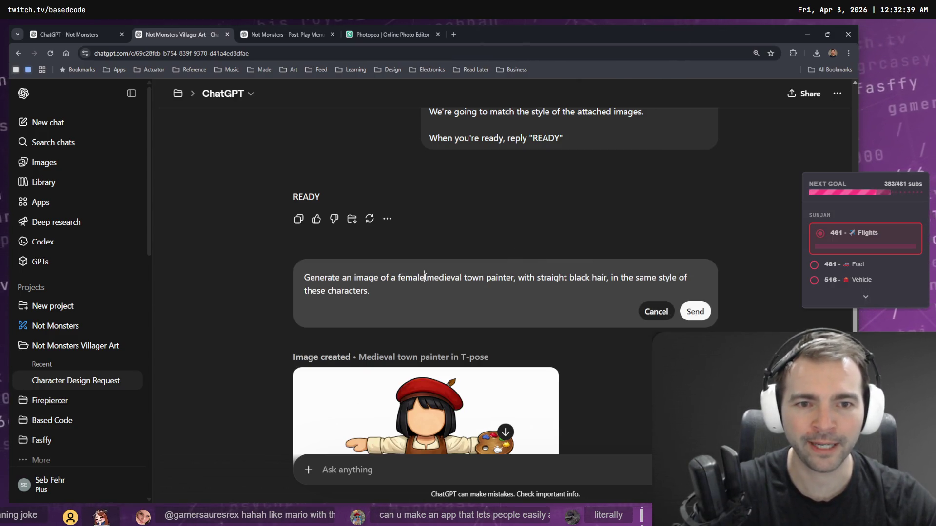
Step: Replace 'painter' with 'raiker/scavenger' and add 'who deals with the town garbage'
double_click(491, 282)
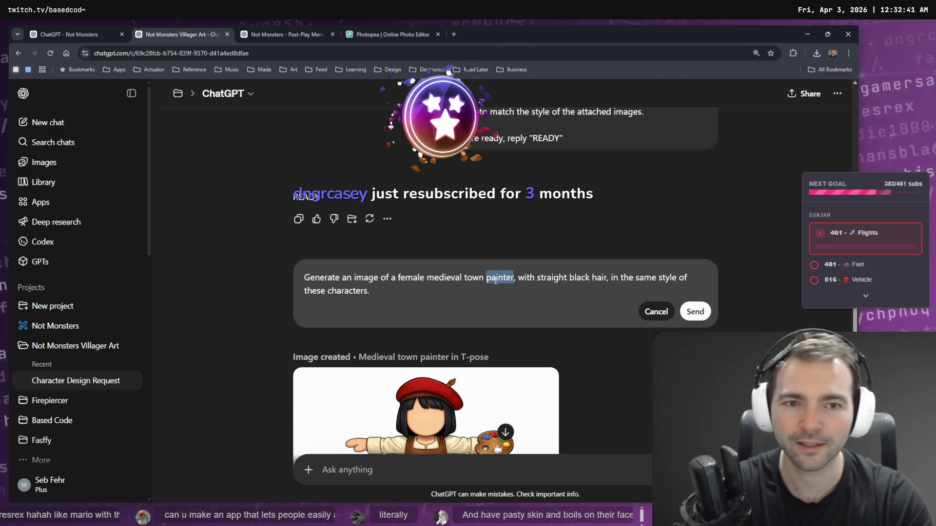
text(raiker)
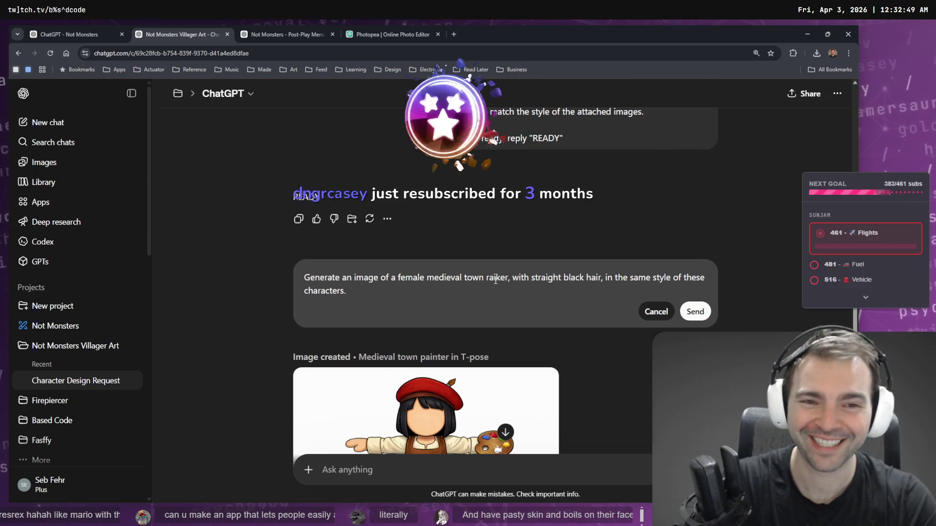
text(/)
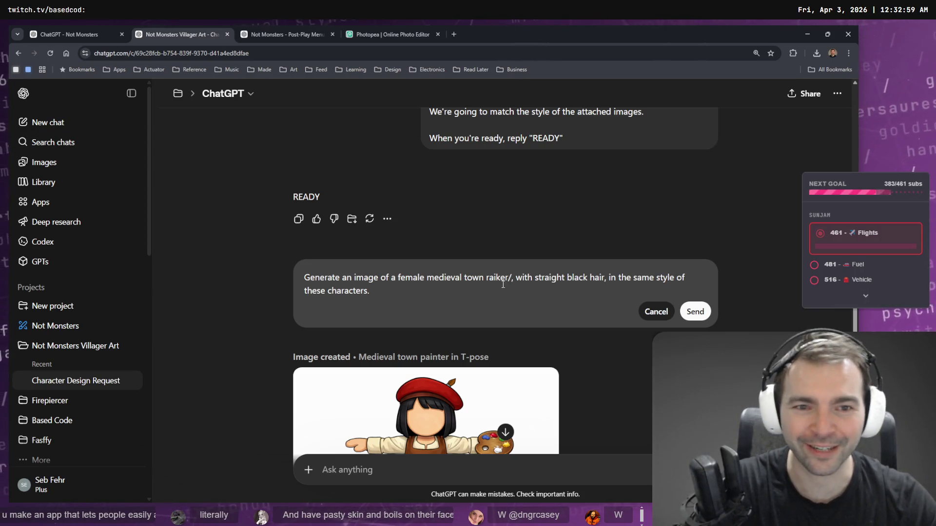
text(scavenger)
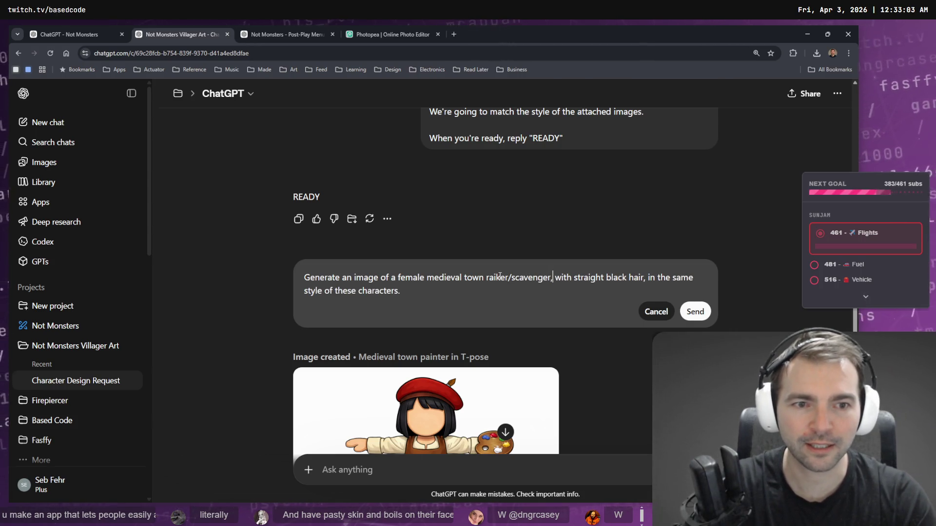
key(Left)
text(who )
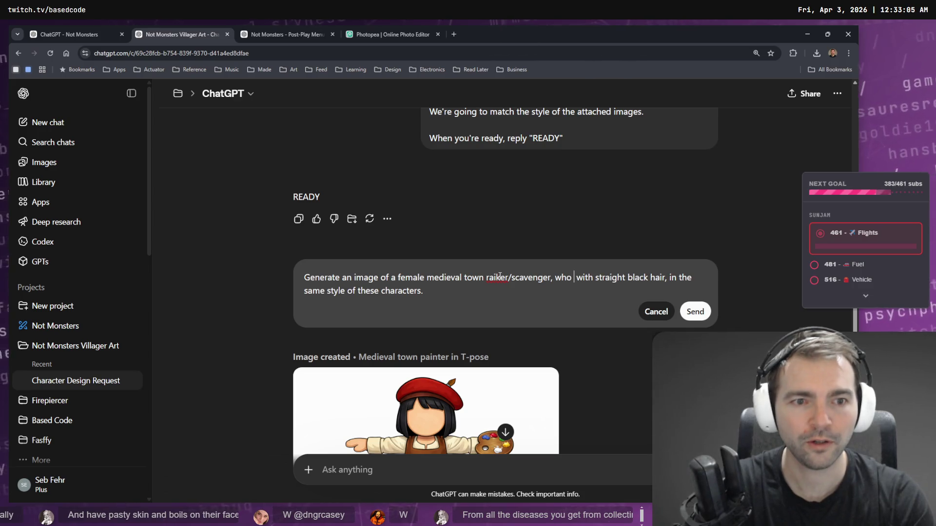
text(deals with the tow)
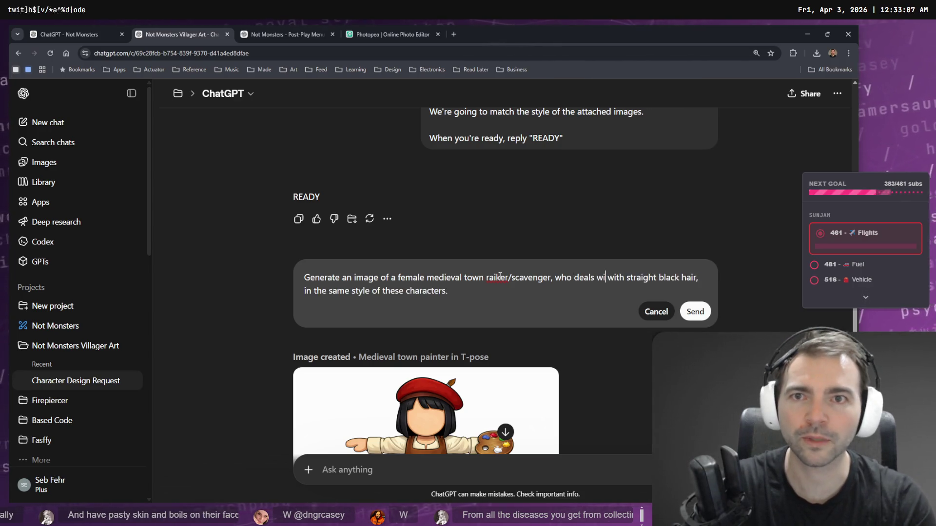
text(n gar)
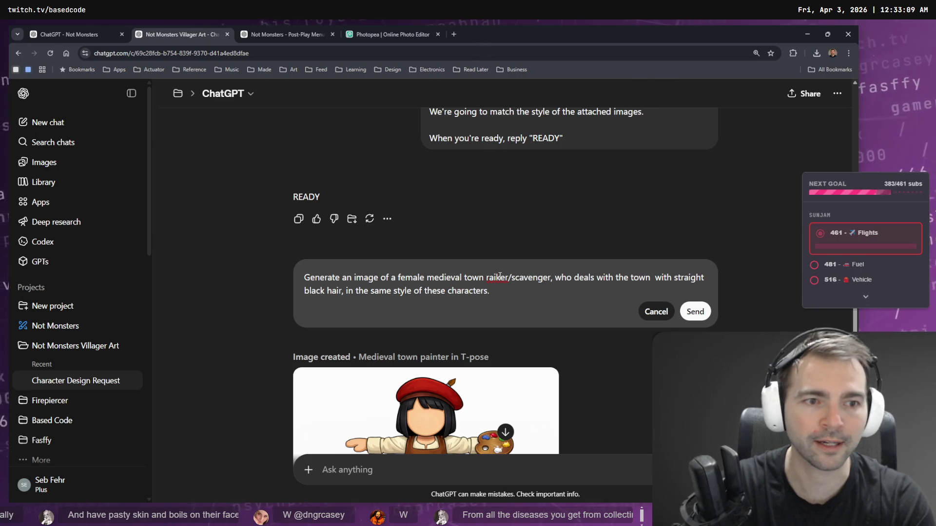
text(bage)
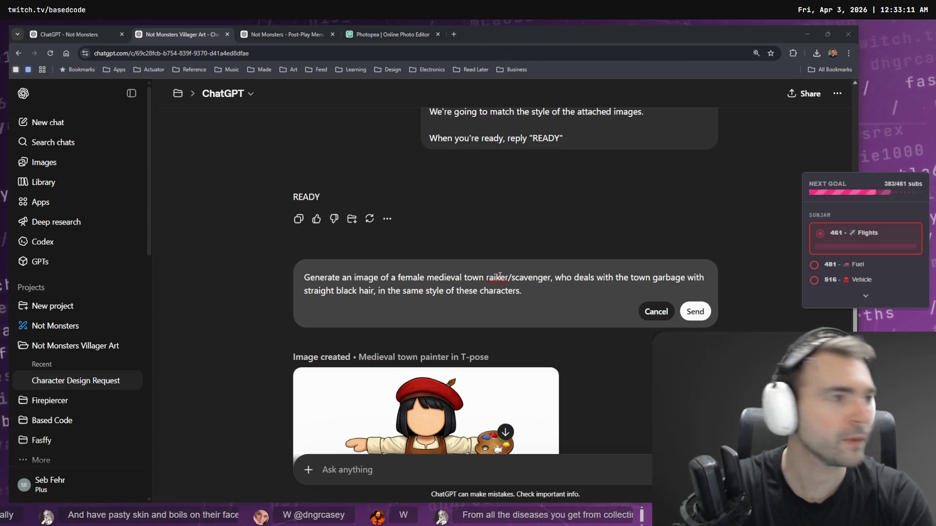
key(ctrl+t)
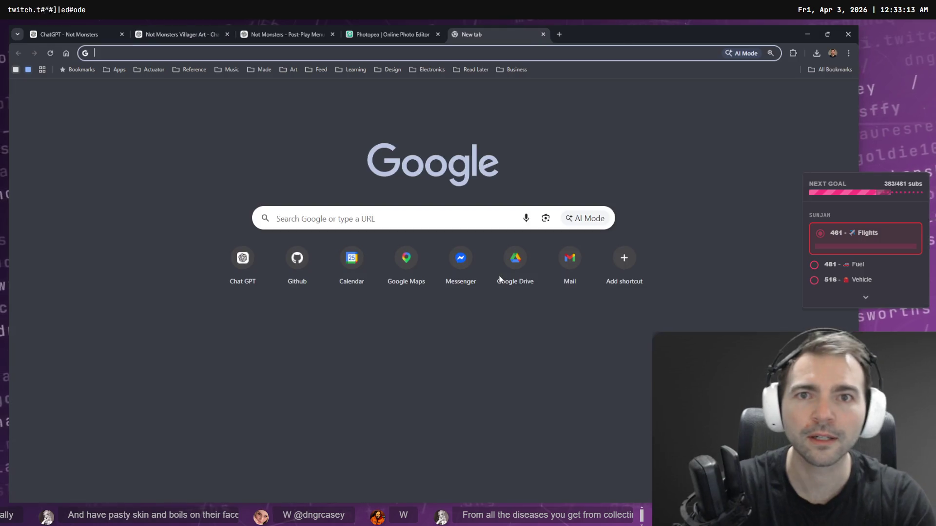
Step: Search Google for 'did mediaeval towns have garbage men?' in a new tab
text(chatgpt.com)
key(Return)
key(ctrl+w)
key(ctrl+t)
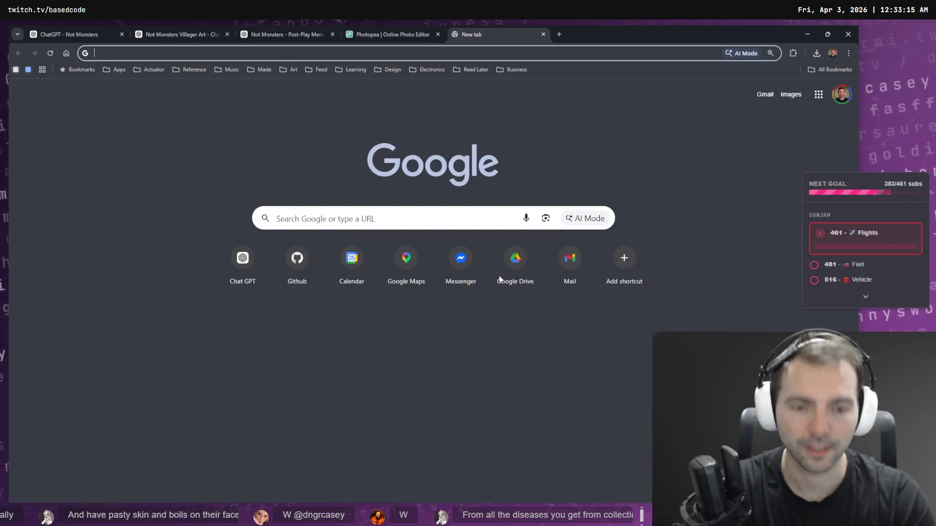
click(395, 218)
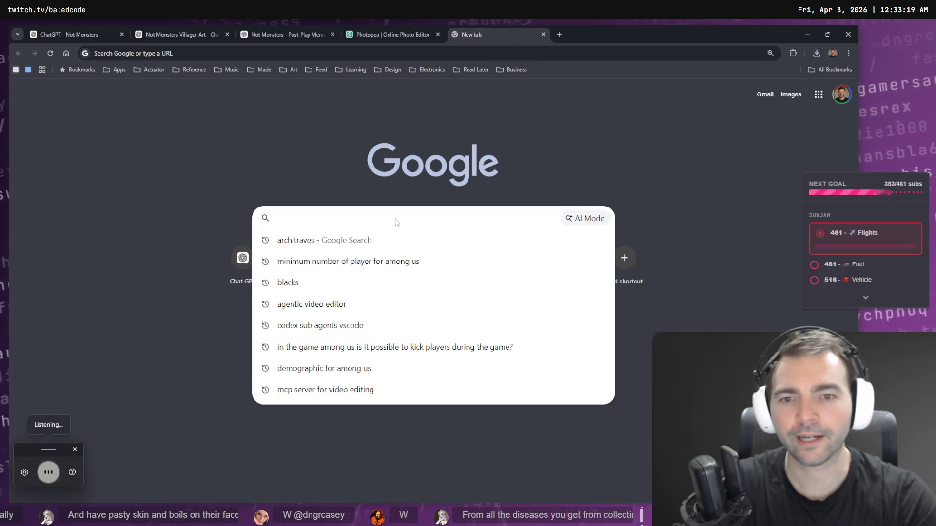
text(did mediaeval towns have garbage men)
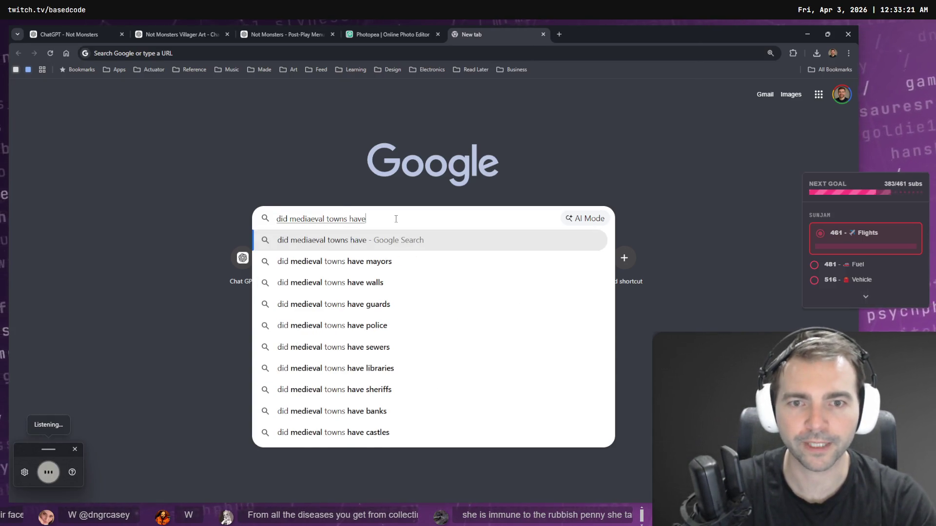
text(?)
key(Return)
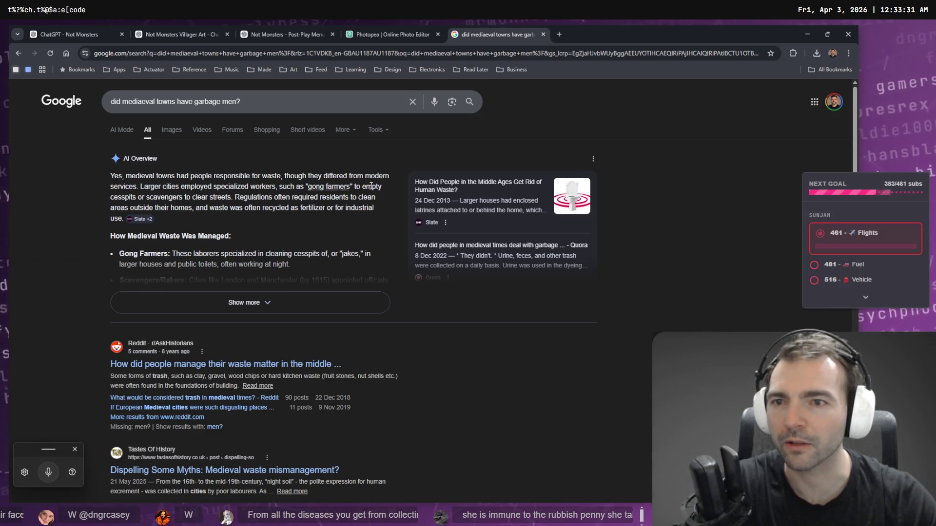
Step: Expand the AI Overview and select the Scavengers/Rakers description of their work
click(277, 306)
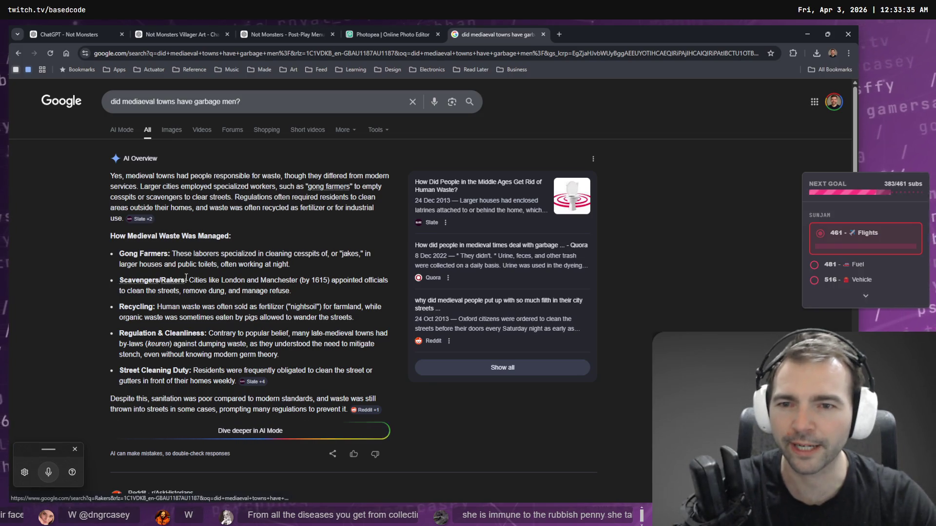
drag(185, 280, 124, 279)
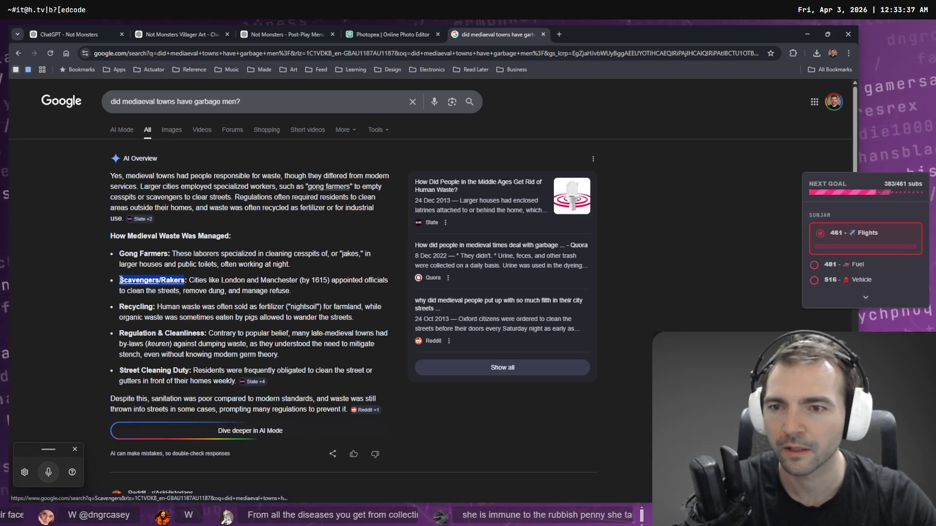
triple_click(178, 278)
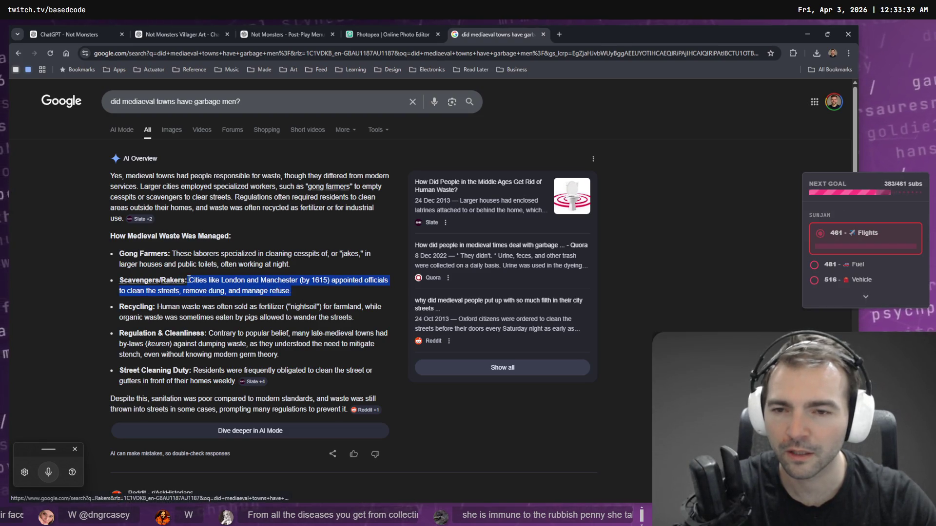
click(290, 291)
mouse_move(290, 291)
mouse_down()
mouse_move(119, 281)
mouse_move(375, 280)
mouse_move(124, 292)
mouse_up()
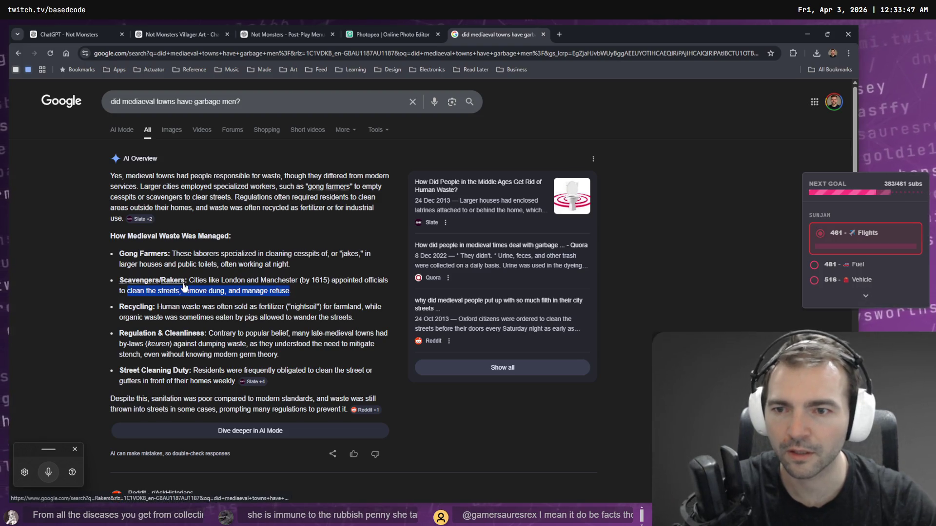
click(176, 34)
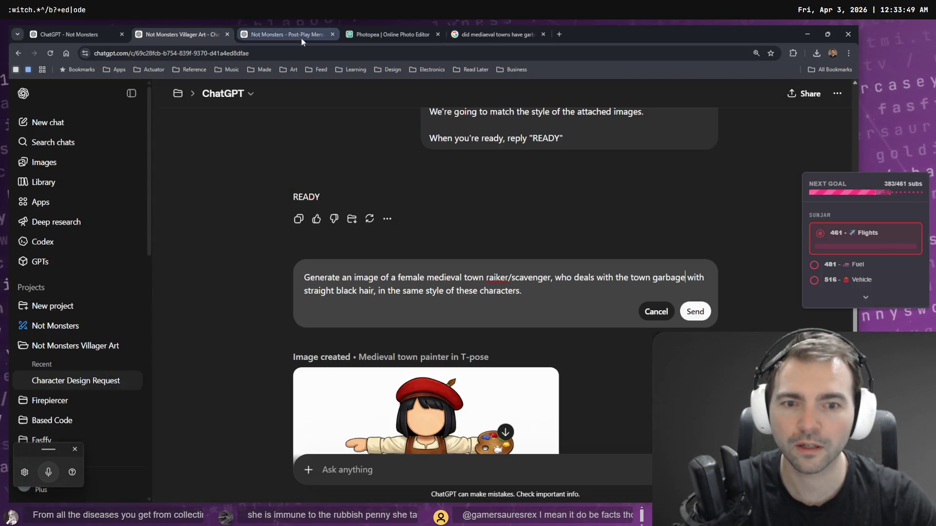
Step: Replace the prompt's job and hair description, now reading 'She has long brown hair, is'
drag(484, 278, 554, 276)
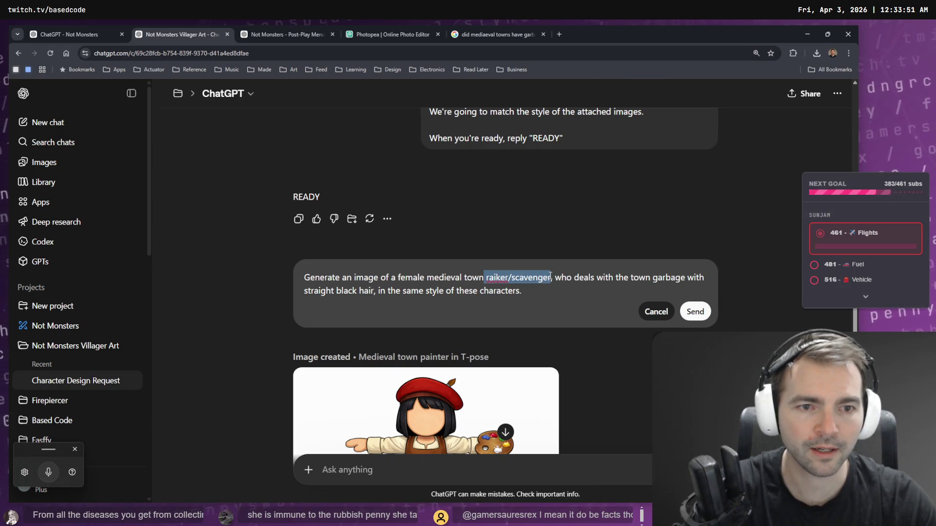
click(574, 277)
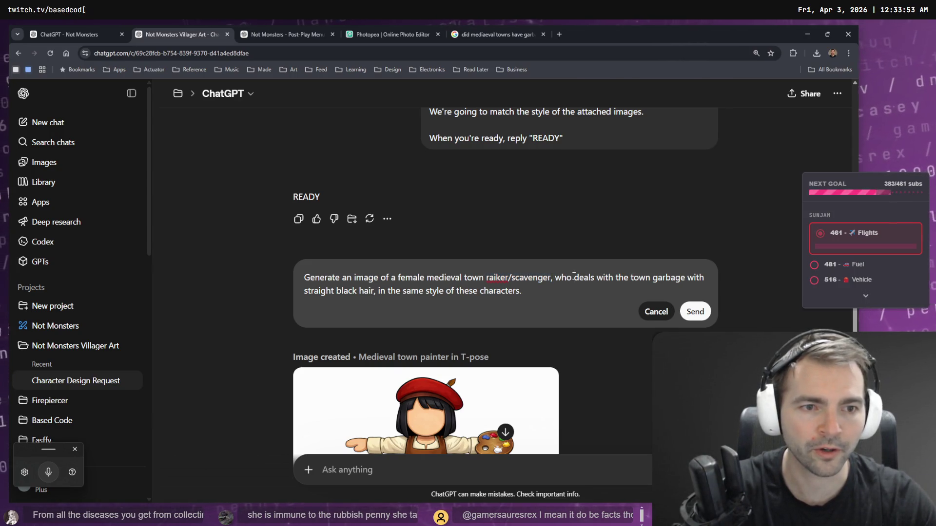
mouse_move(572, 276)
mouse_down()
mouse_move(373, 291)
mouse_move(706, 276)
mouse_move(372, 292)
mouse_up()
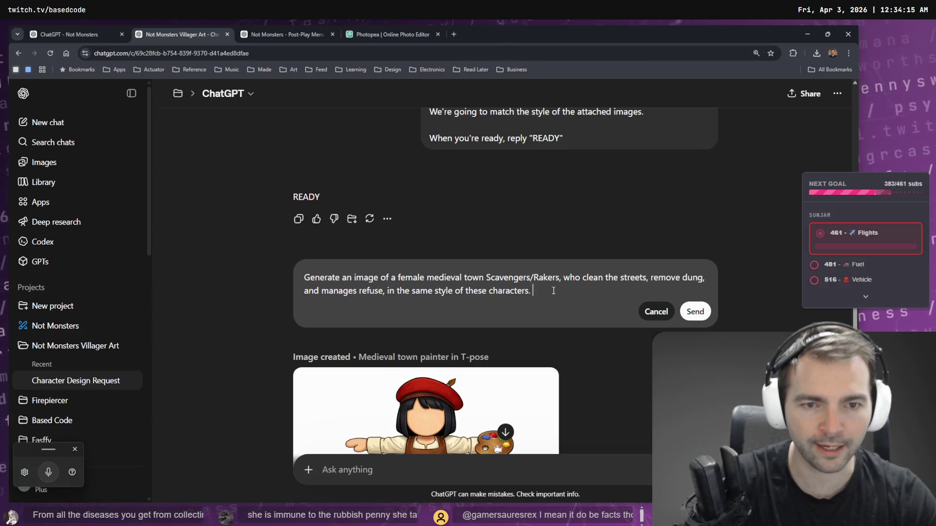
text(She has bl)
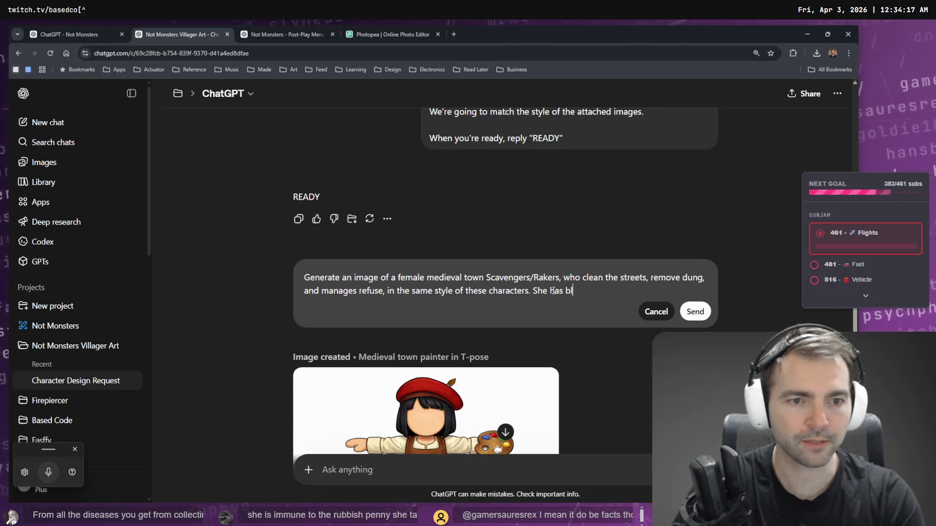
key(BackSpace)
key(BackSpace)
text(long )
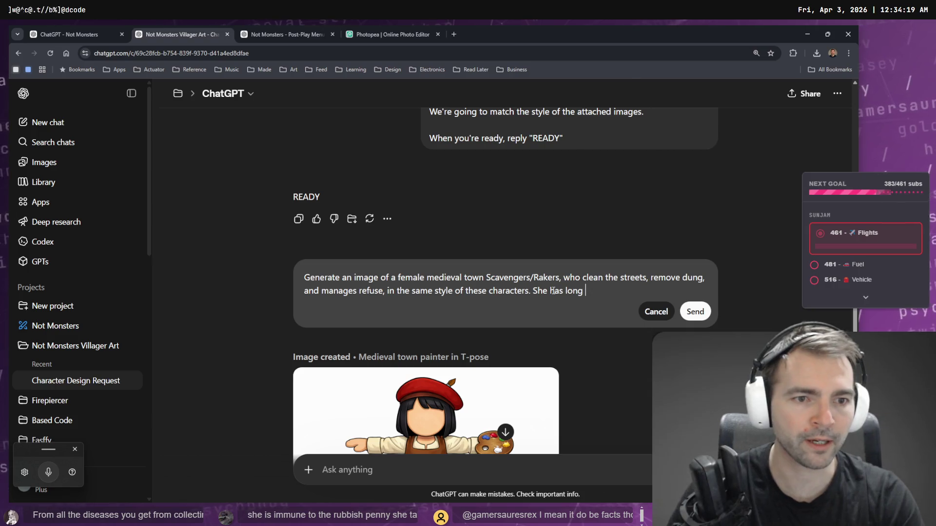
text(brown hai)
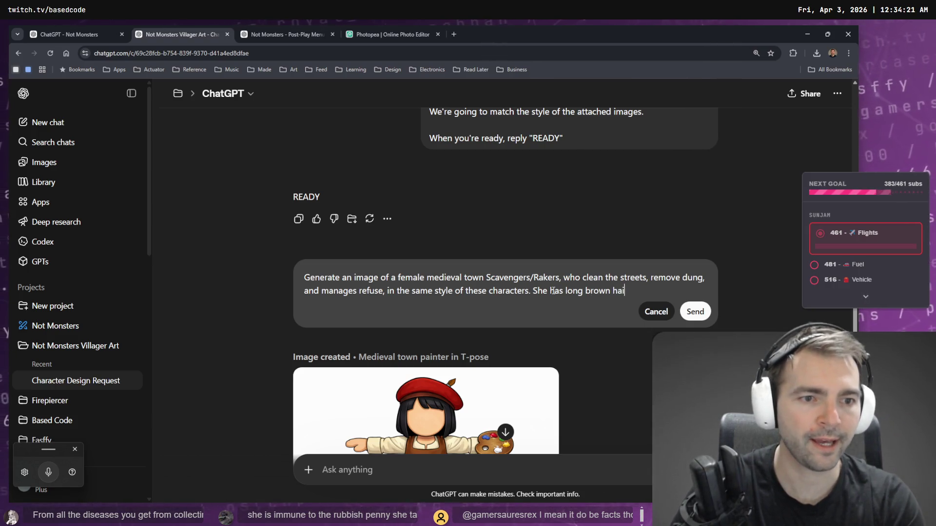
text(r, is buxom, and)
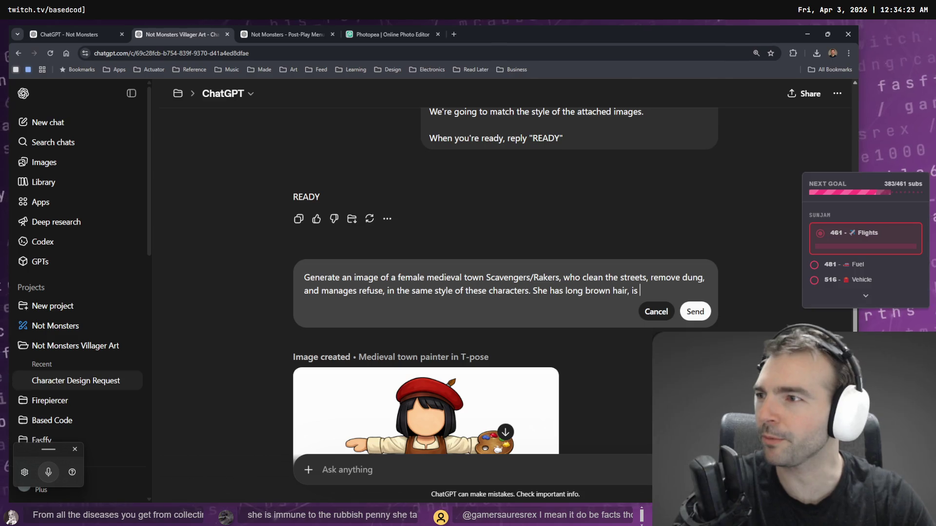
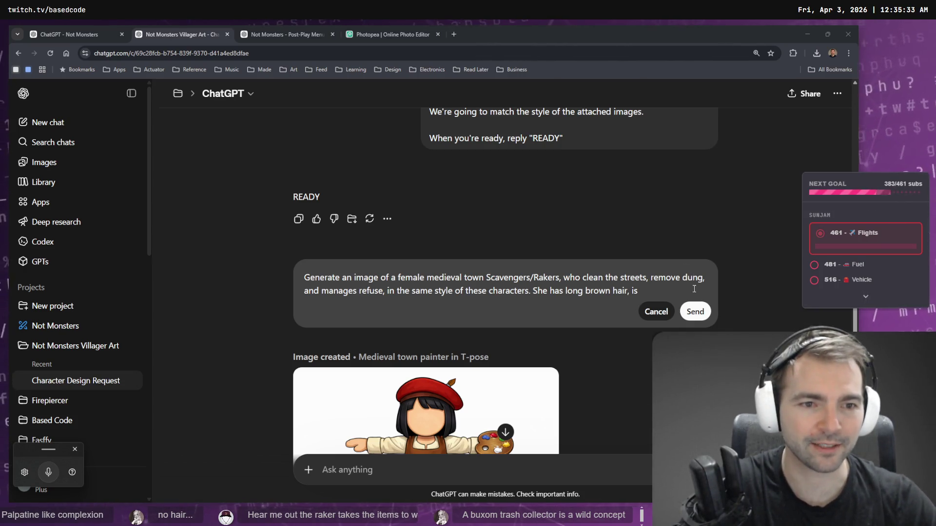
Step: Try extra wording like 'buxom, and wears' in the scavenger prompt, then erase the whole draft
text(bu)
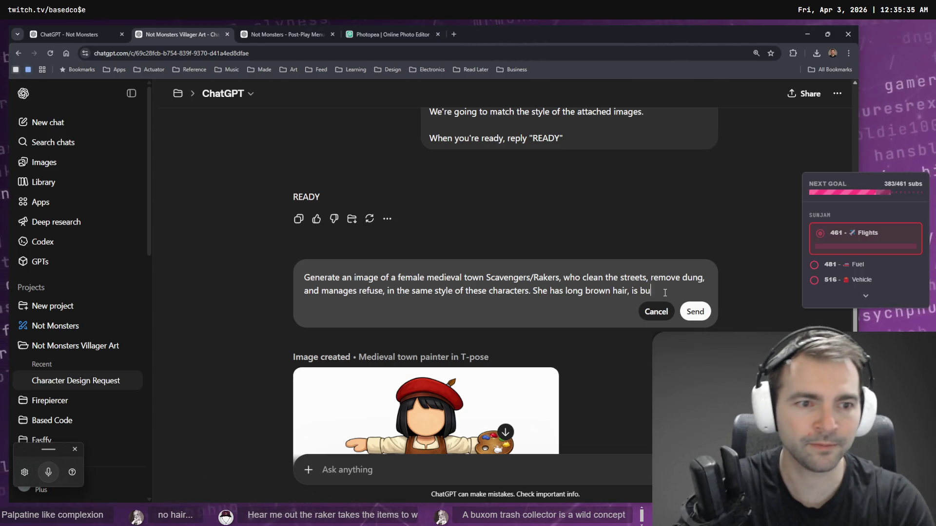
text(xom, )
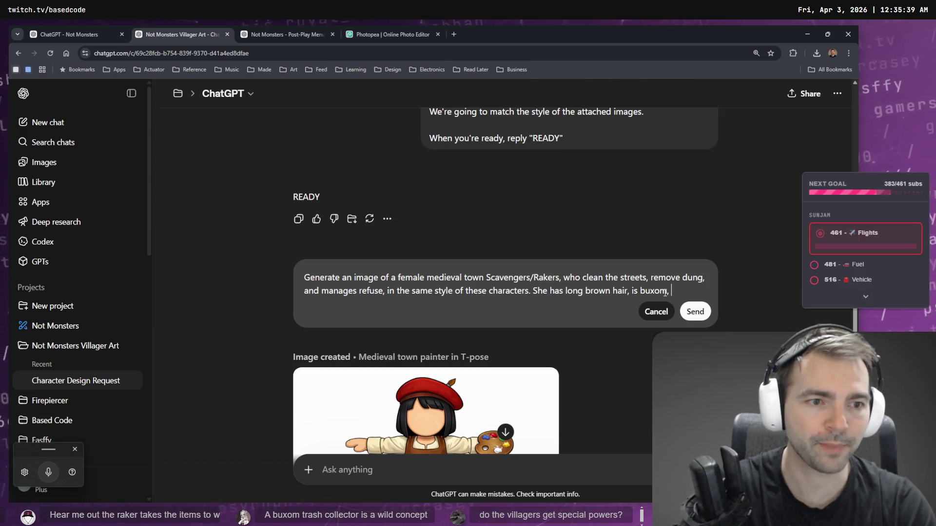
text(and)
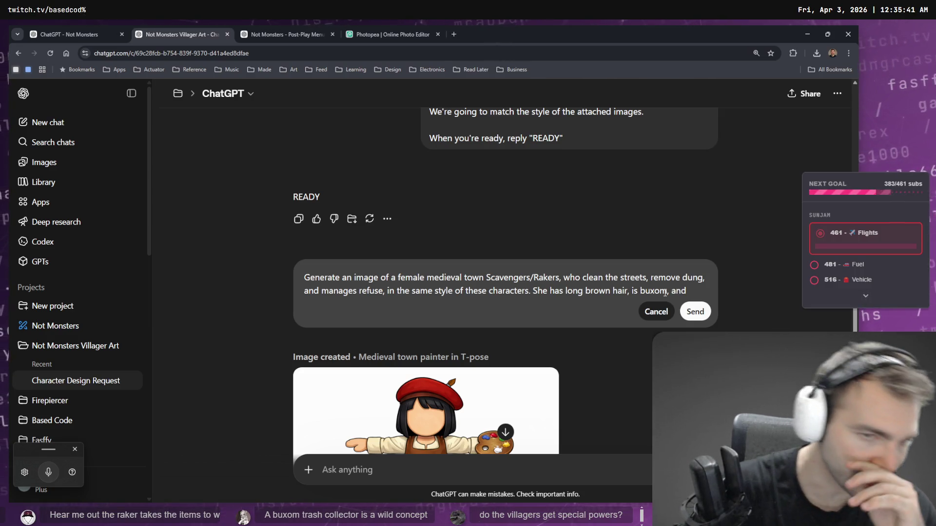
text( wears a trash)
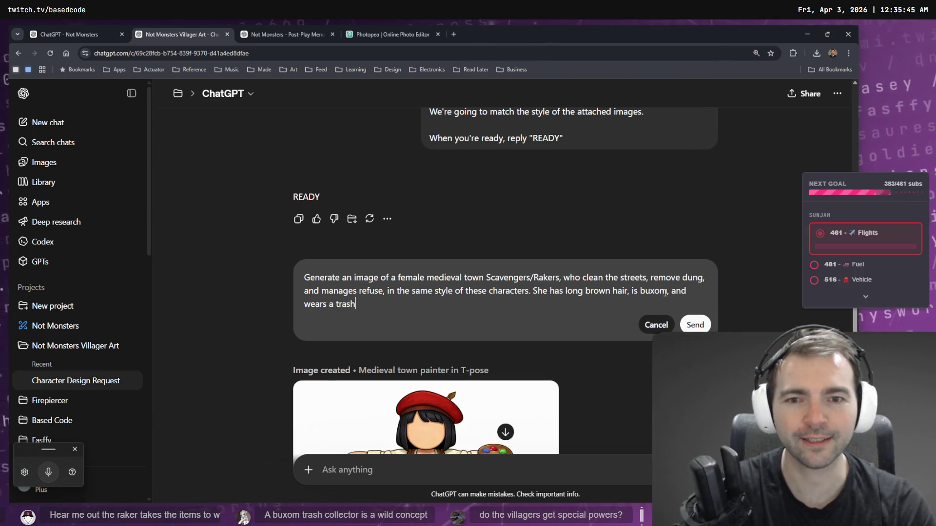
key(BackSpace)
key(BackSpace)
key(BackSpace)
key(BackSpace)
key(BackSpace)
text(pop)
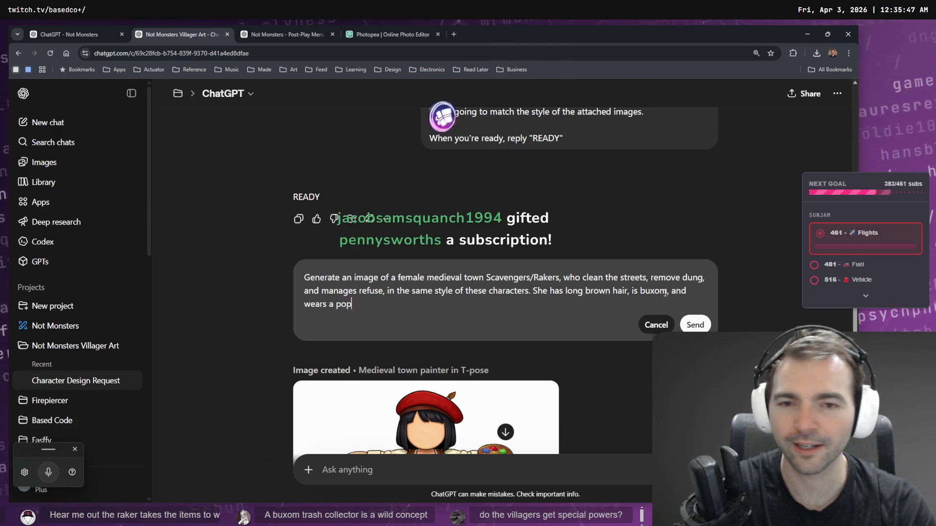
text(tato)
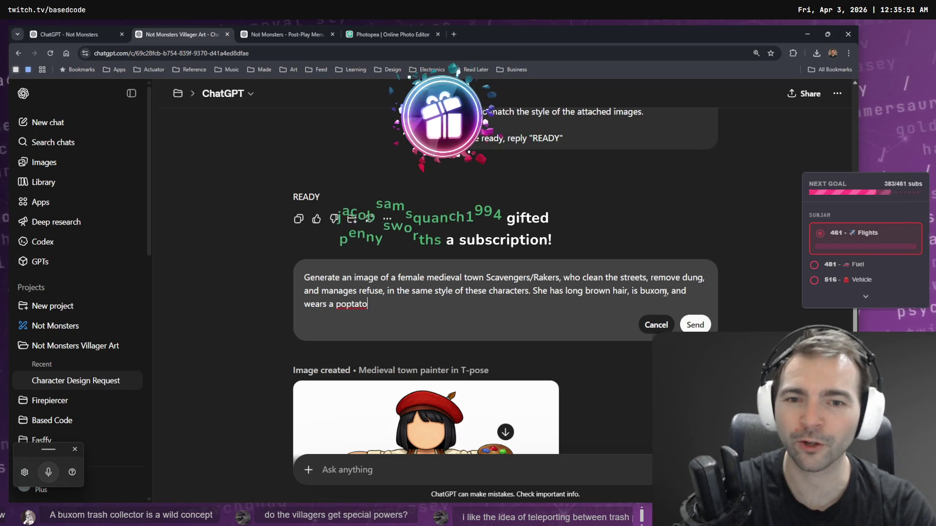
key(BackSpace)
key(BackSpace)
key(BackSpace)
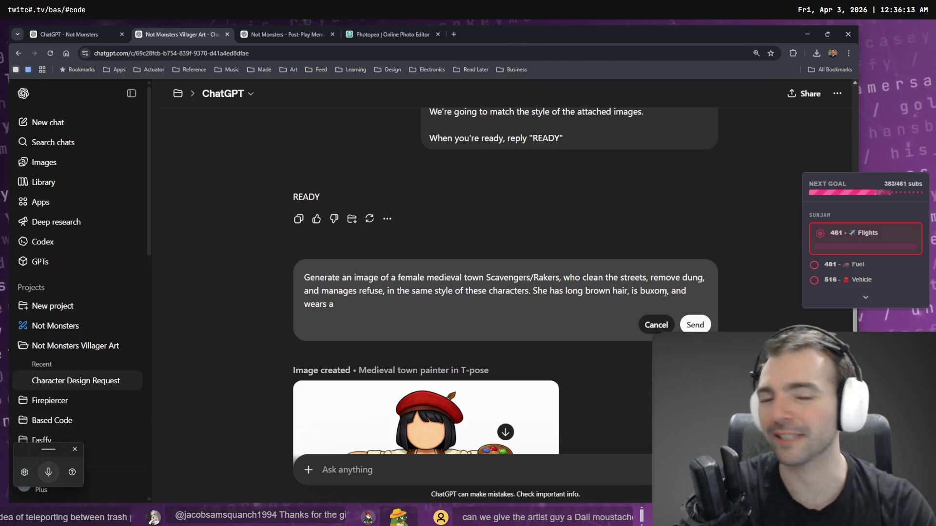
key(ctrl+a)
key(BackSpace)
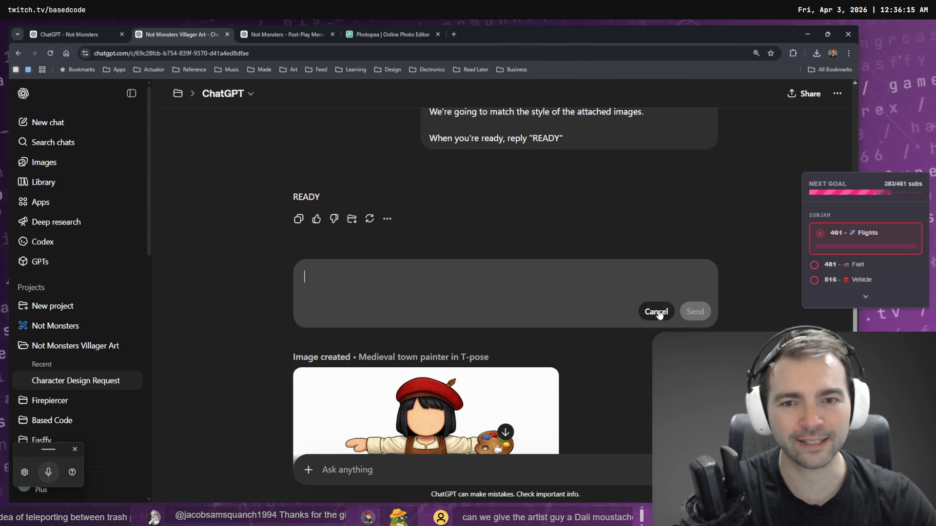
Step: Cancel the edit of the earlier scavenger message
scroll(642, 307, down, 4)
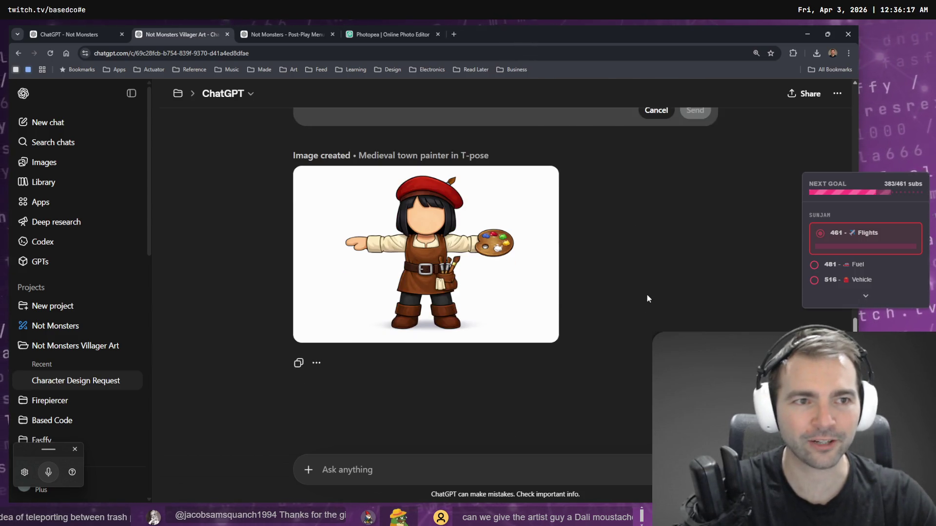
scroll(647, 294, up, 3)
click(656, 242)
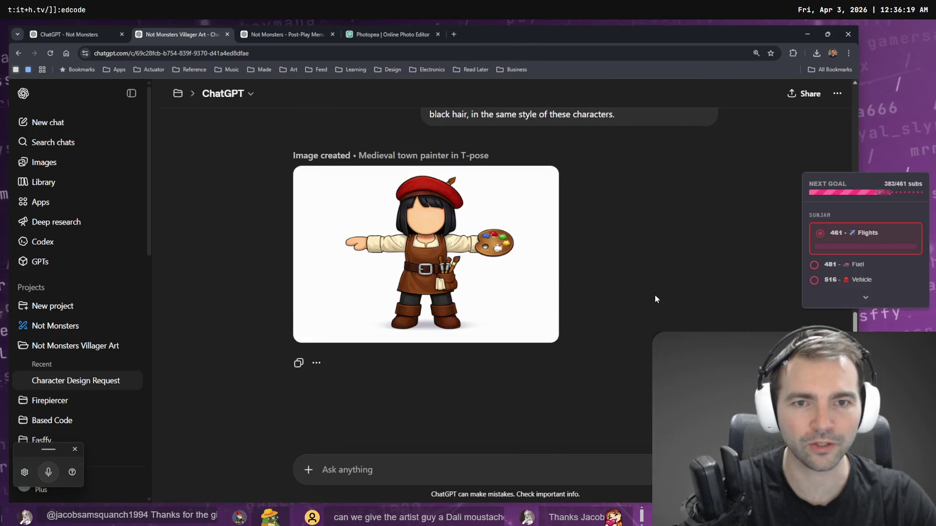
scroll(655, 296, up, 8)
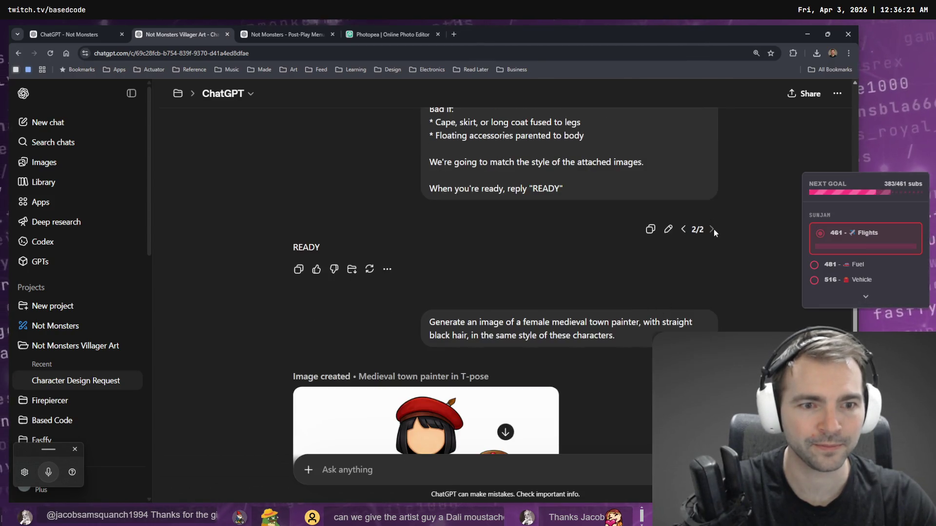
scroll(630, 361, down, 5)
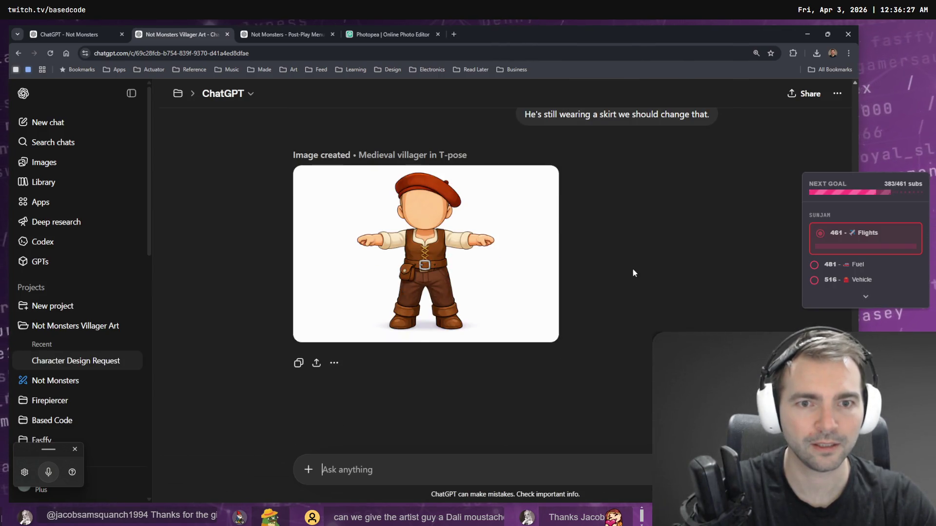
Step: Ask by voice for the villager to get a Salvador Dali style moustache, then review the result
click(401, 472)
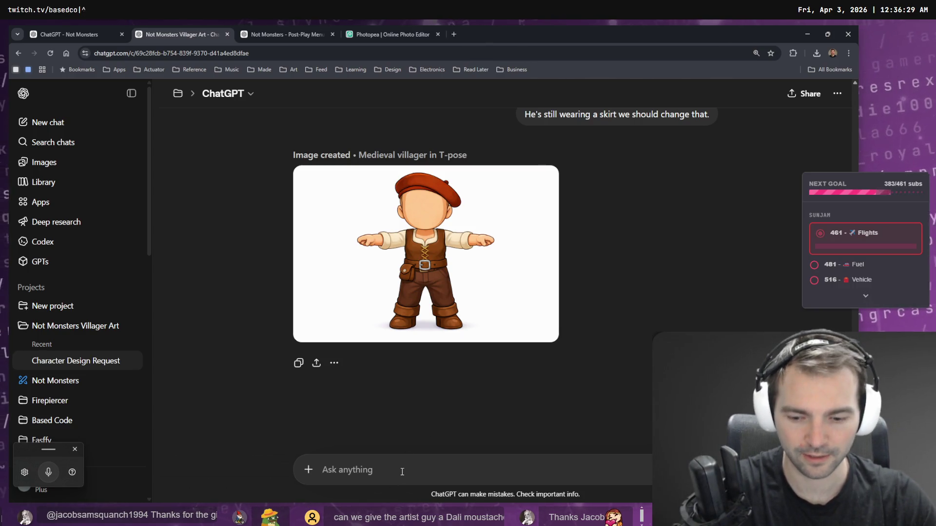
key(ctrl+super)
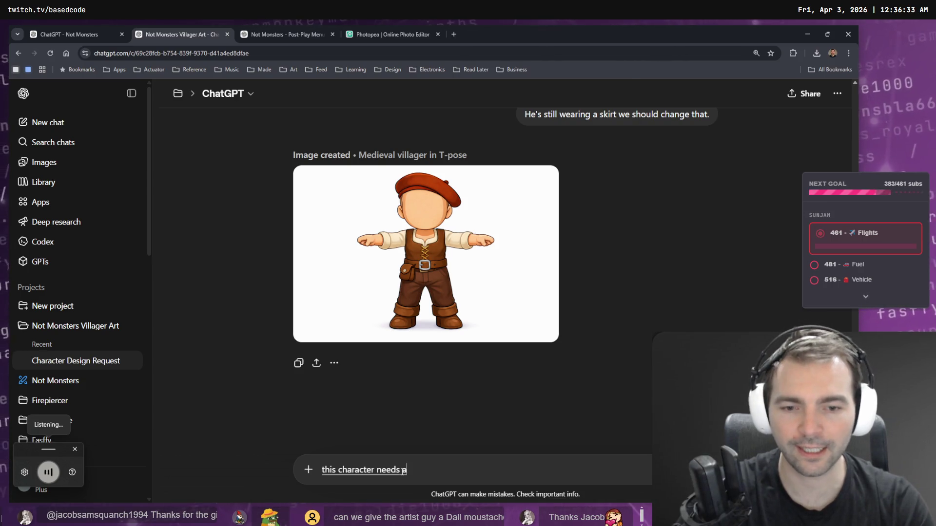
key(ctrl+super)
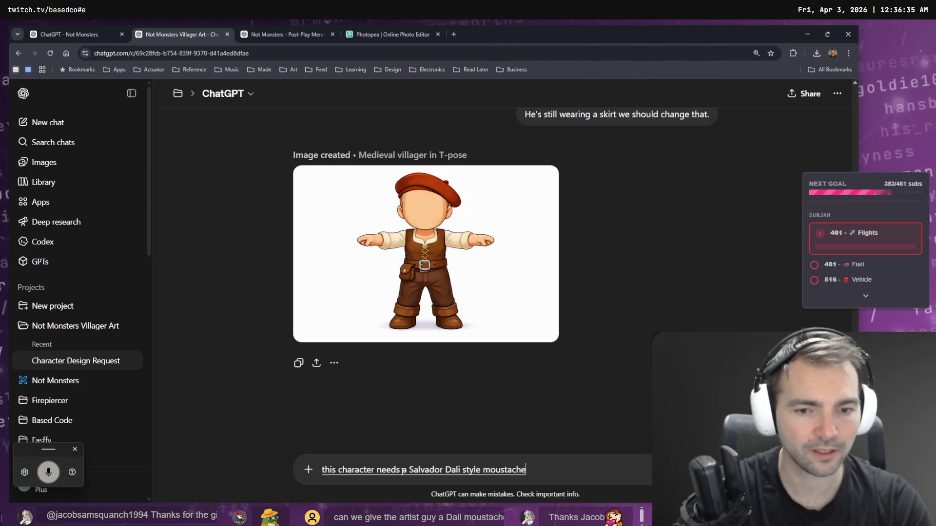
key(Return)
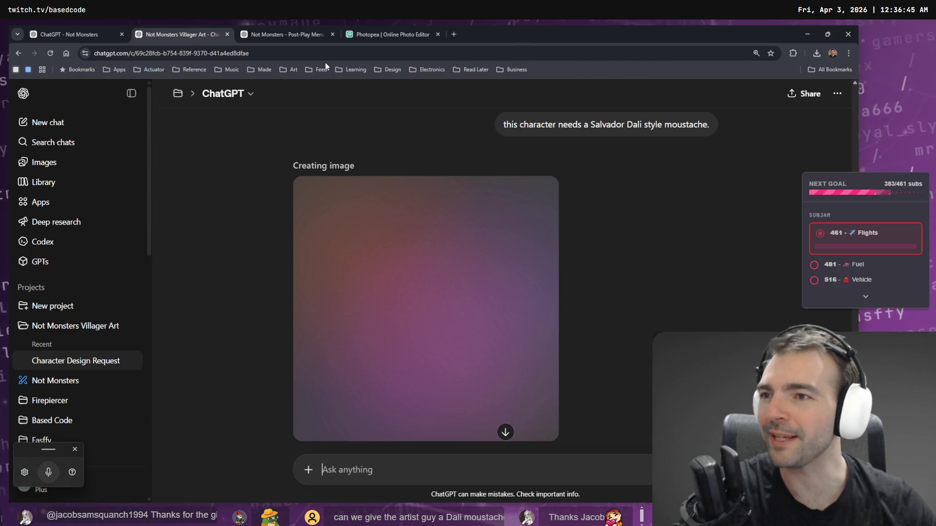
key(Tab)
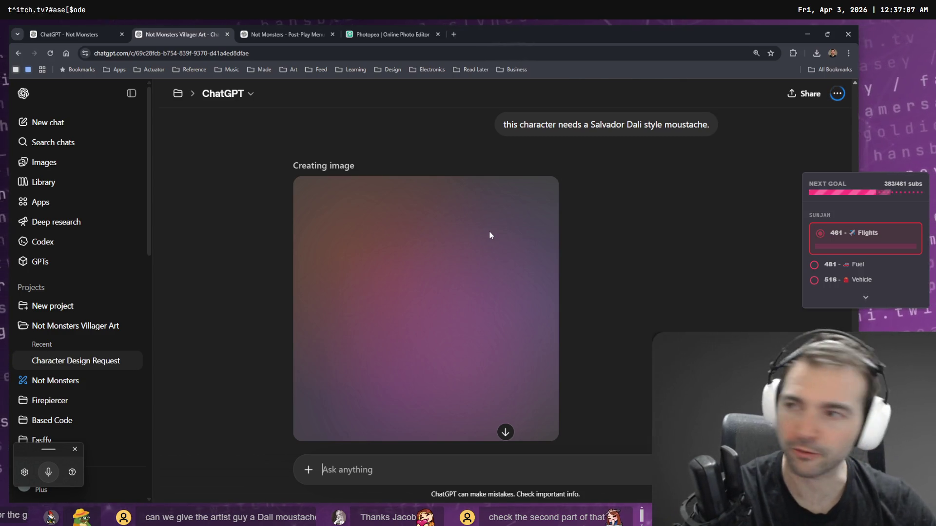
scroll(730, 195, up, 2)
scroll(726, 209, up, 5)
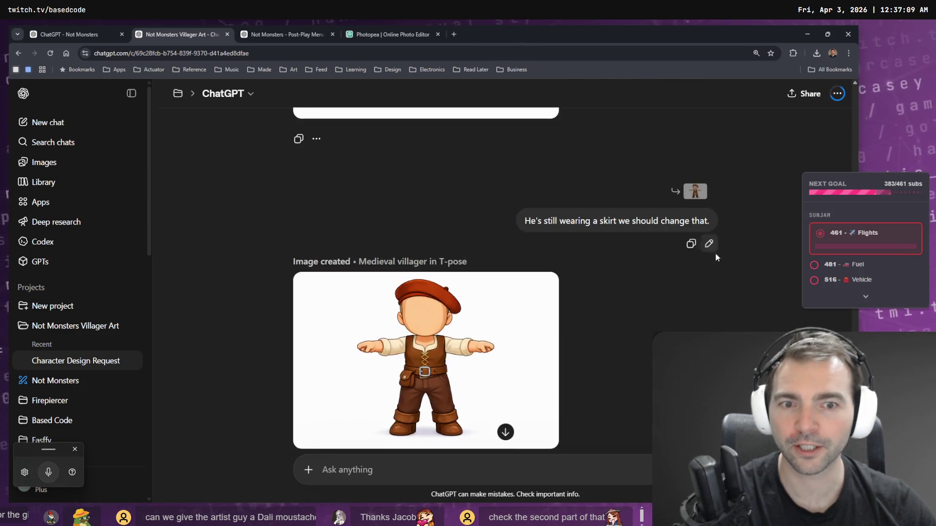
scroll(715, 252, down, 3)
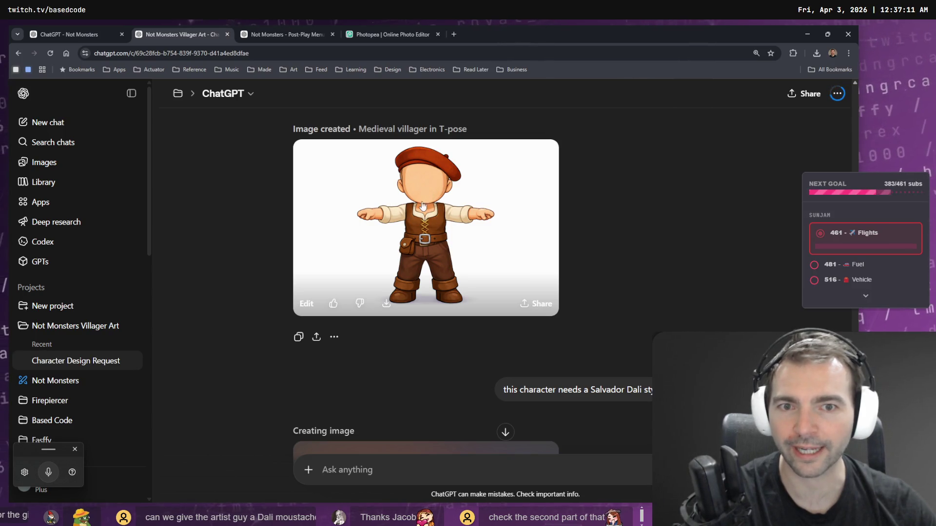
scroll(489, 205, down, 6)
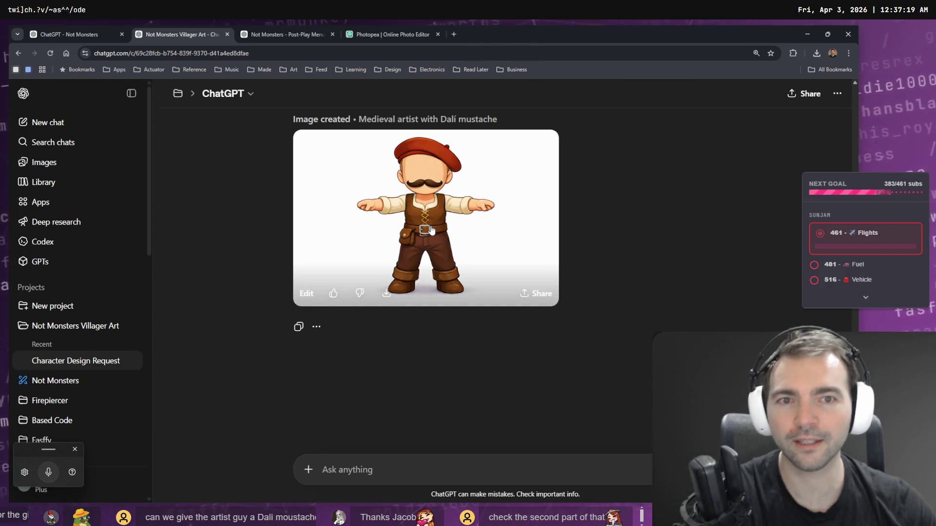
Step: Copy the moustached villager image from its full-size view
click(432, 233)
right_click(432, 233)
click(464, 268)
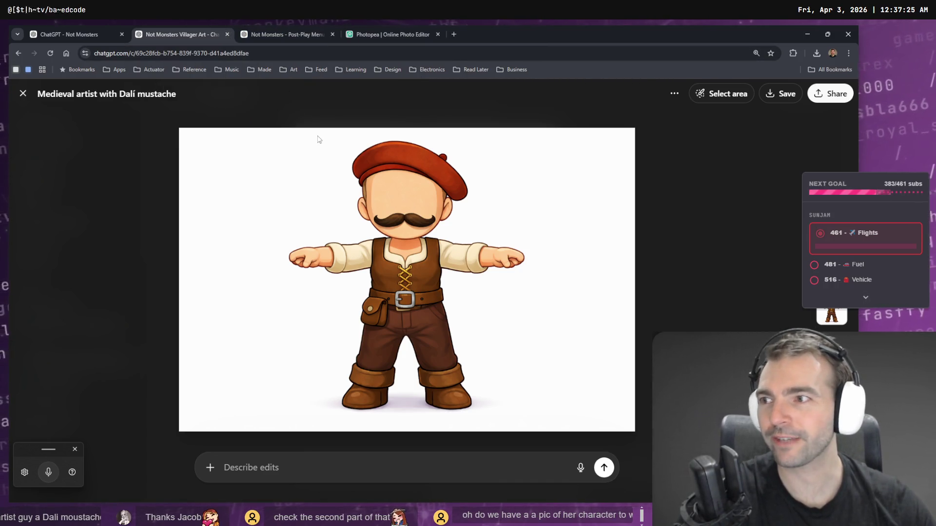
click(76, 34)
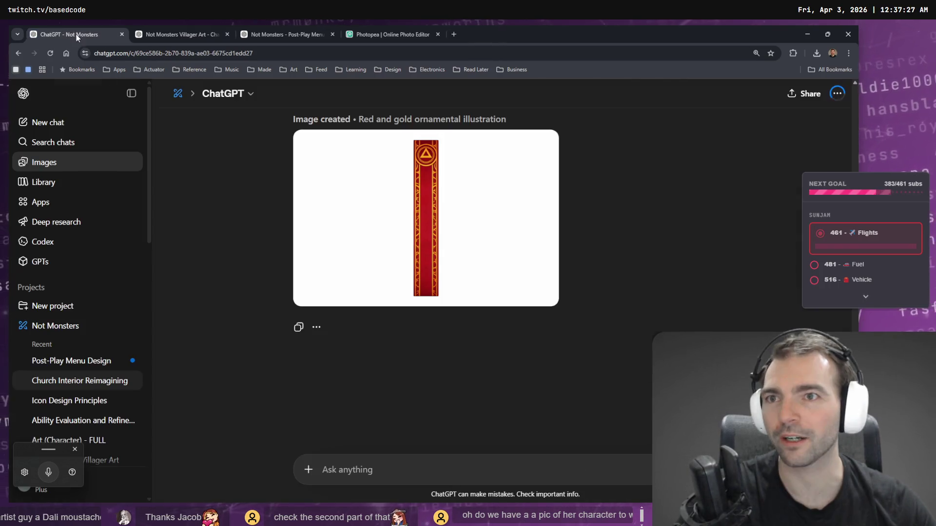
click(160, 32)
click(256, 29)
click(367, 32)
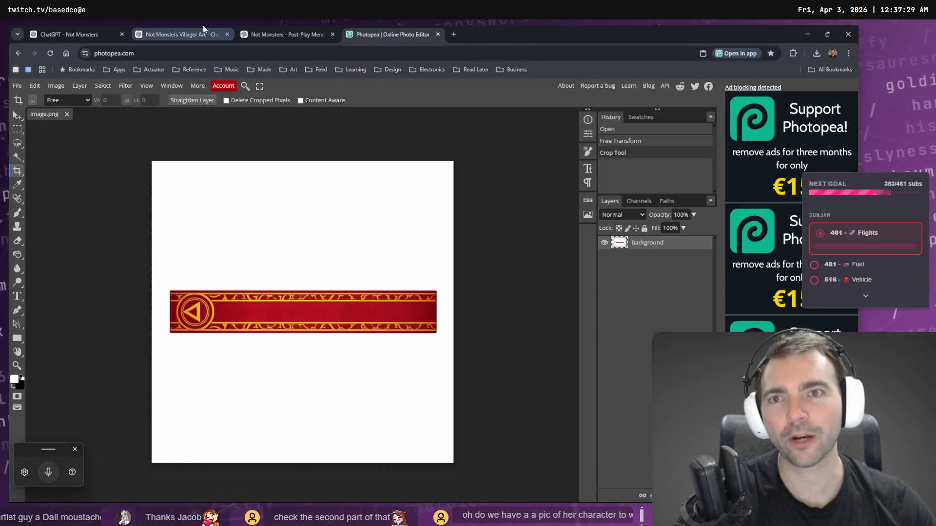
click(203, 30)
Step: Try the moustached villager in place of the old image on tldraw, then undo the swap
key(alt+Tab)
key(ctrl+v)
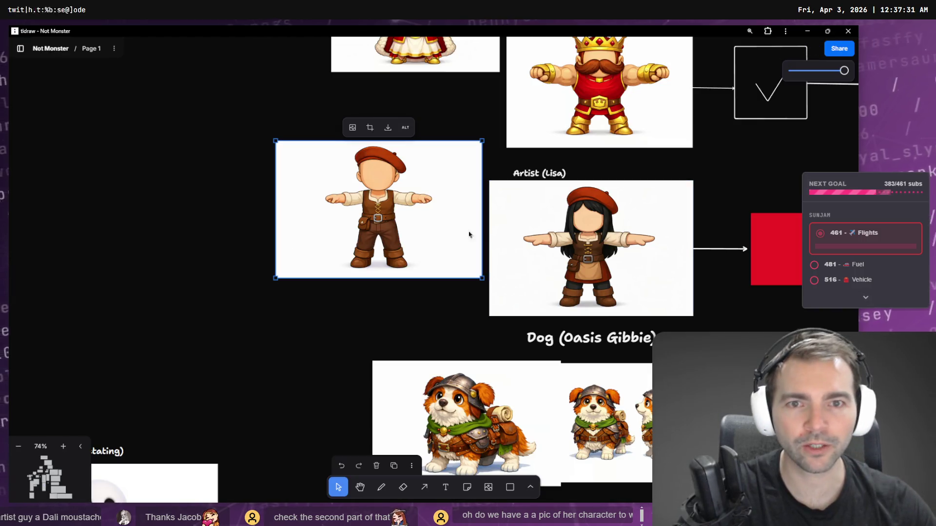
key(Delete)
key(ctrl+v)
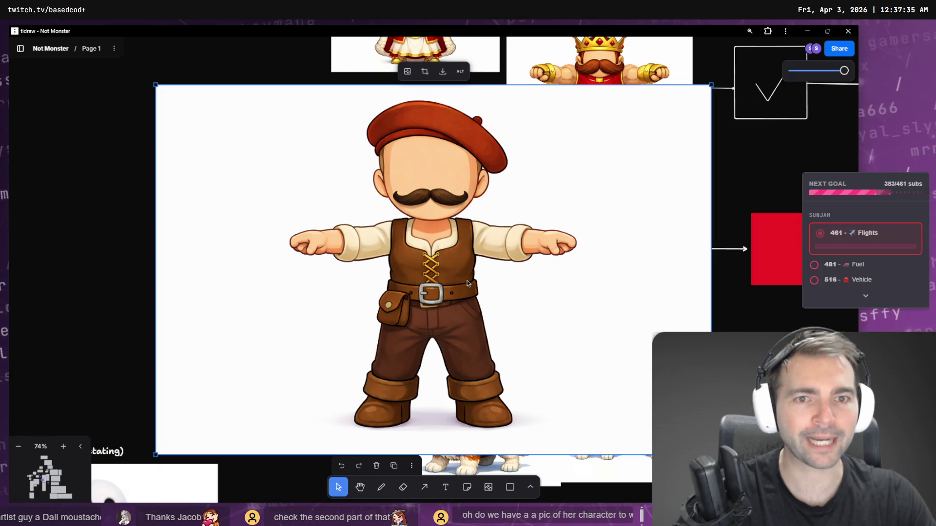
key(ctrl+z)
key(ctrl+z)
key(alt+Tab)
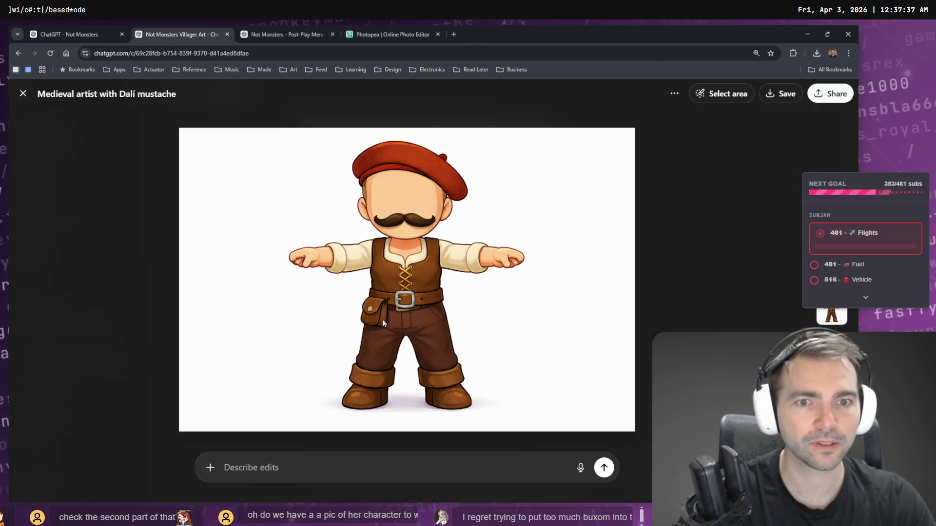
Step: Dictate and submit a request to make the moustache black
key(super+h)
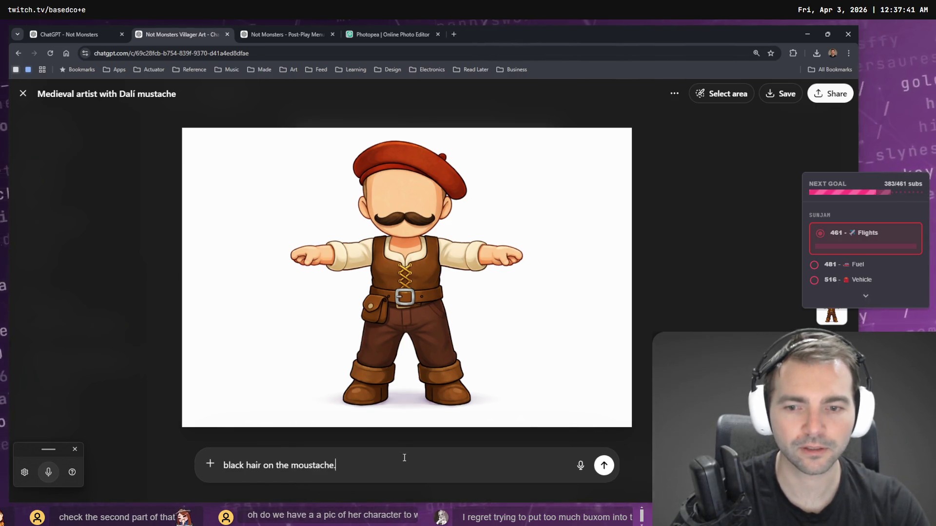
key(Return)
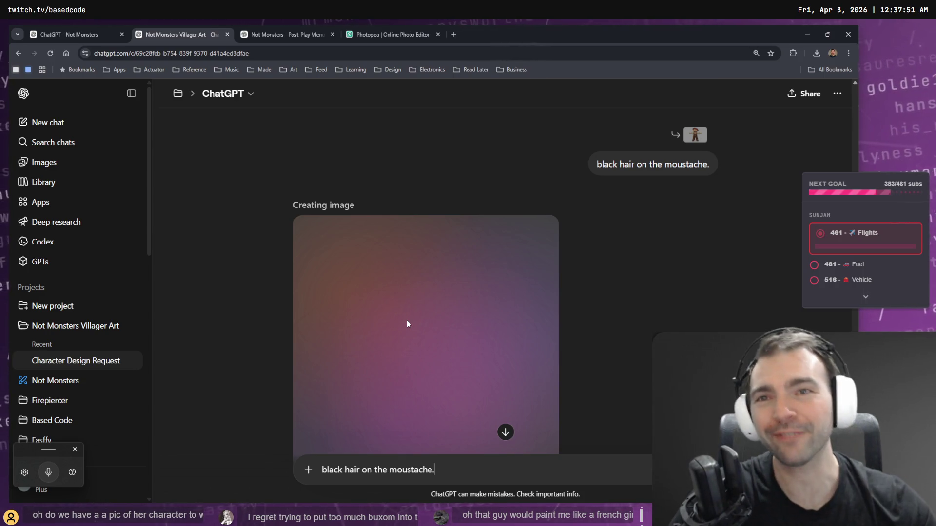
click(289, 32)
click(172, 33)
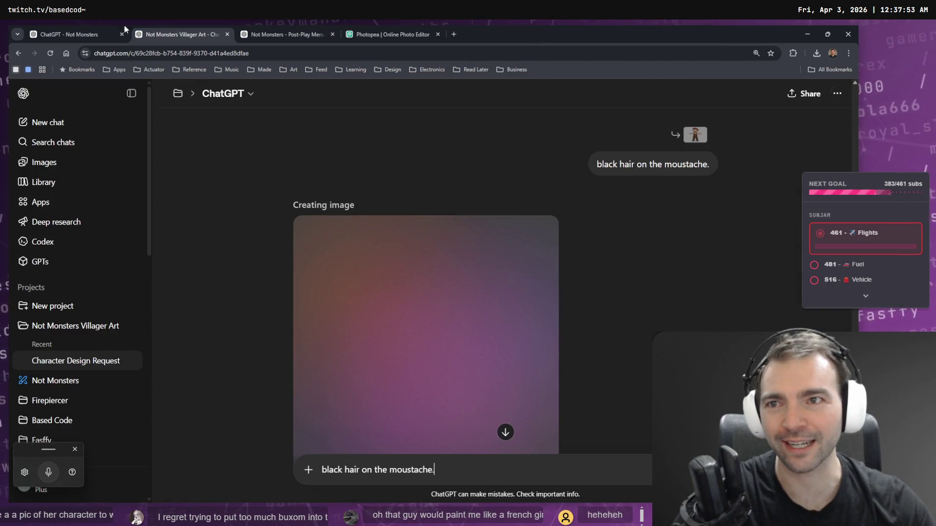
click(117, 33)
click(160, 32)
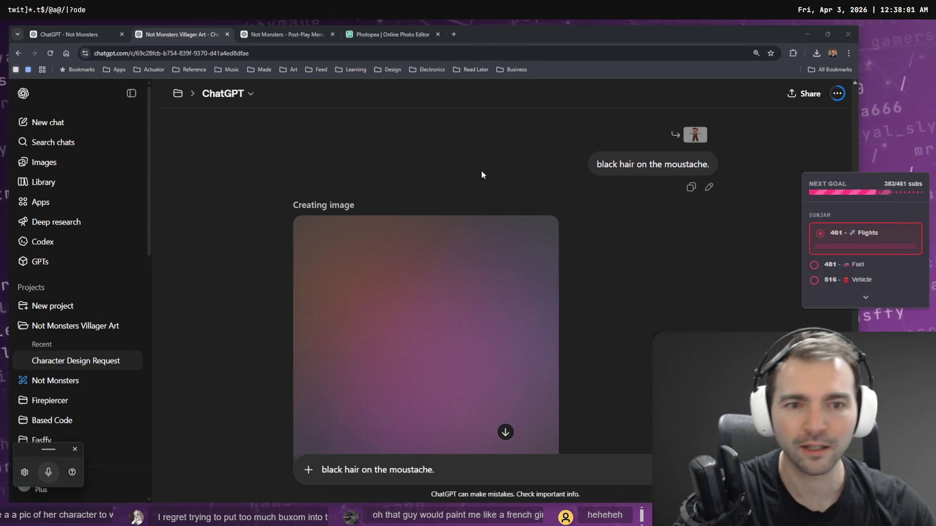
Step: Close the Photopea tab, return to the Villager Art chat, and enlarge the Twitch VOD window
click(387, 34)
click(289, 34)
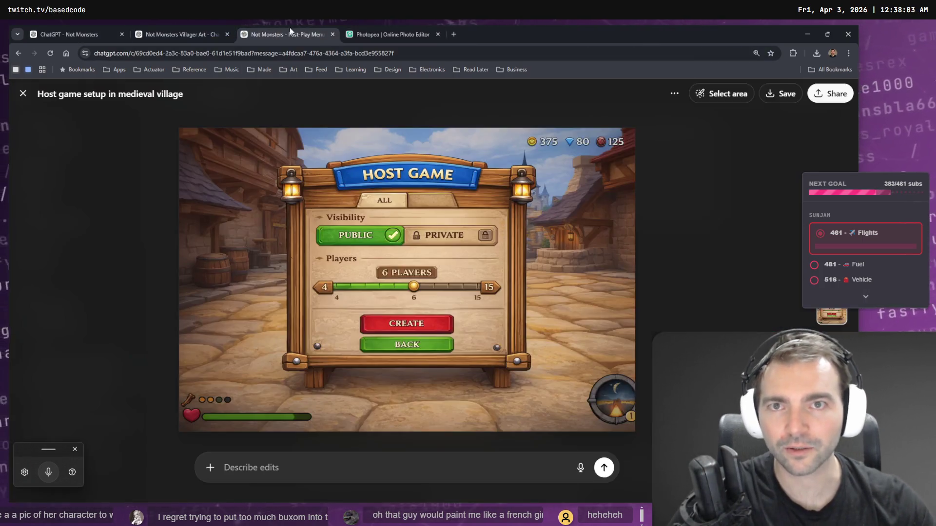
click(381, 35)
key(ctrl+w)
click(138, 34)
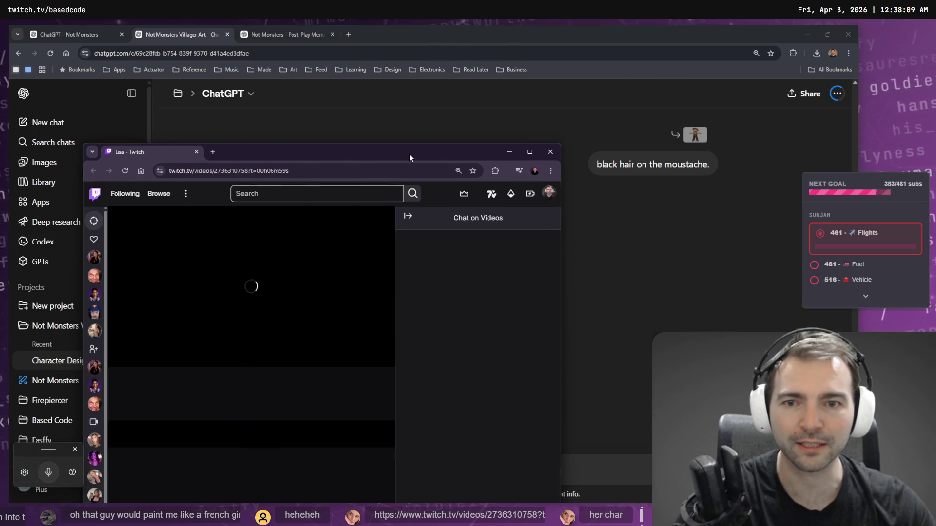
double_click(408, 154)
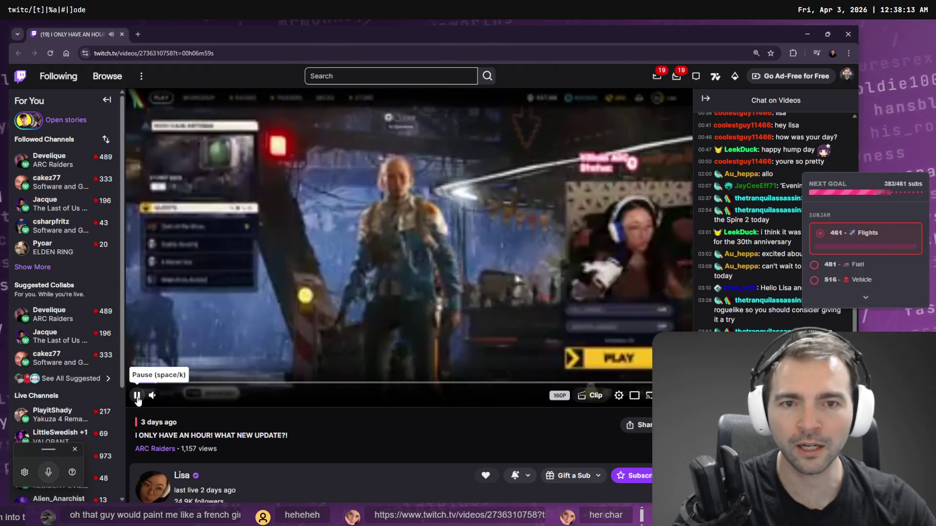
Step: Set the Twitch VOD to 720p60 (Source) quality and pause it at 00:07:08 on the character screen
click(137, 395)
click(618, 395)
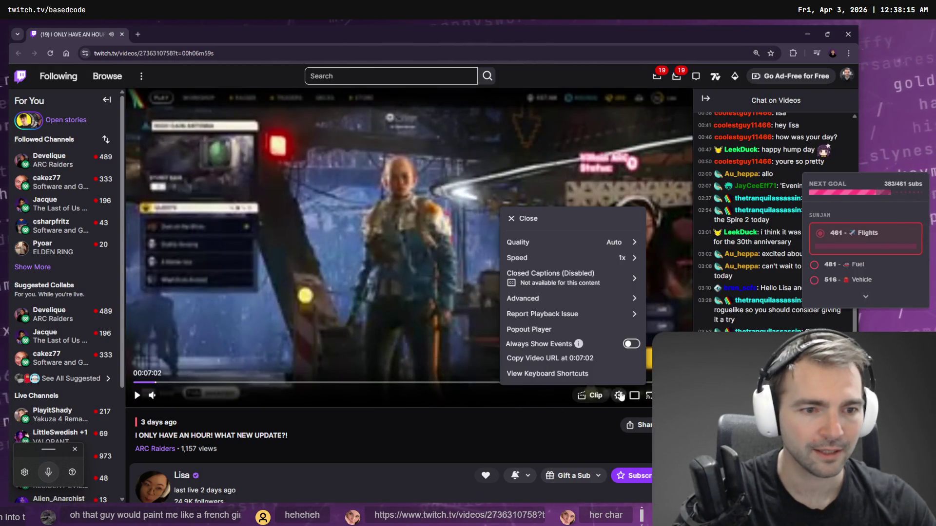
click(627, 242)
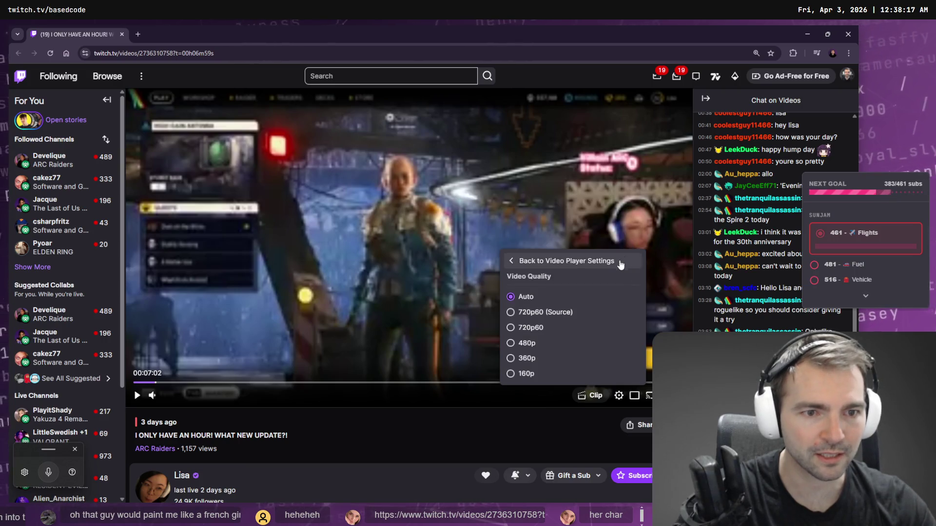
click(551, 318)
click(467, 265)
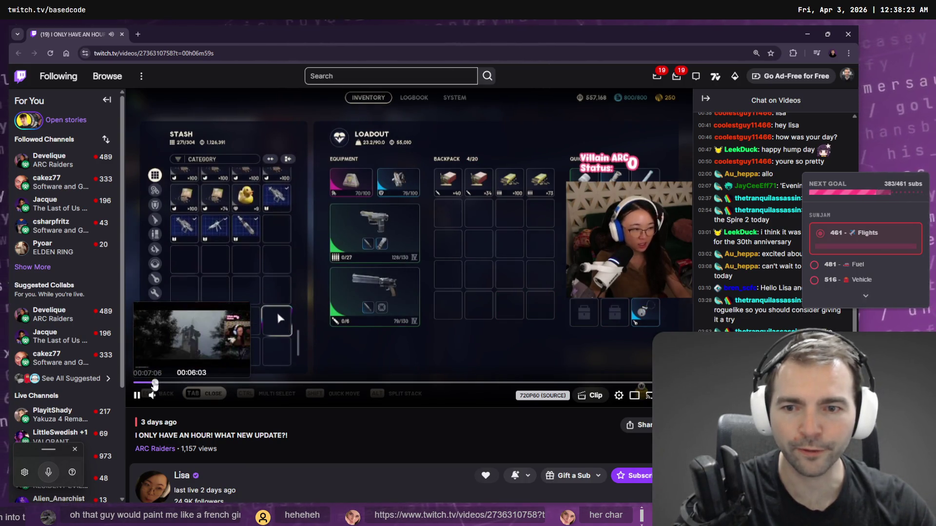
click(424, 211)
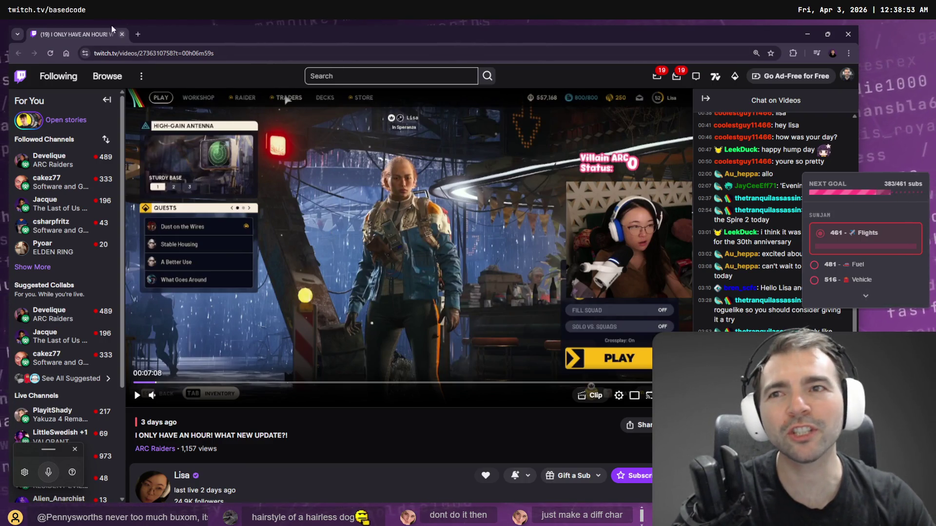
Step: Close the Twitch window and view the generated painter image in ChatGPT
click(122, 34)
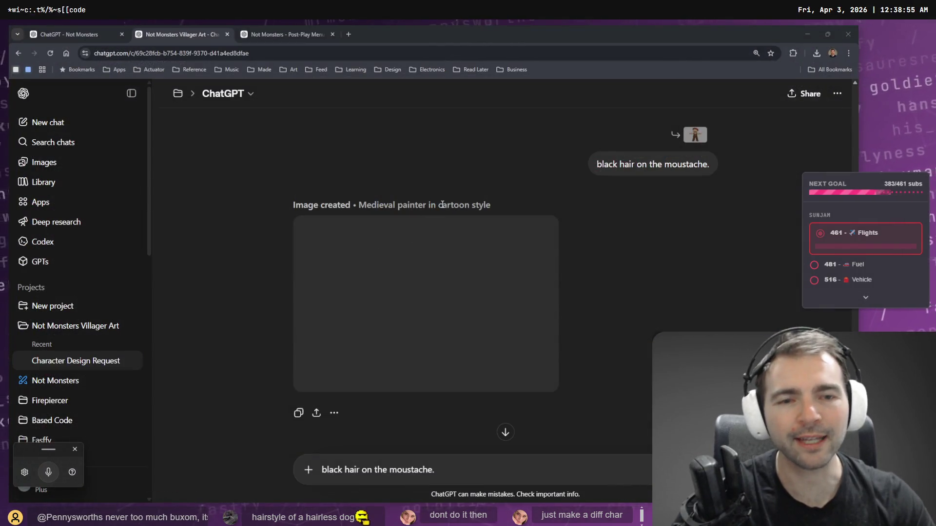
key(alt+Tab)
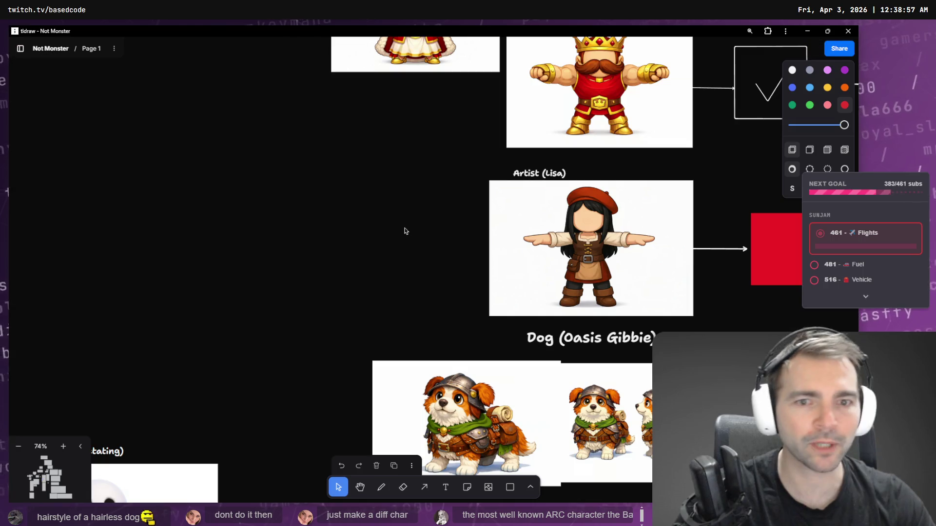
key(alt+Tab)
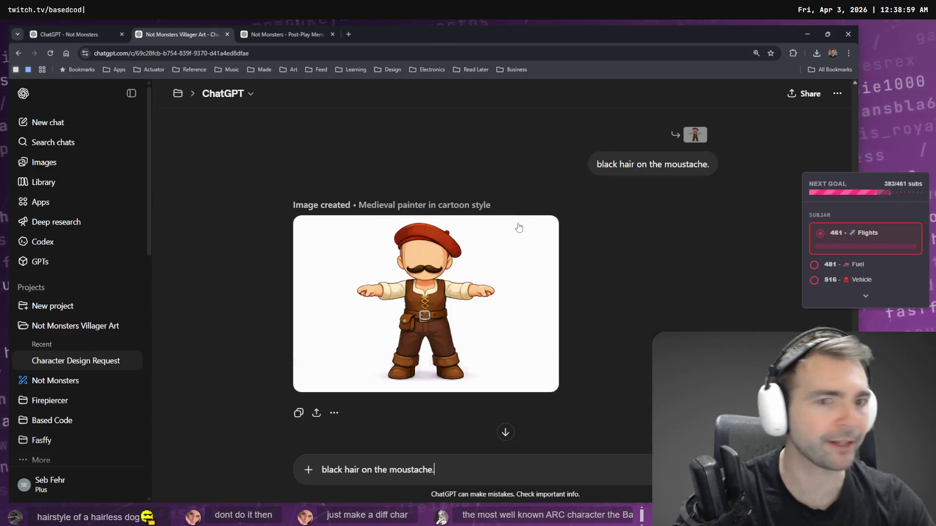
click(458, 301)
key(Escape)
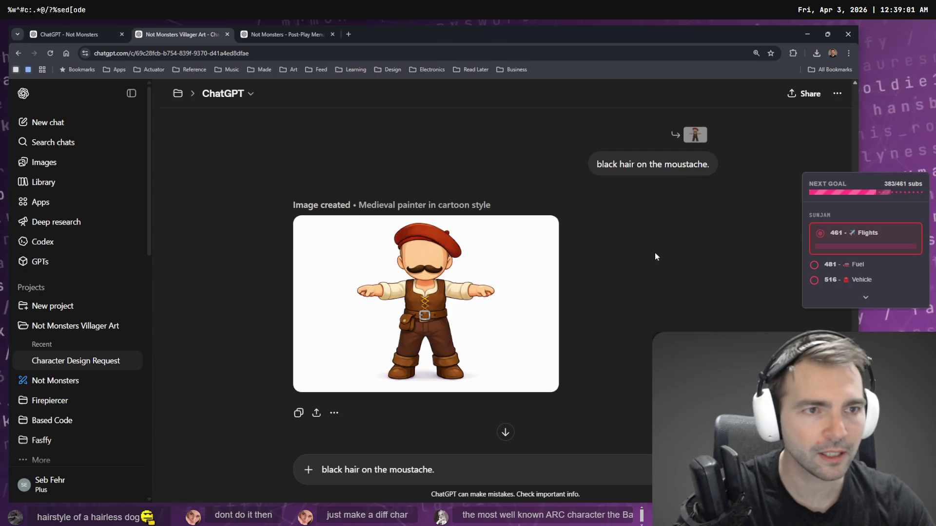
Step: Copy the black-moustache painter image and paste it onto the tldraw board
click(451, 228)
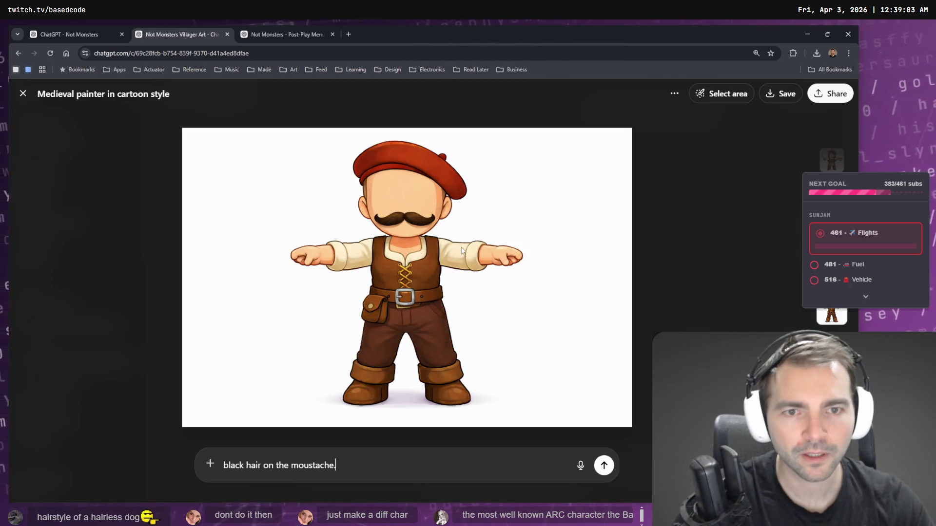
right_click(457, 246)
click(505, 284)
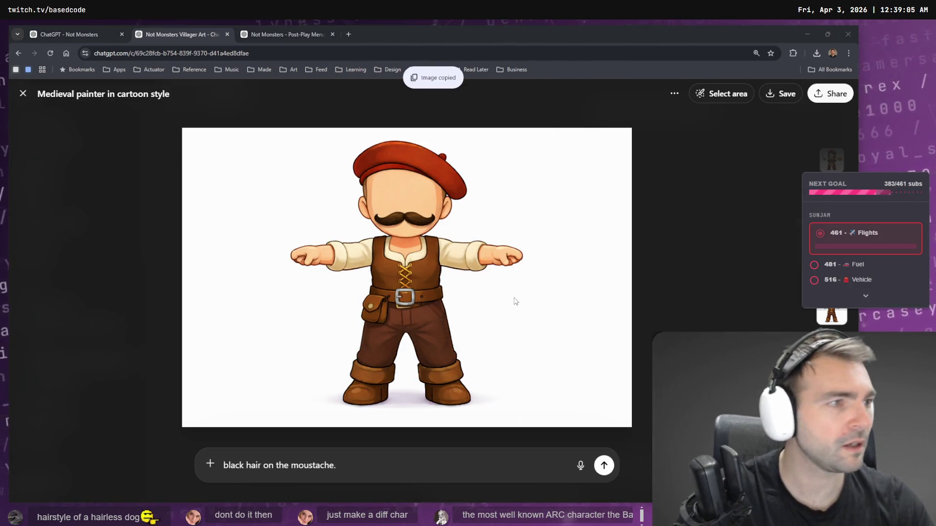
key(alt+Tab)
key(ctrl+v)
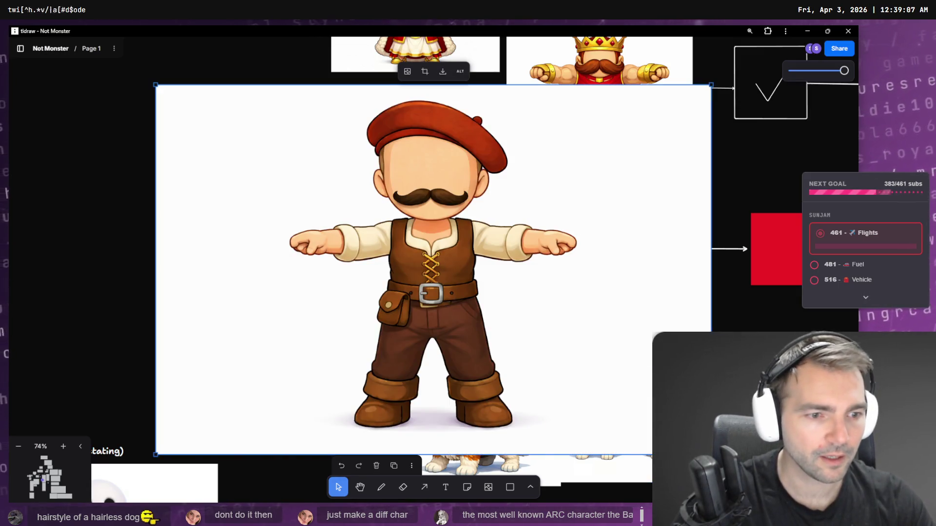
Step: Shrink the pasted painter image and place it just left of the Artist character
mouse_move(711, 455)
mouse_down()
mouse_move(351, 215)
mouse_move(473, 250)
mouse_up()
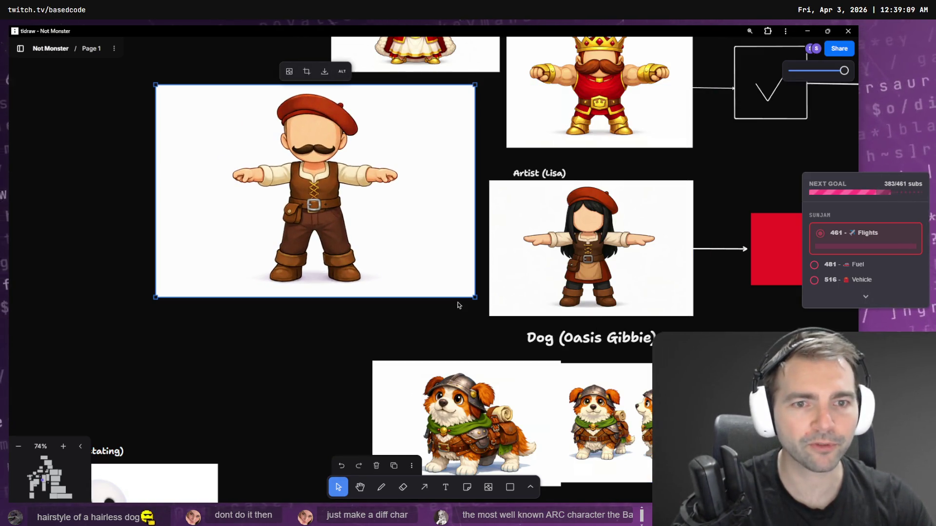
drag(472, 298, 379, 233)
mouse_move(338, 183)
mouse_down()
mouse_move(424, 236)
mouse_move(442, 233)
mouse_up()
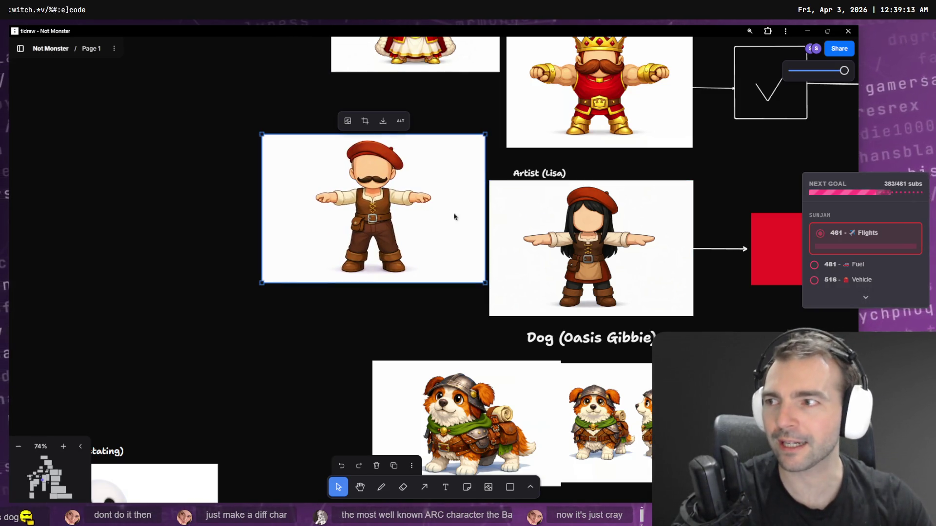
click(359, 322)
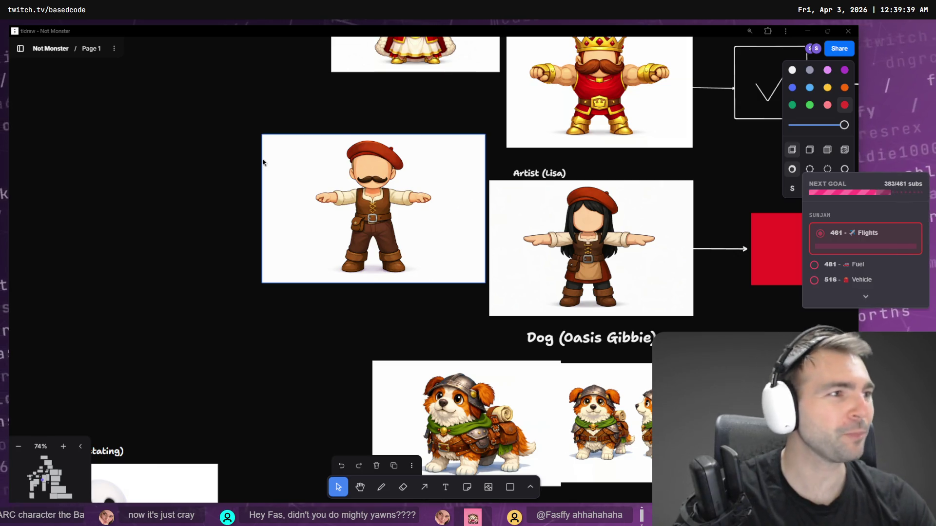
key(alt+Tab)
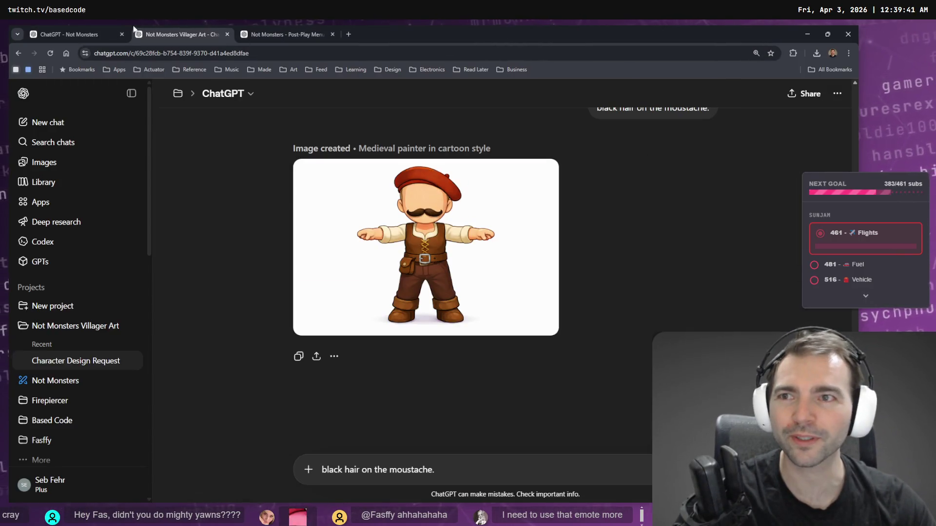
Step: Open the town painter prompt for editing and clear its text
click(78, 34)
click(151, 33)
scroll(660, 212, up, 2)
scroll(659, 212, up, 20)
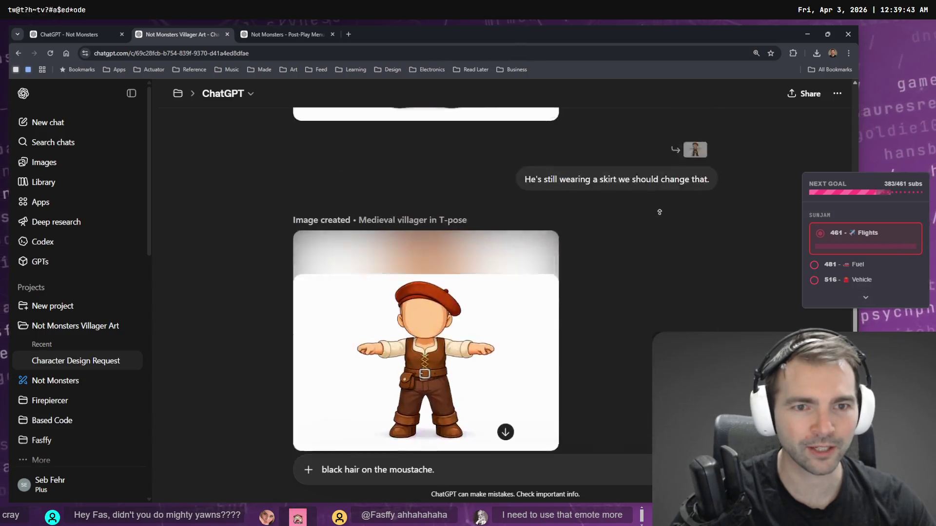
scroll(668, 251, down, 5)
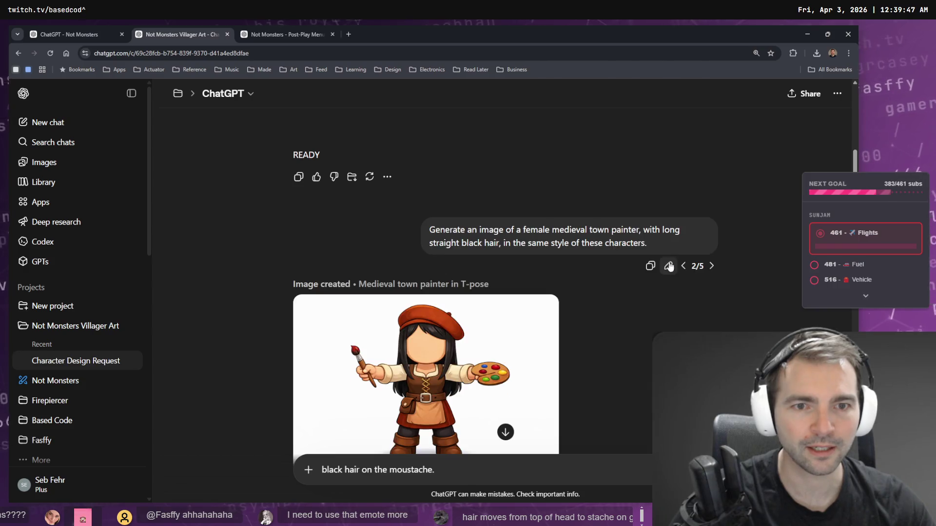
click(669, 266)
key(ctrl+a)
key(BackSpace)
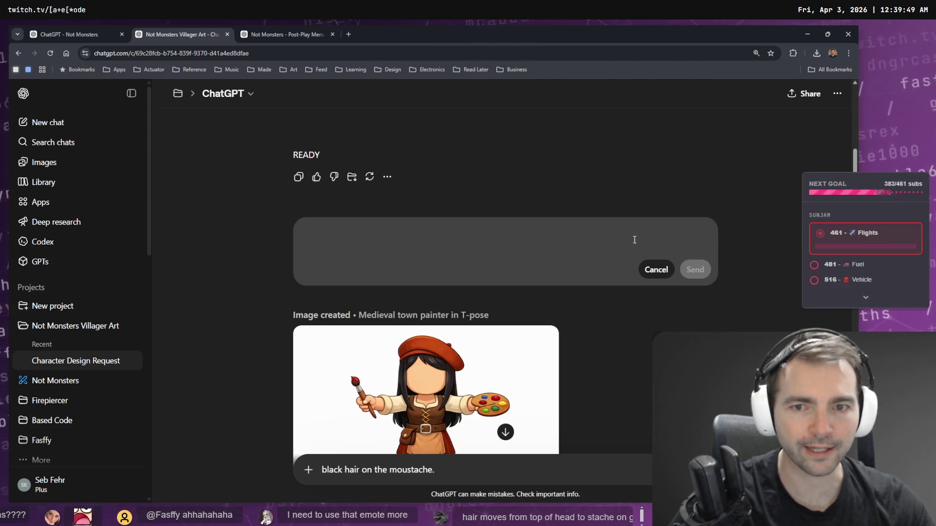
Step: Paste the scavenger prompt from clipboard history, add 'straight thin' before hair, and send it
key(super+v)
click(381, 396)
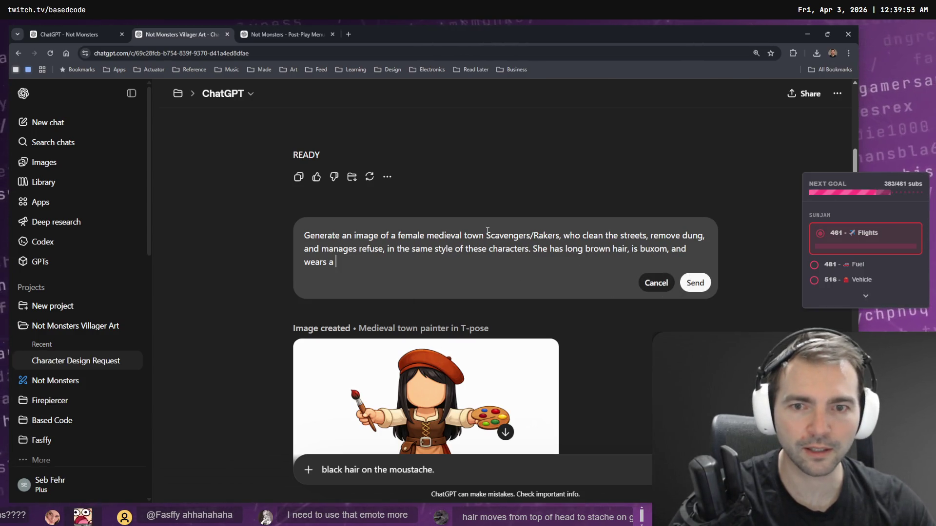
text(poto)
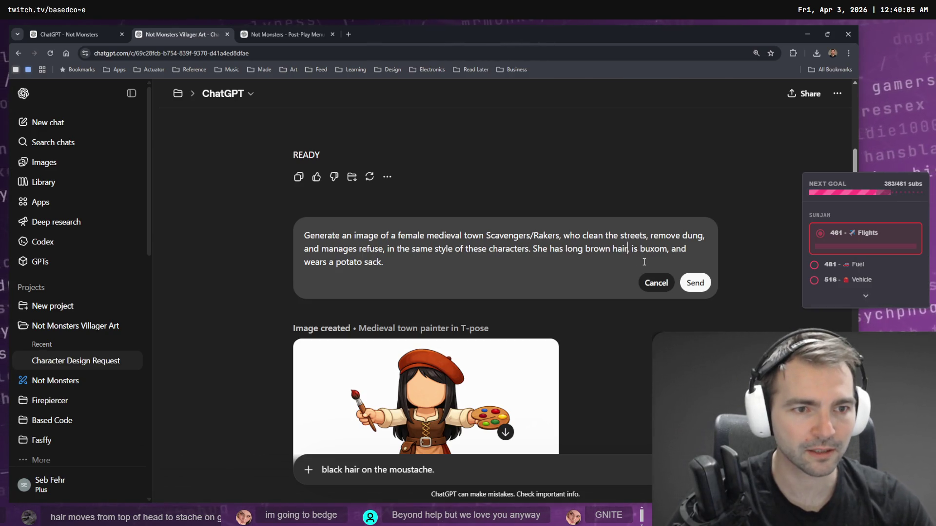
key(Left)
key(Left)
key(Left)
text(straight thin)
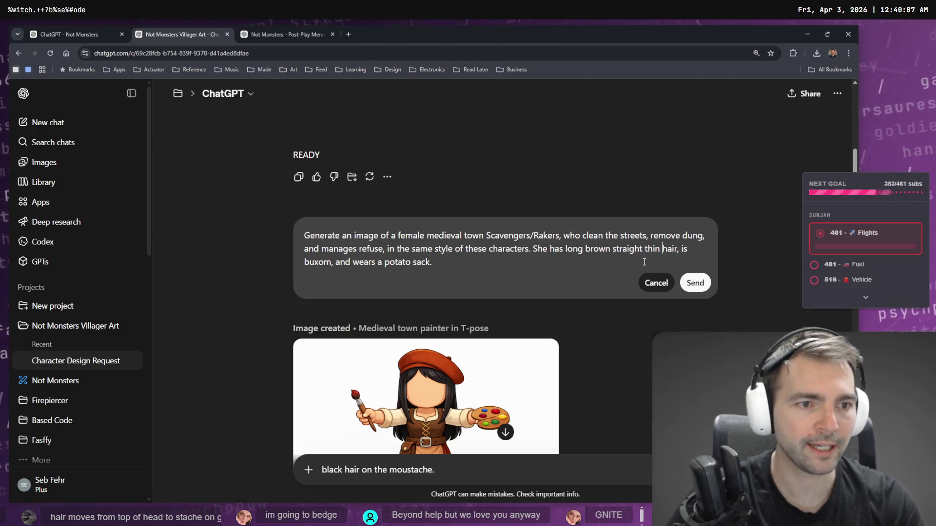
click(706, 284)
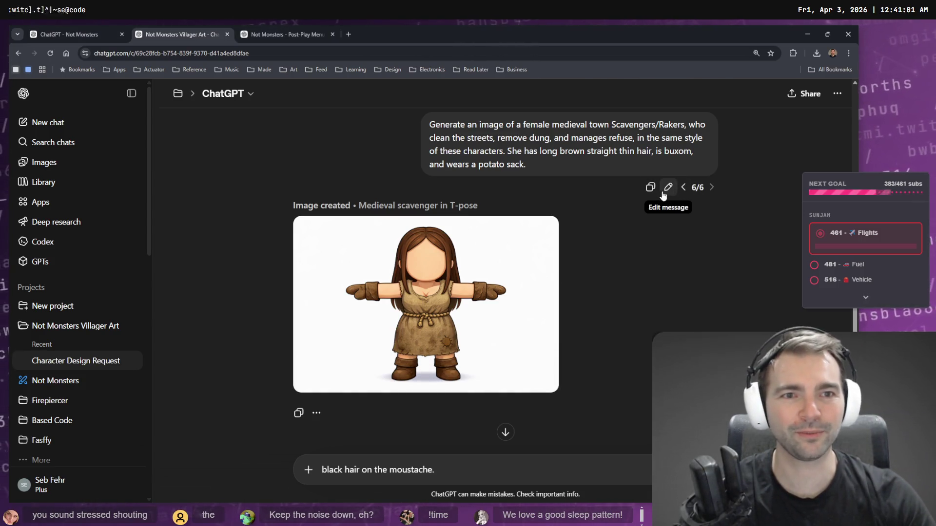
click(669, 188)
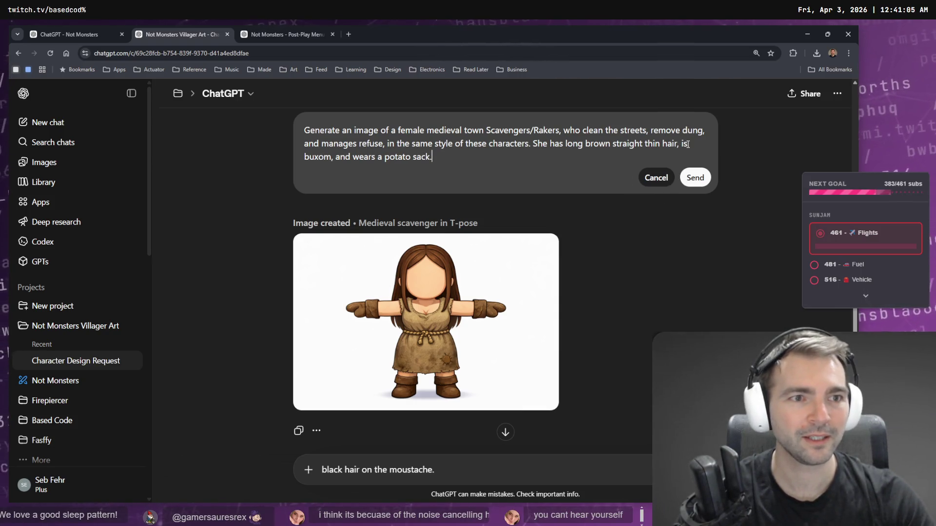
Step: Replace 'buxom' with 'slender' in the scavenger prompt and resend it
double_click(333, 157)
text(slender)
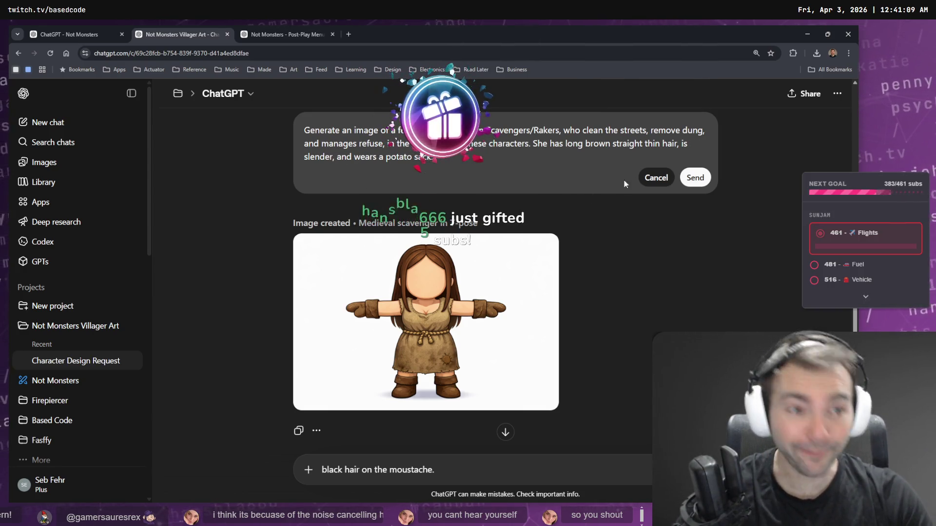
click(694, 179)
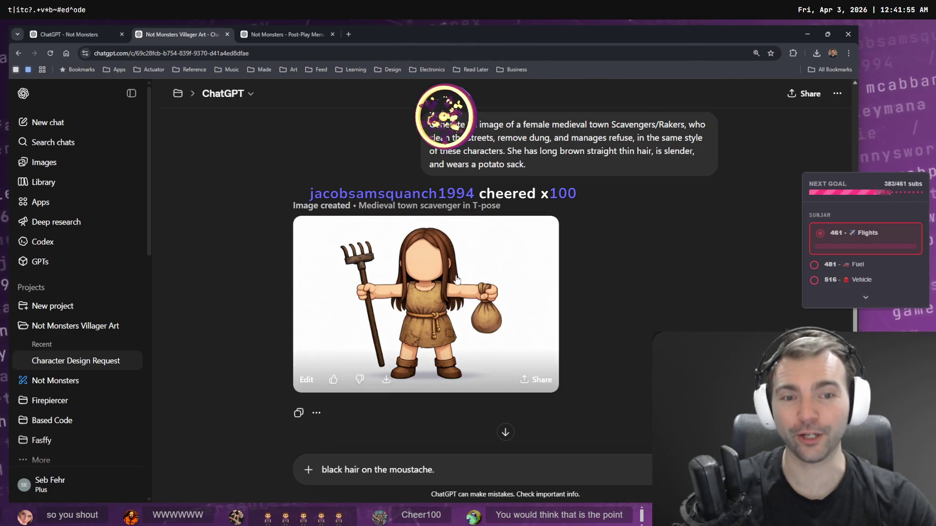
Step: Copy the slender scavenger image from the full view and bring up the tldraw board
click(553, 306)
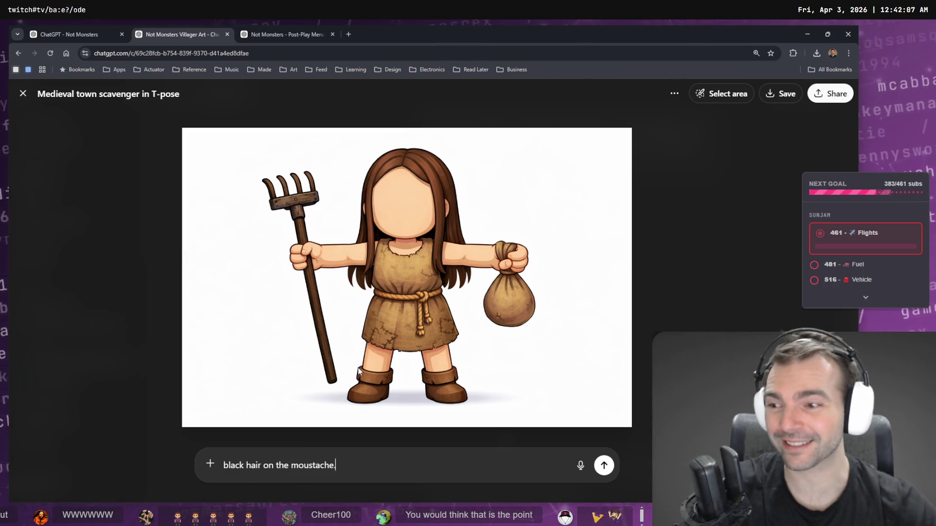
right_click(563, 215)
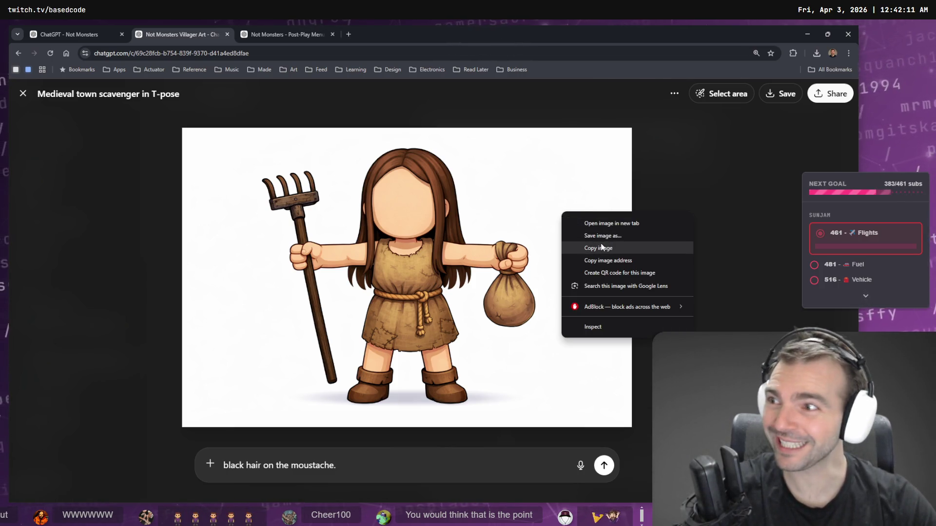
click(600, 247)
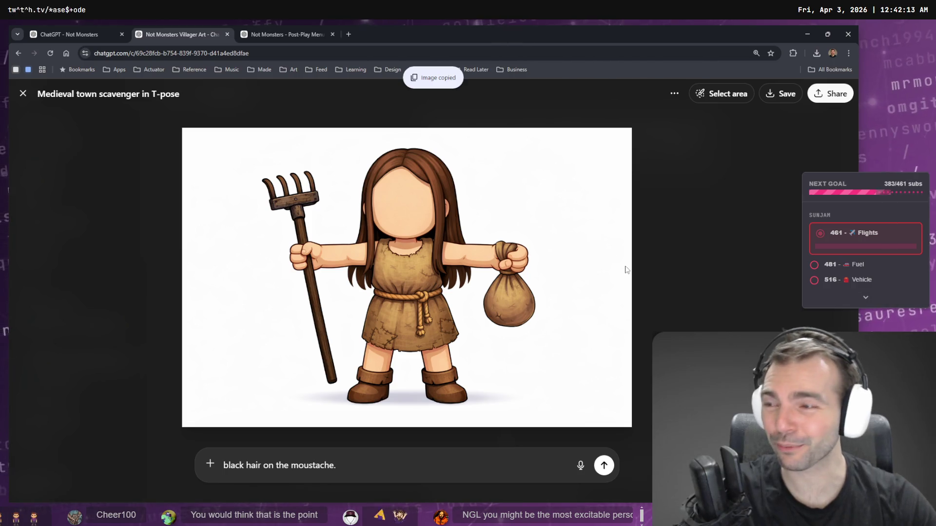
key(alt+Tab)
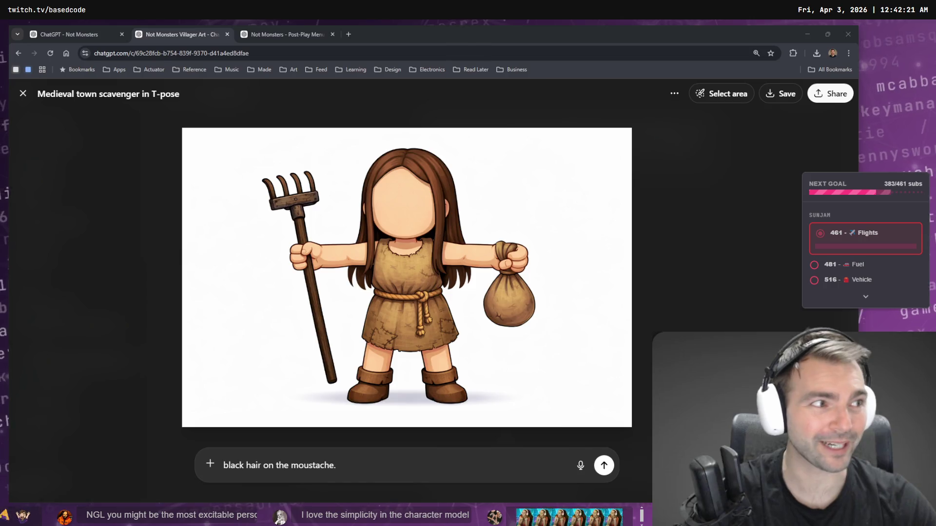
key(alt+Tab)
scroll(460, 244, down, 10)
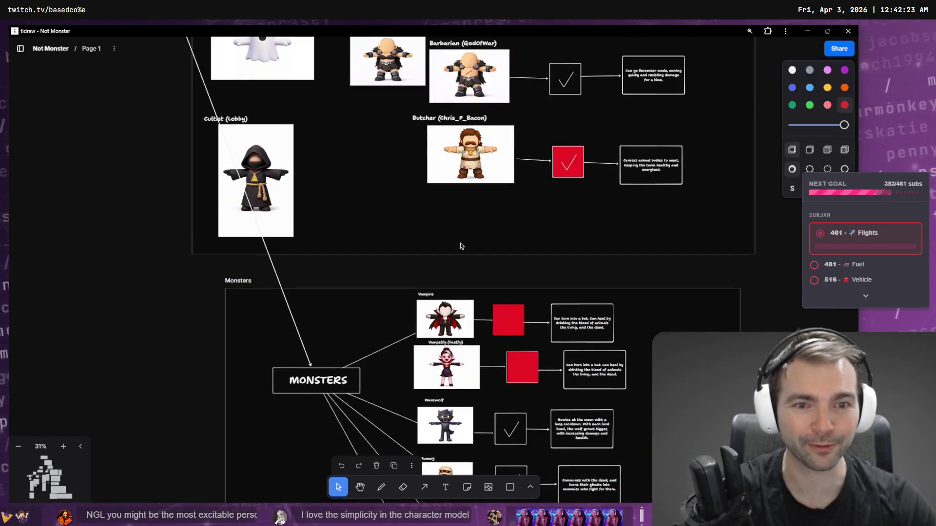
Step: Paste the copied scavenger image onto the board near the Butcher entry in the Villagers frame
scroll(394, 204, up, 15)
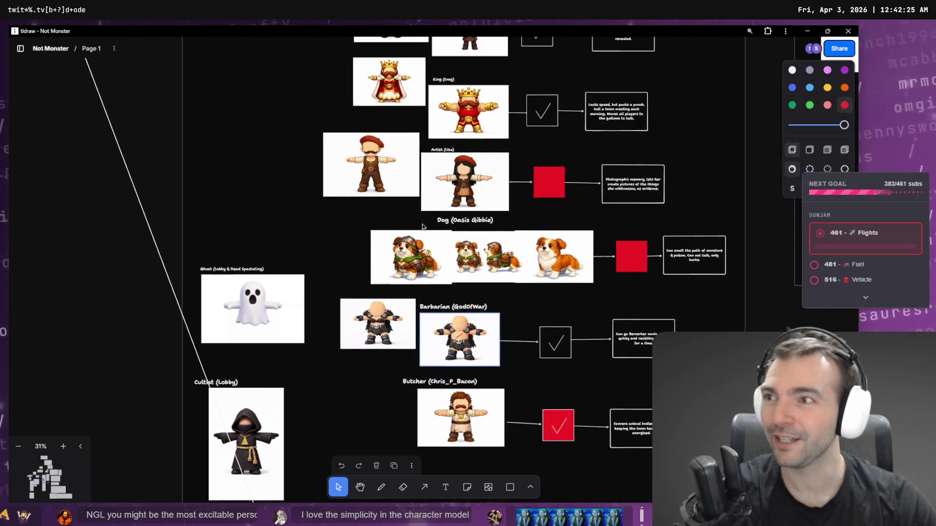
scroll(394, 204, up, 6)
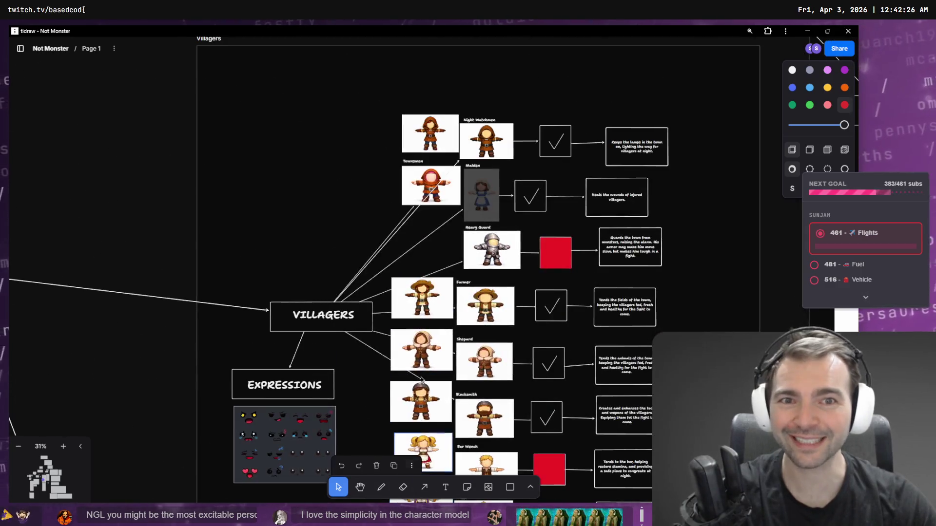
click(438, 66)
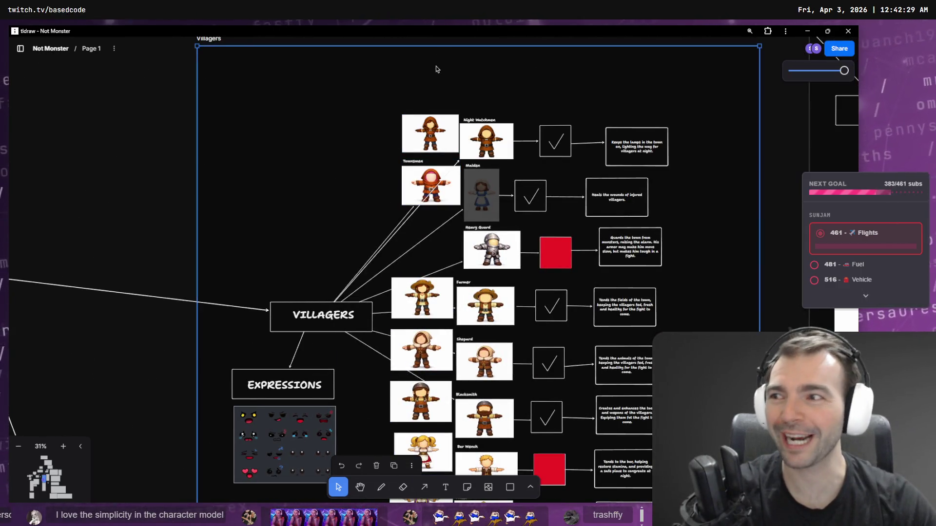
scroll(436, 69, up, 3)
scroll(448, 213, down, 2)
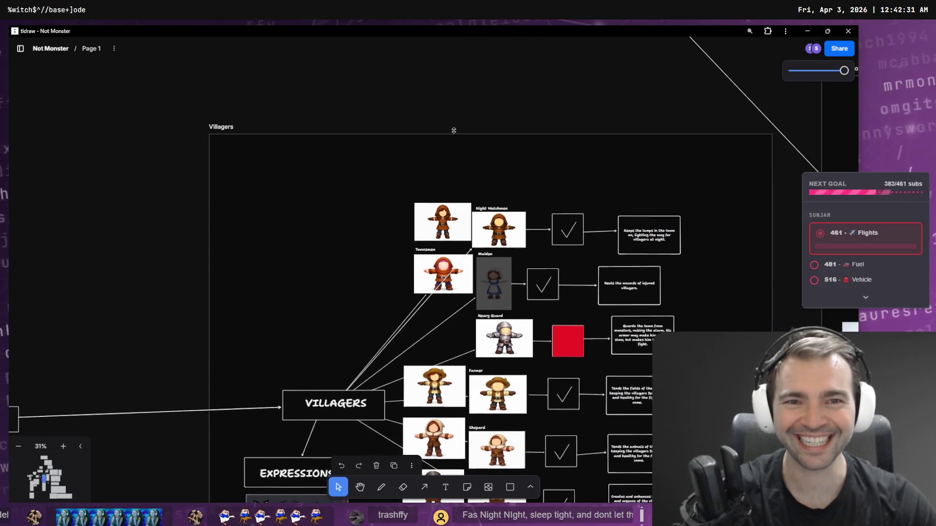
scroll(452, 196, down, 20)
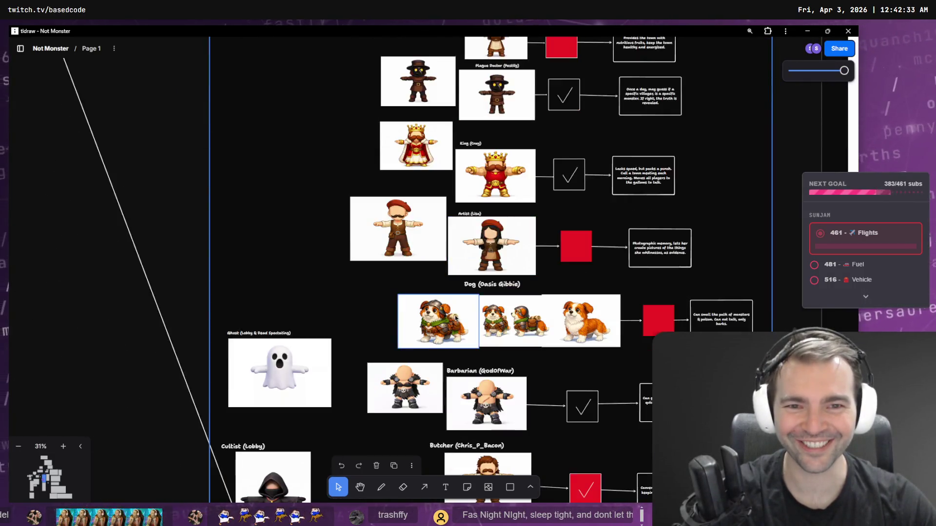
scroll(451, 304, down, 8)
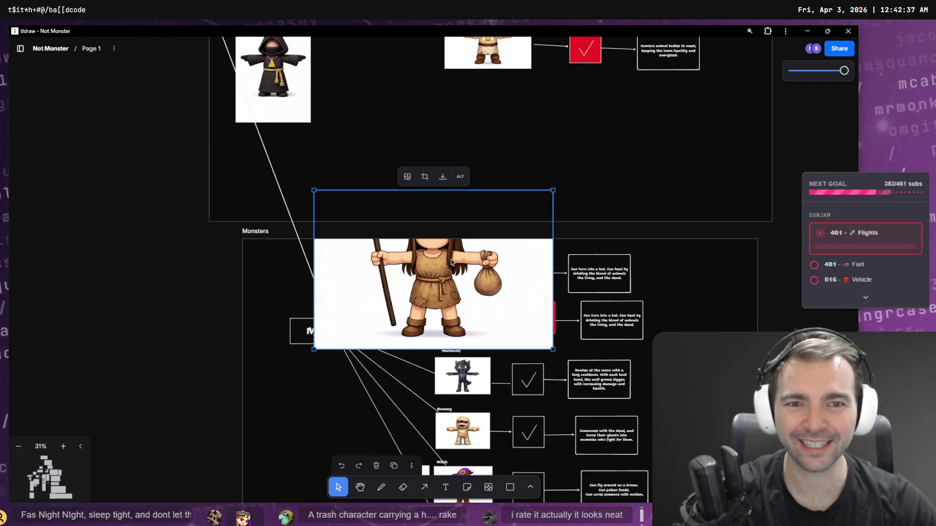
key(ctrl+v)
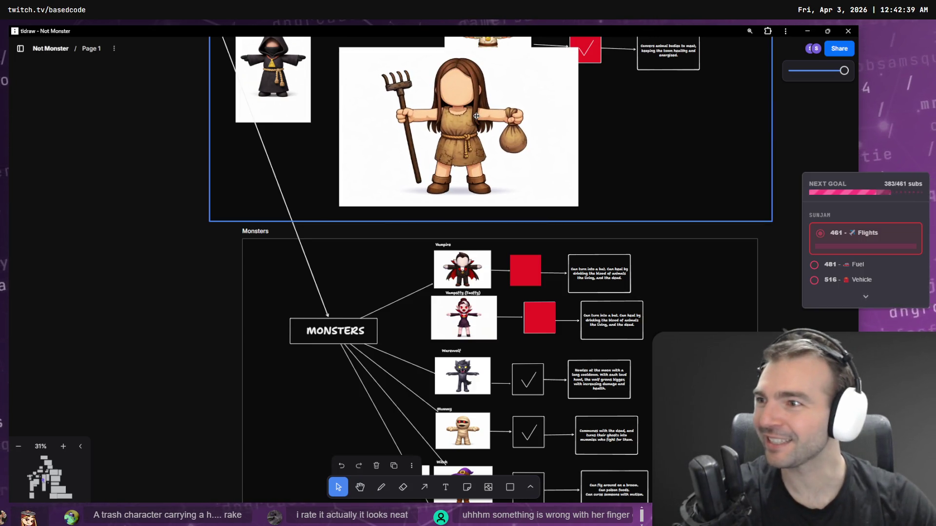
Step: Shrink the scavenger image to character size and position it just below the Butcher entry
click(476, 116)
drag(578, 205, 468, 133)
drag(435, 83, 501, 114)
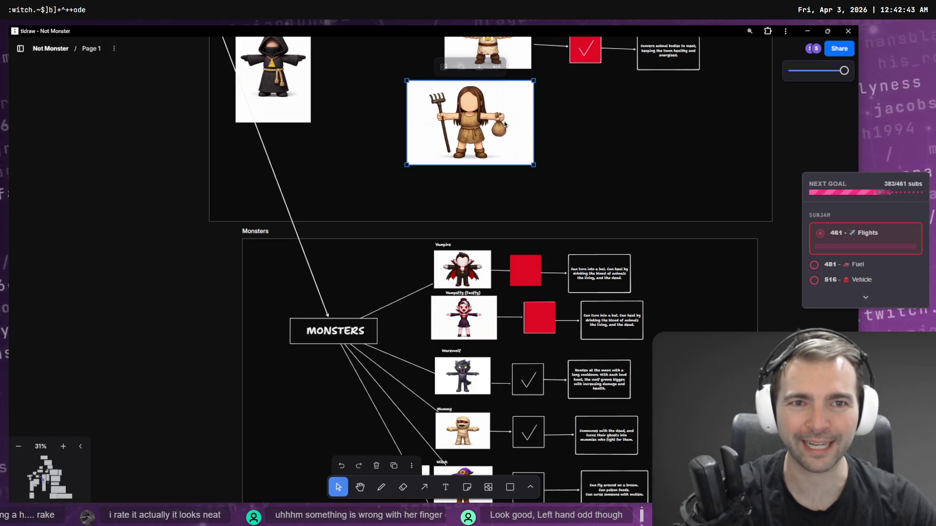
scroll(407, 202, up, 2)
drag(406, 209, 461, 167)
key(t)
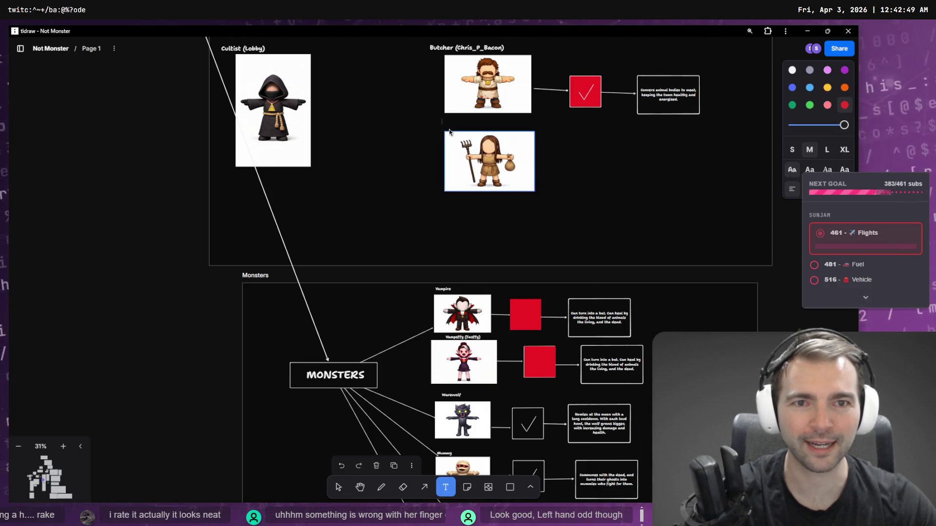
Step: Back in ChatGPT, copy the word 'Rakers' from the prompt for use as a label
key(alt+Tab)
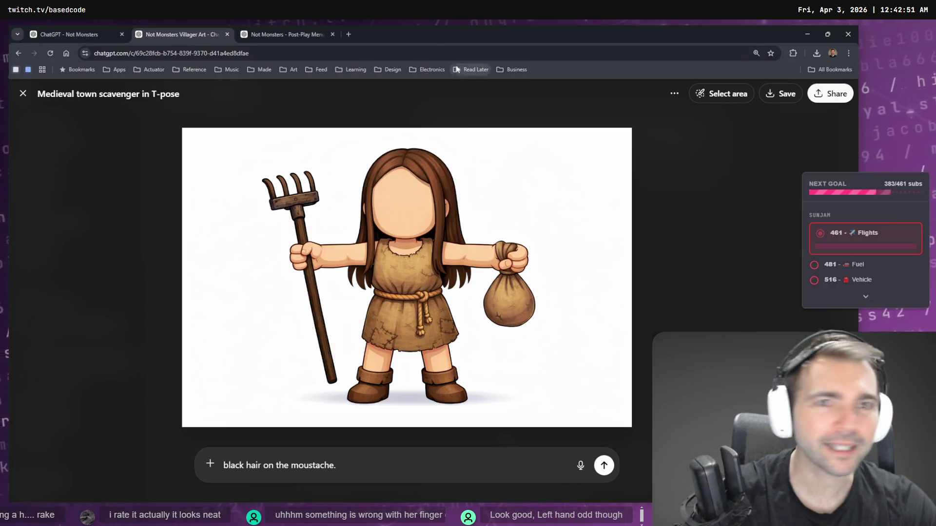
click(675, 237)
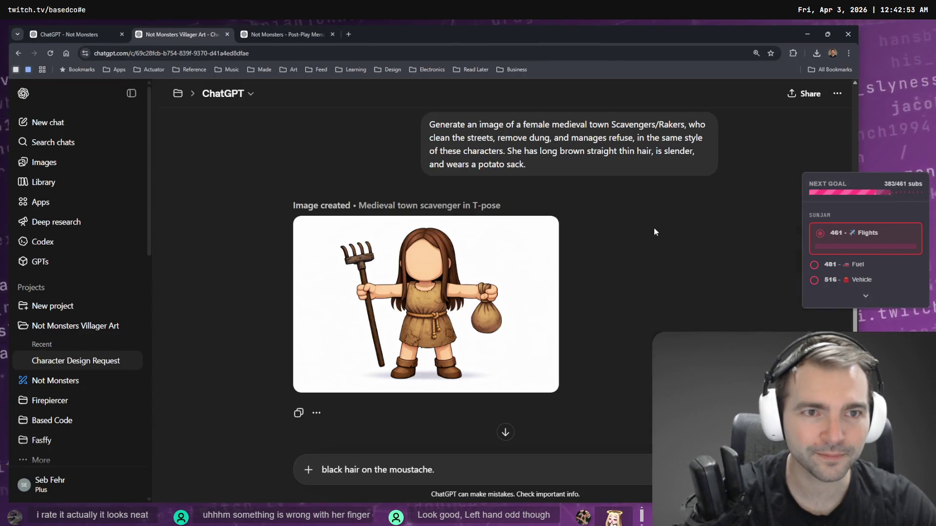
scroll(654, 227, up, 2)
double_click(632, 213)
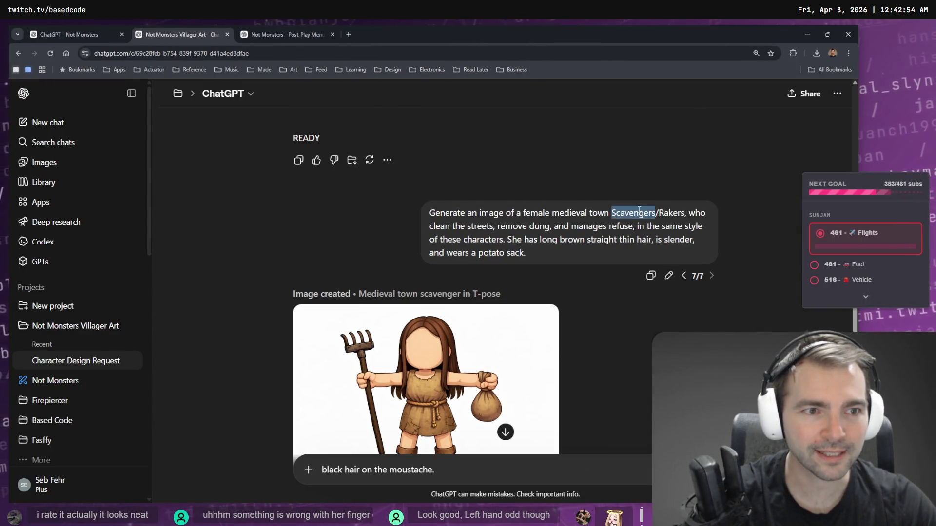
double_click(681, 215)
key(alt+Tab)
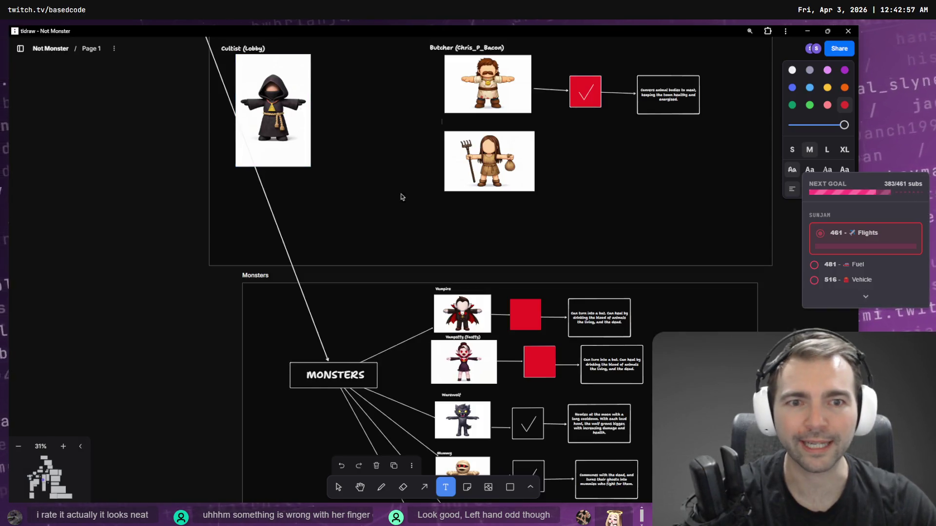
Step: Add a 'Raker' label with the contributor's handle in parentheses just above the scavenger image
key(ctrl+v)
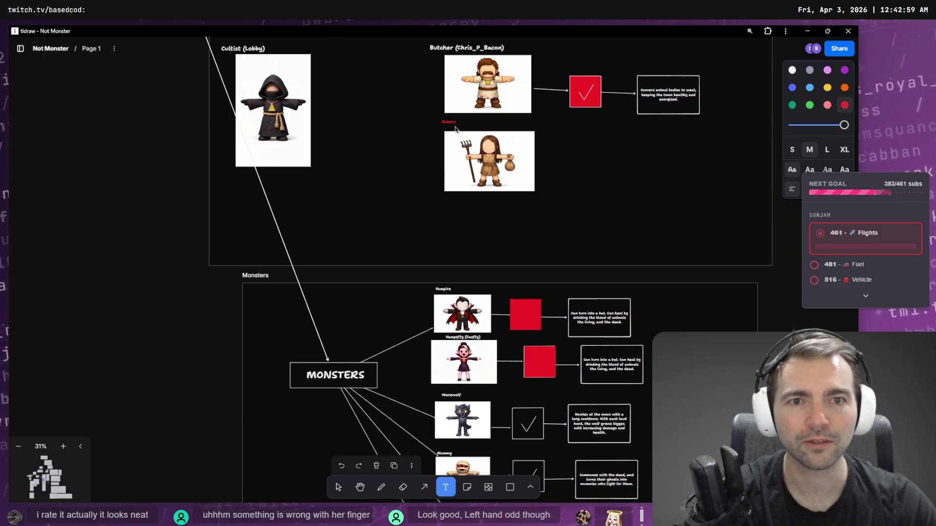
double_click(453, 122)
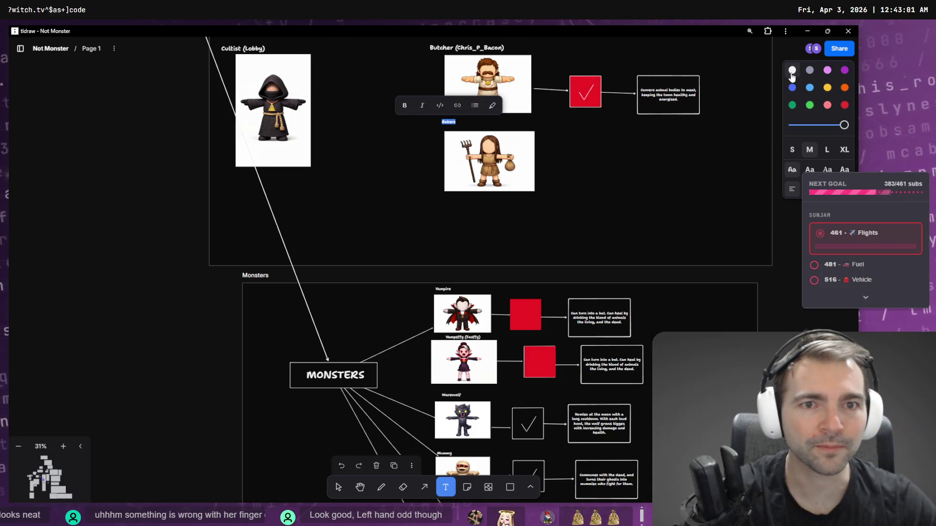
text(Raker)
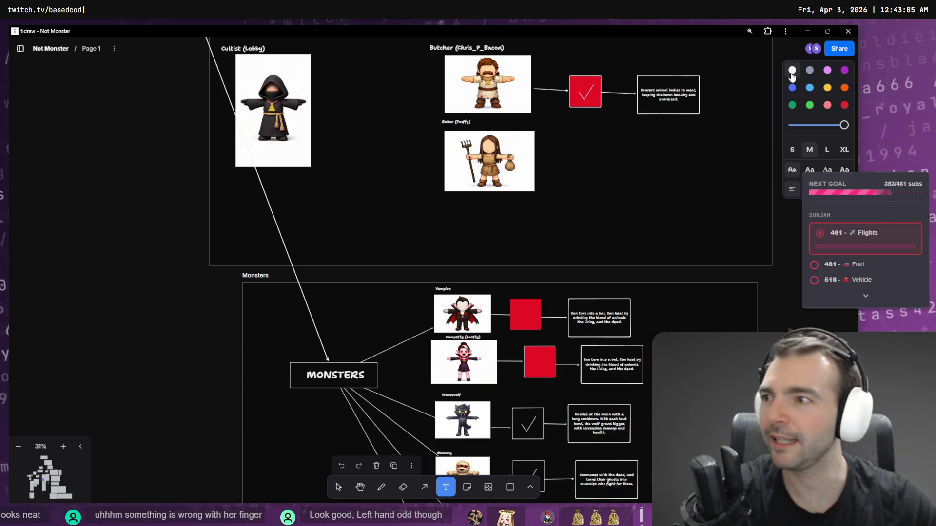
double_click(460, 121)
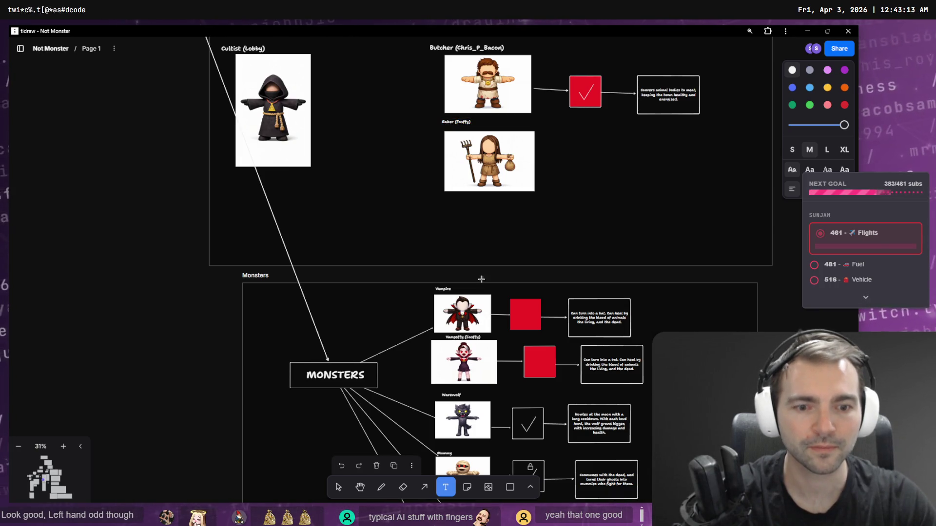
click(340, 488)
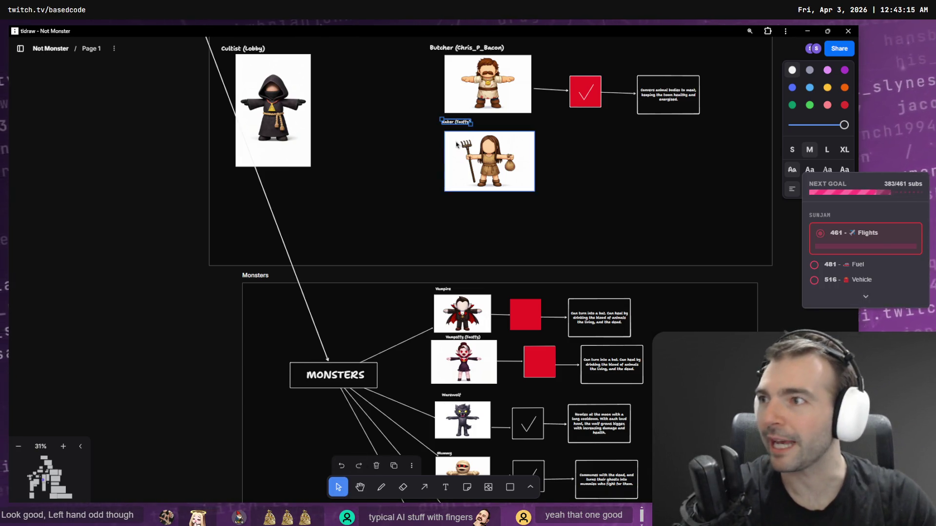
drag(457, 124, 461, 130)
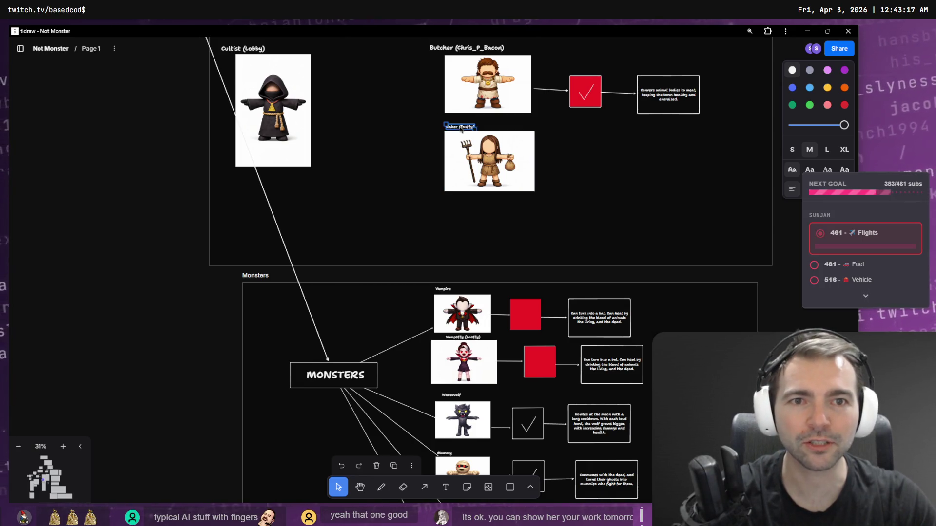
Step: Return to the ChatGPT chat and select the old draft in the message box
scroll(462, 130, up, 10)
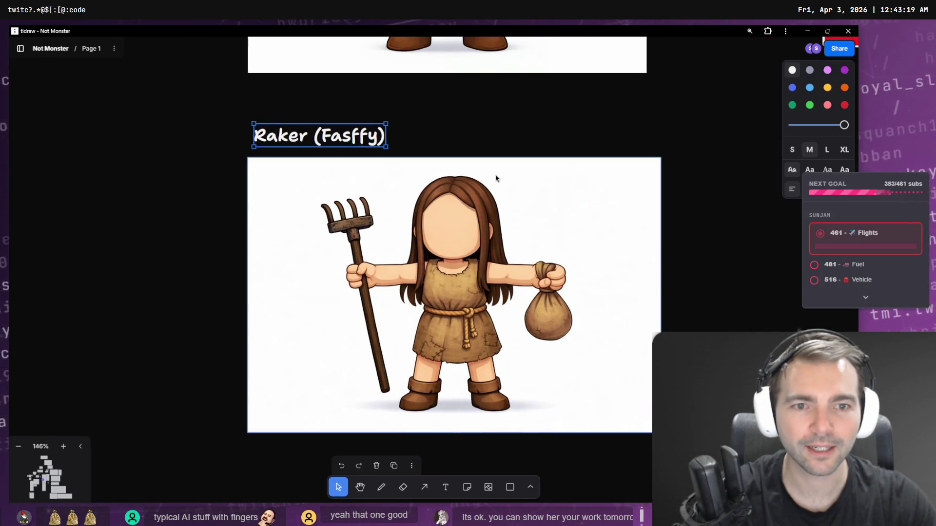
key(alt+Tab)
click(456, 476)
key(ctrl+a)
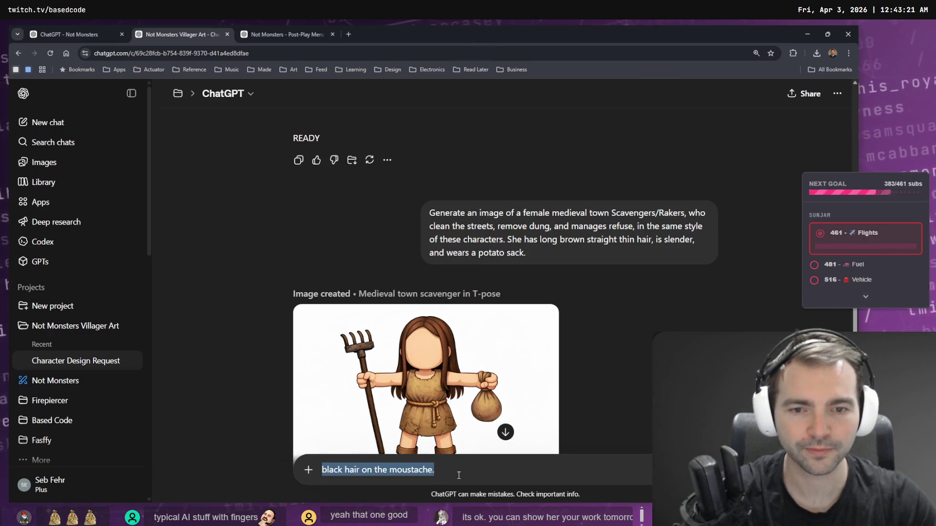
Step: Clear the draft and send a dictated request to remove the scavenger's held items and simplify her hands
key(BackSpace)
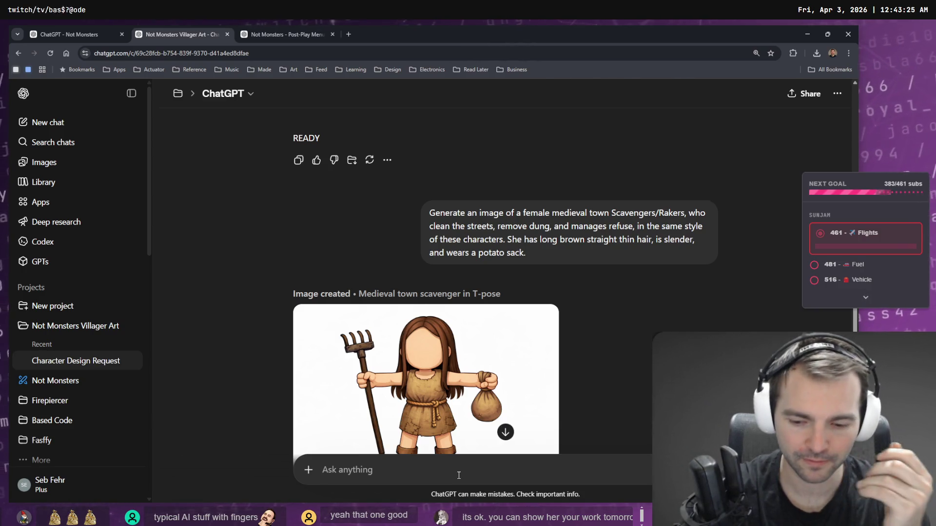
key(super+h)
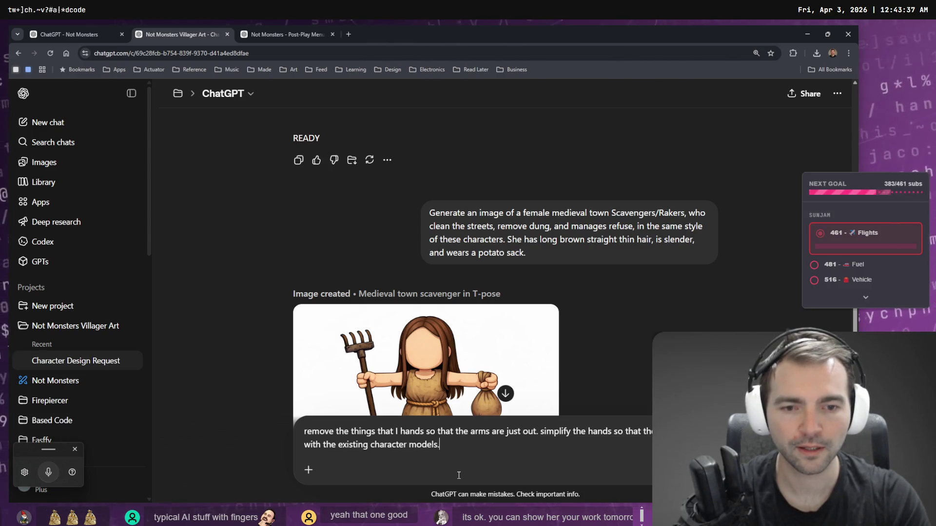
key(Return)
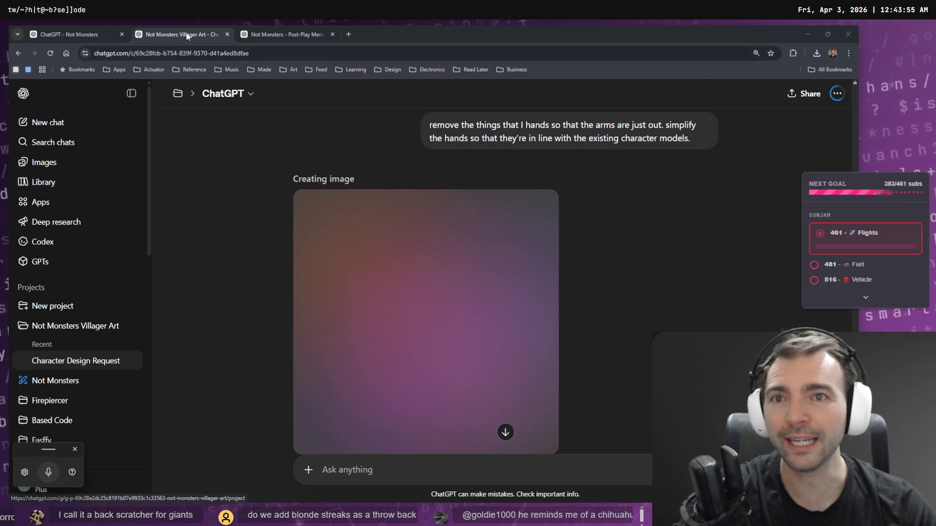
Step: Glance at the Host Game tab, then scroll the Villager Art chat to review the previous image
mouse_move(56, 27)
click(286, 31)
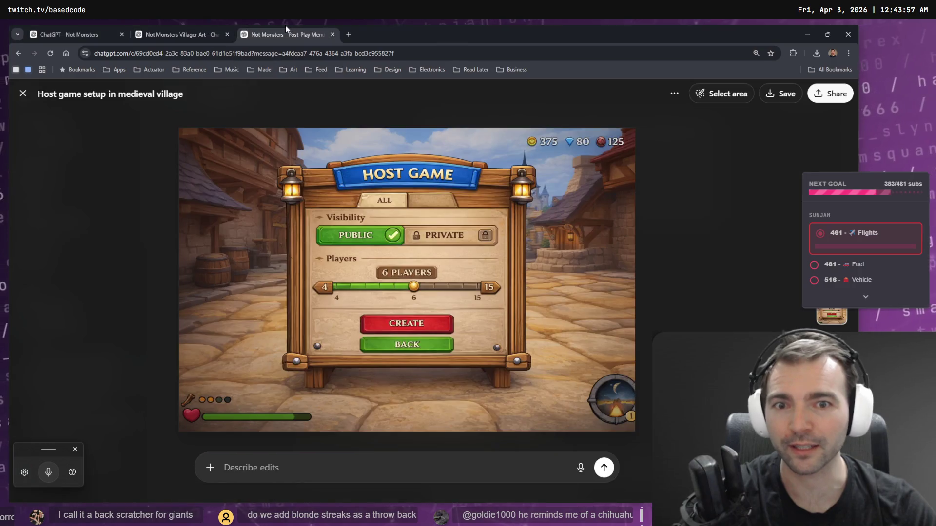
click(181, 34)
scroll(366, 332, up, 10)
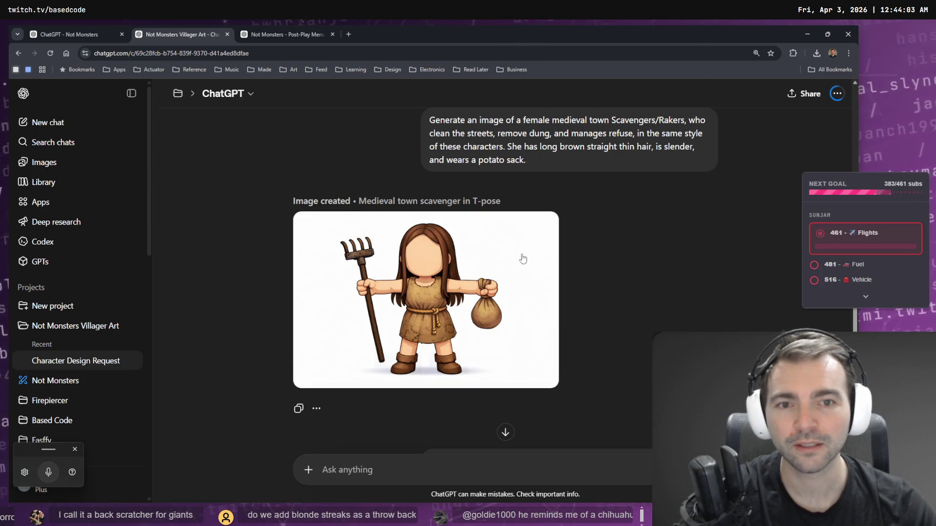
scroll(560, 271, down, 10)
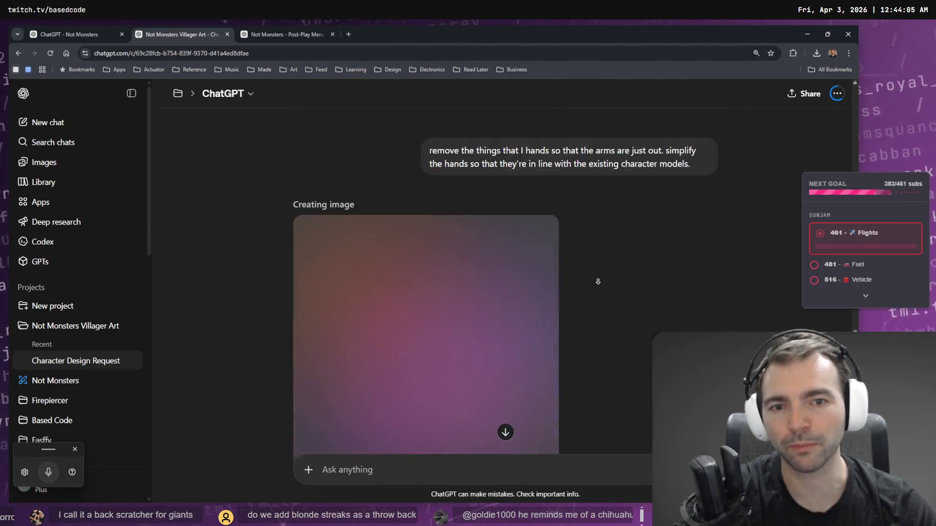
Step: Send a 'Change' prompt asking for slightly darker hair with blonde streaks in her fringe
scroll(598, 282, down, 3)
key(super+h)
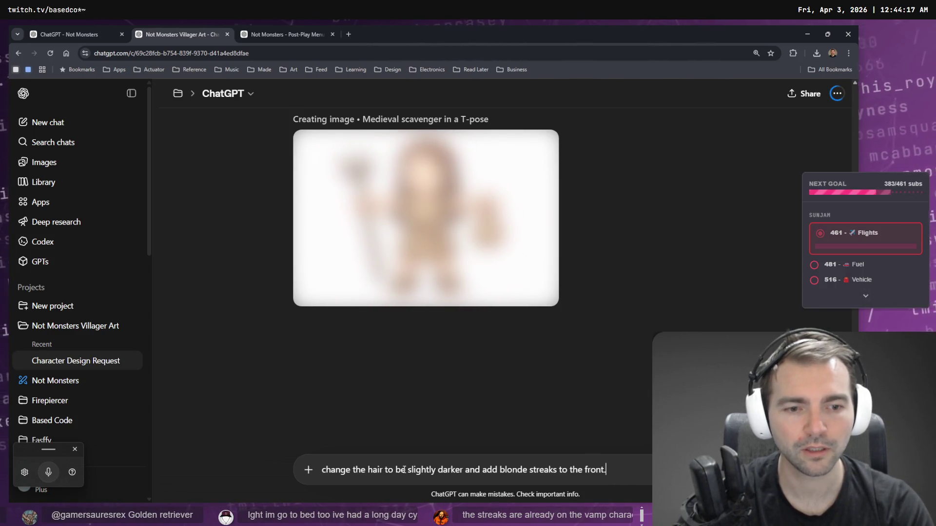
key(BackSpace)
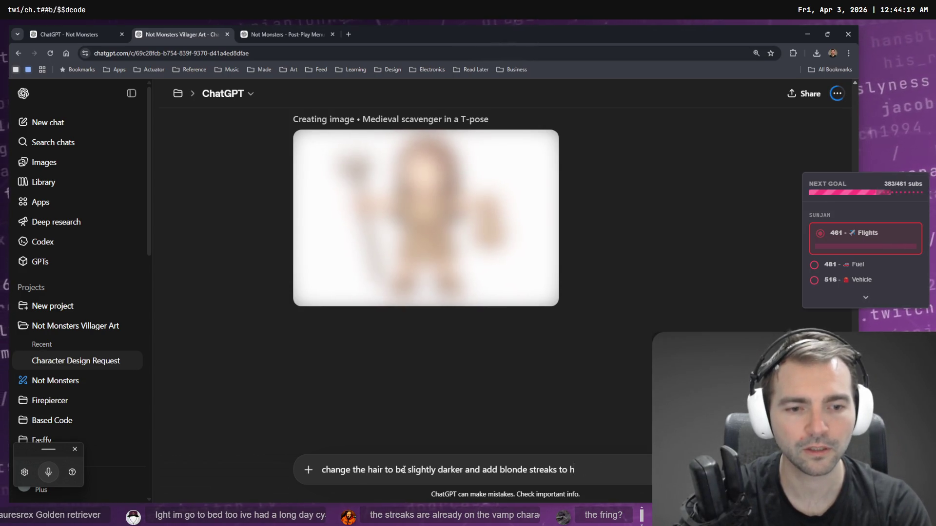
text(er fringe.)
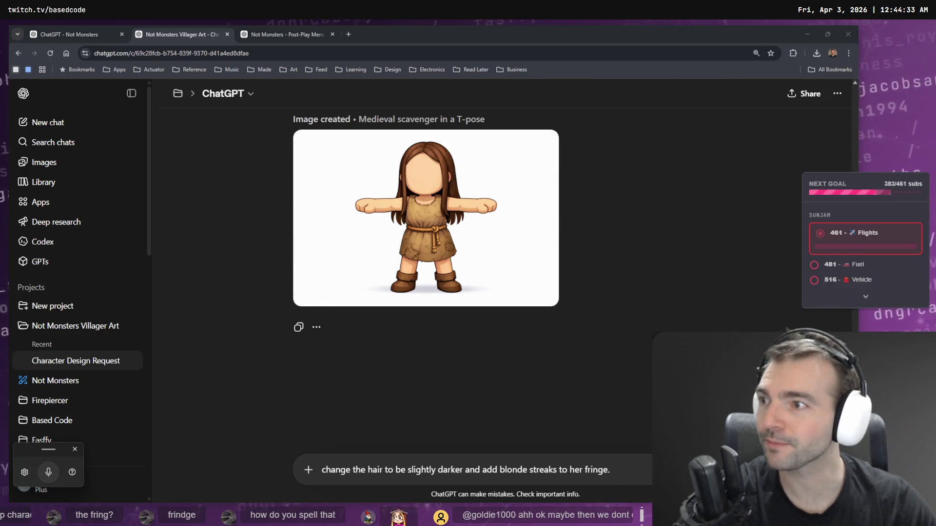
click(582, 470)
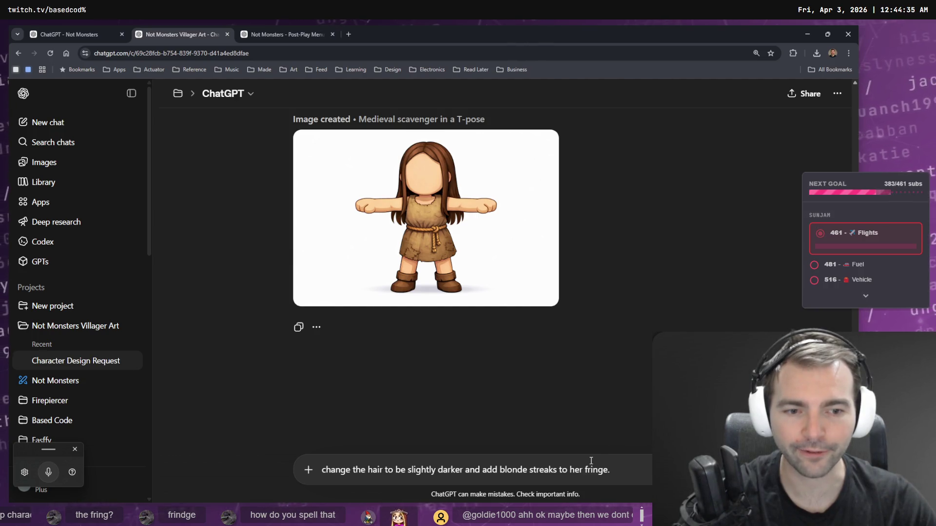
key(Home)
key(Delete)
text(C)
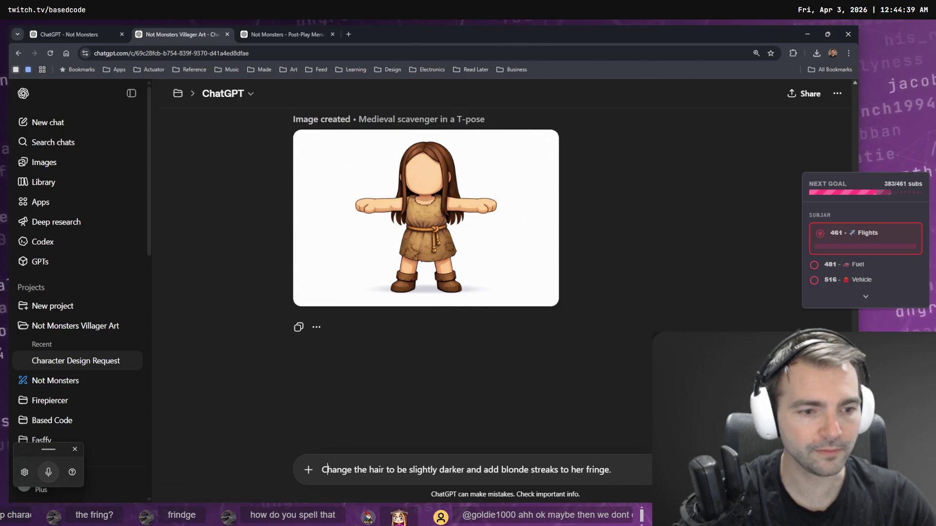
key(Return)
Step: Flip through the Post-Play Menu and Not Monsters chats, then return to Villager Art
click(288, 33)
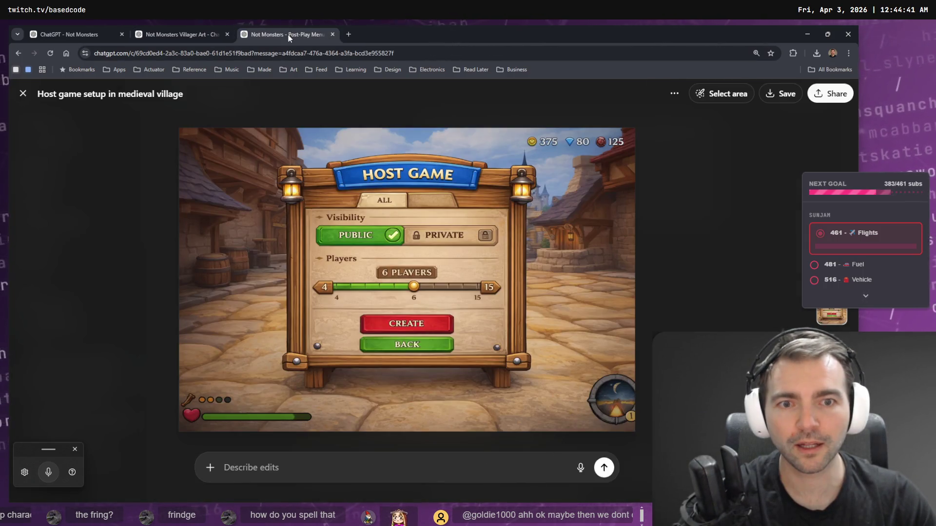
click(180, 35)
click(76, 33)
click(166, 34)
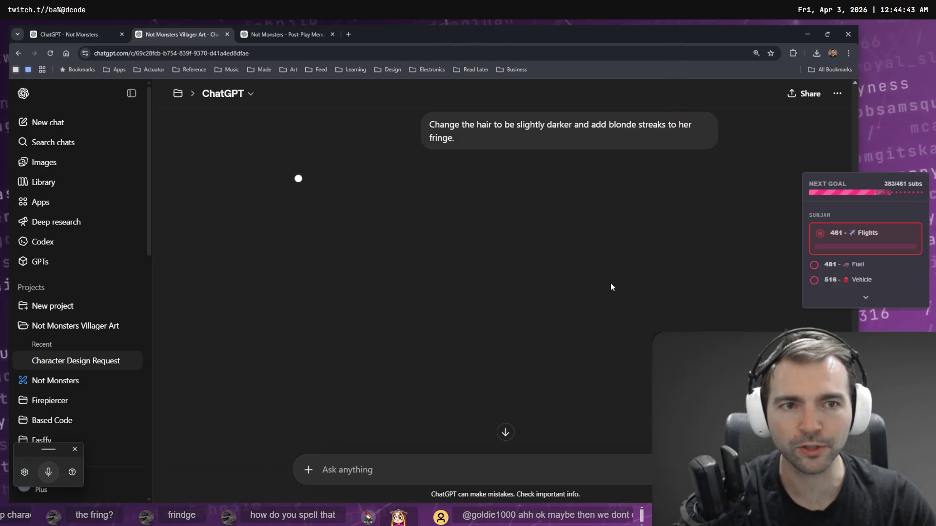
scroll(611, 287, up, 20)
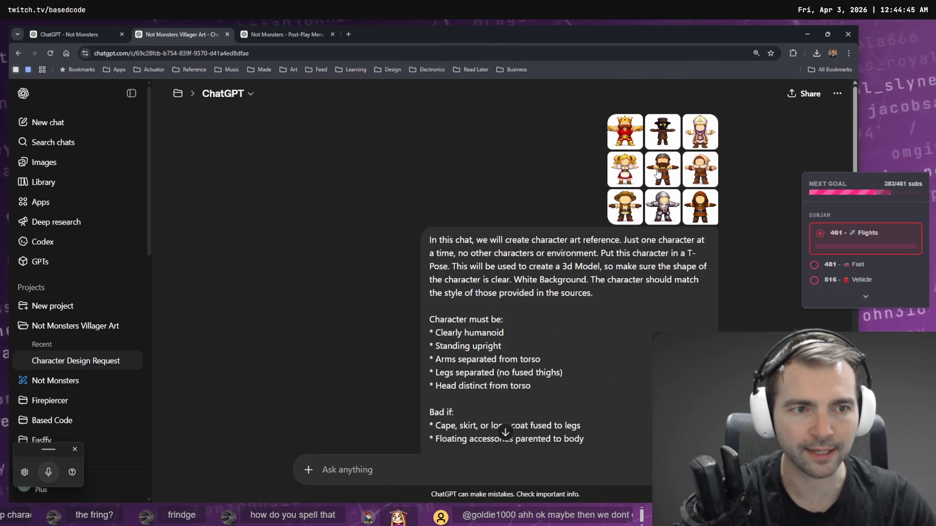
click(633, 171)
click(698, 156)
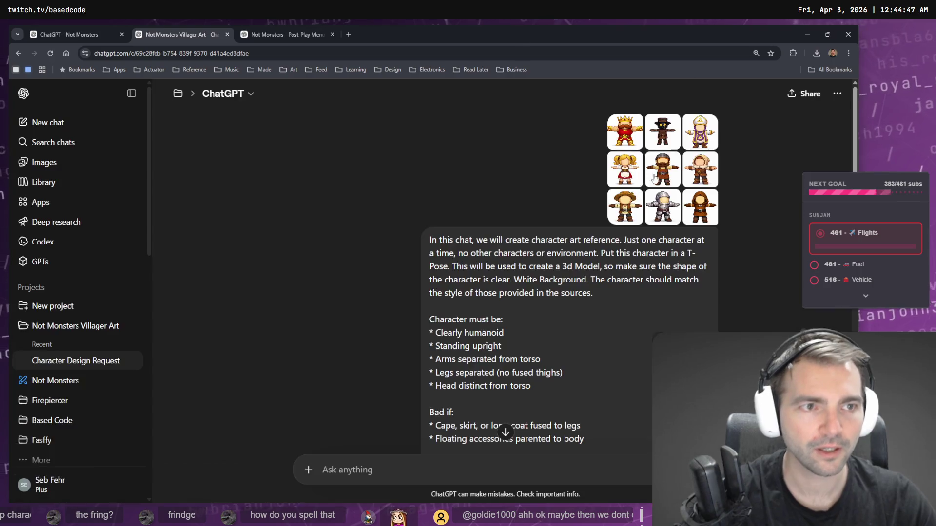
click(698, 157)
click(702, 141)
click(701, 141)
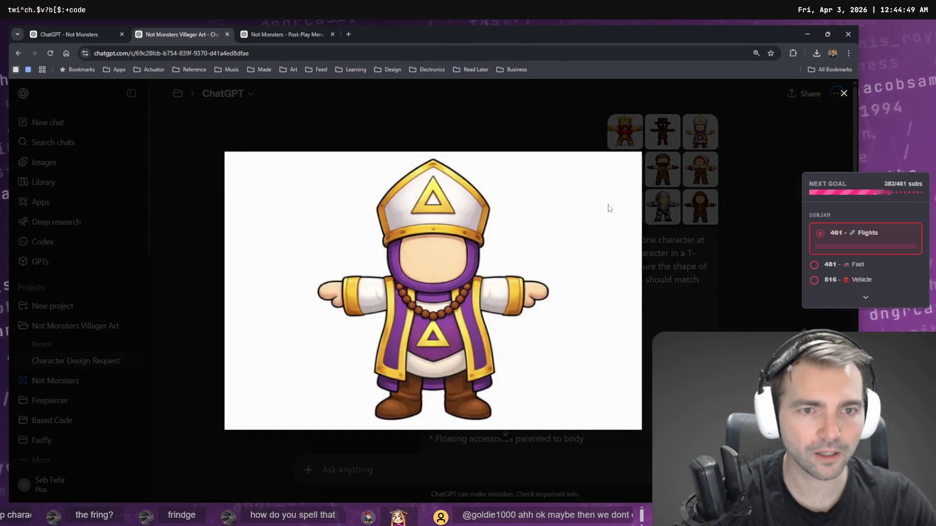
click(633, 174)
click(661, 139)
click(627, 211)
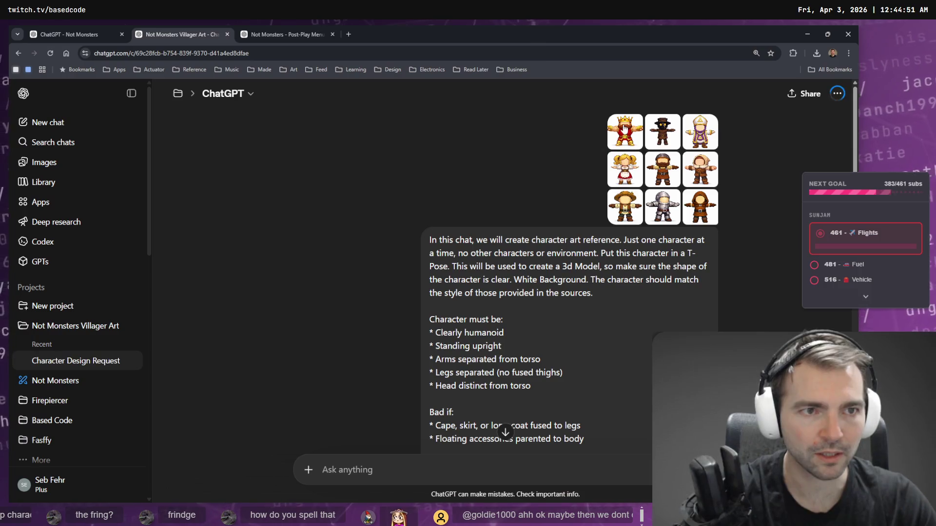
click(625, 131)
click(610, 232)
click(700, 168)
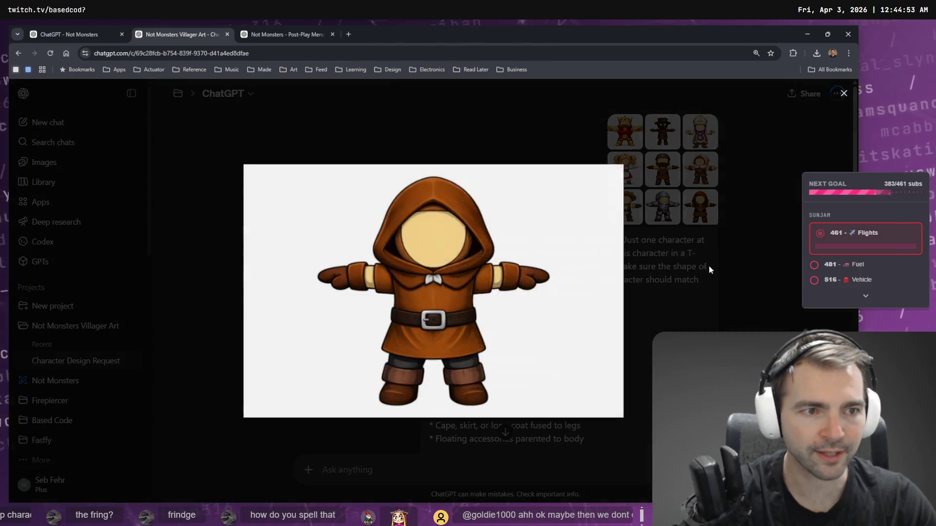
click(653, 215)
click(662, 207)
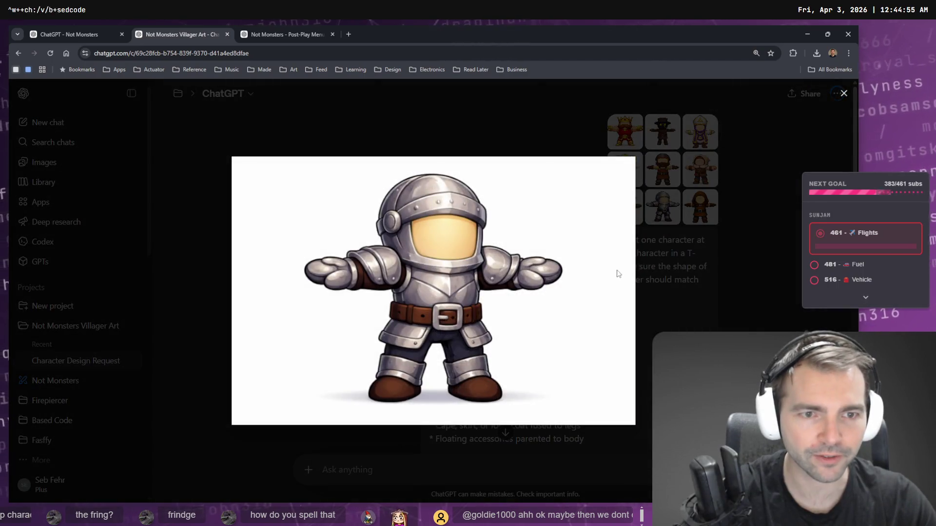
click(643, 208)
click(641, 210)
click(640, 212)
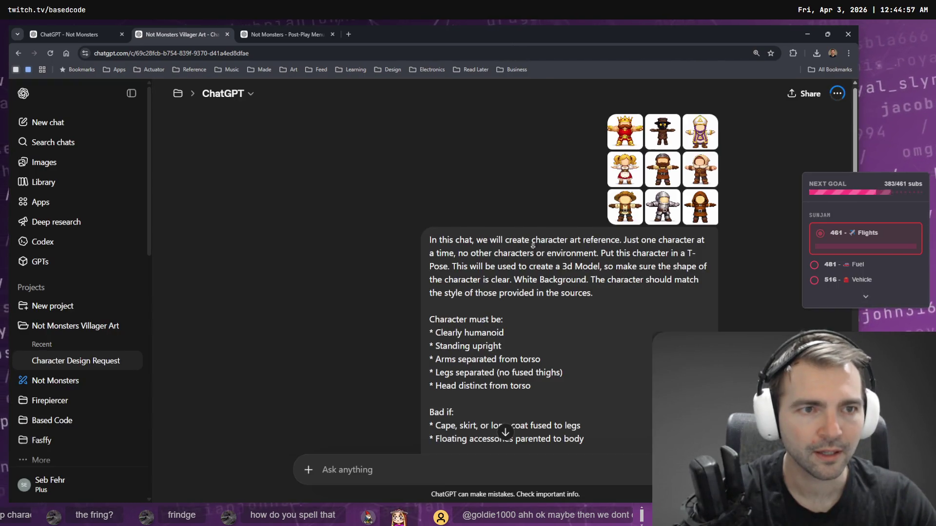
scroll(532, 246, down, 5)
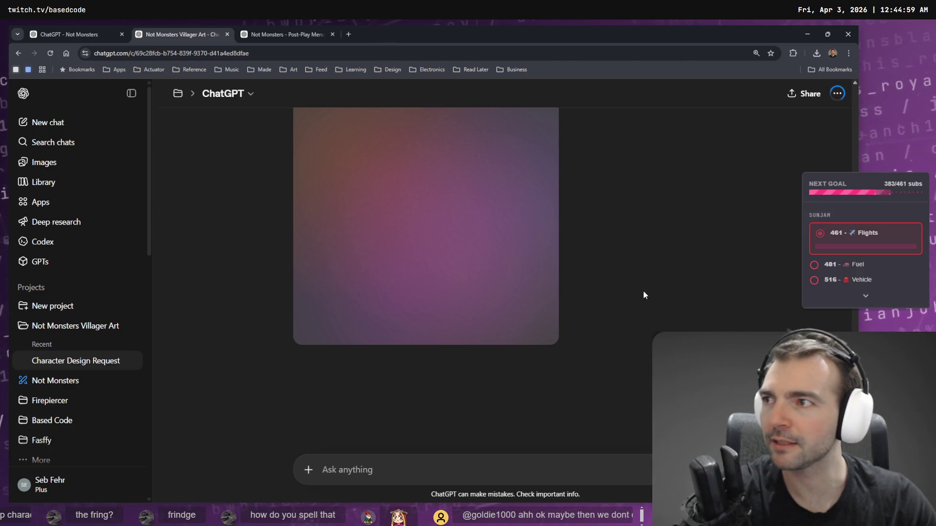
scroll(642, 290, up, 6)
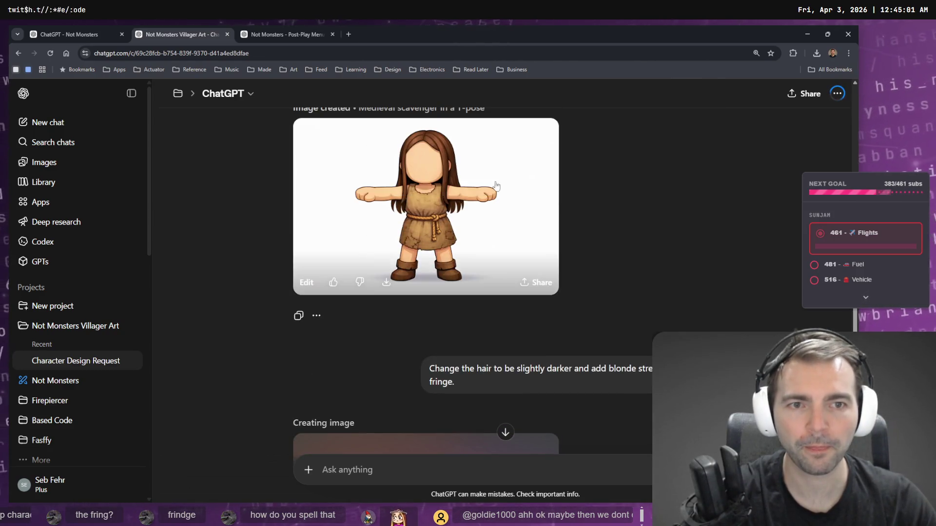
scroll(501, 215, down, 5)
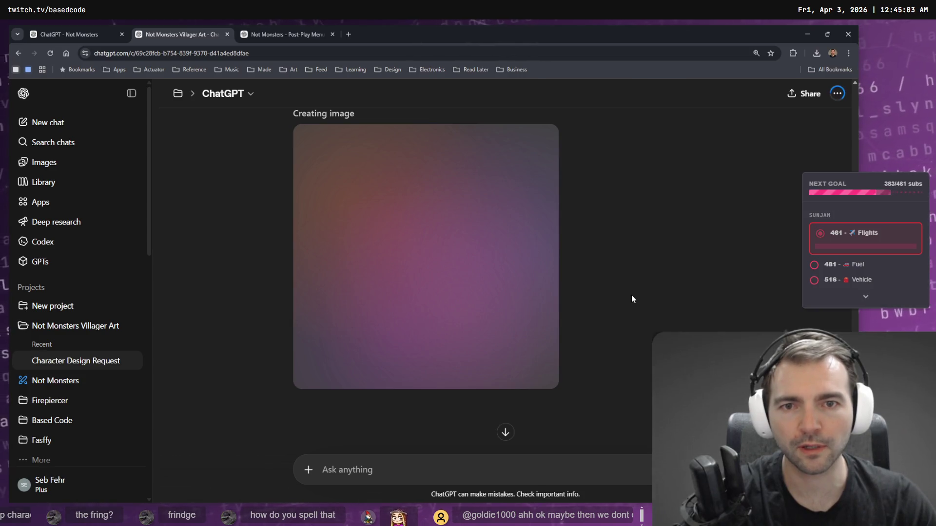
scroll(465, 226, up, 5)
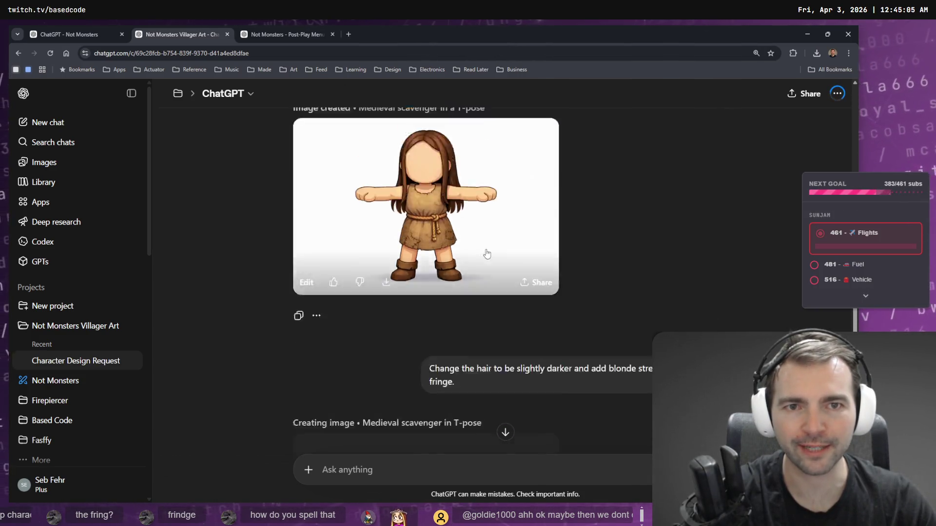
scroll(487, 254, up, 3)
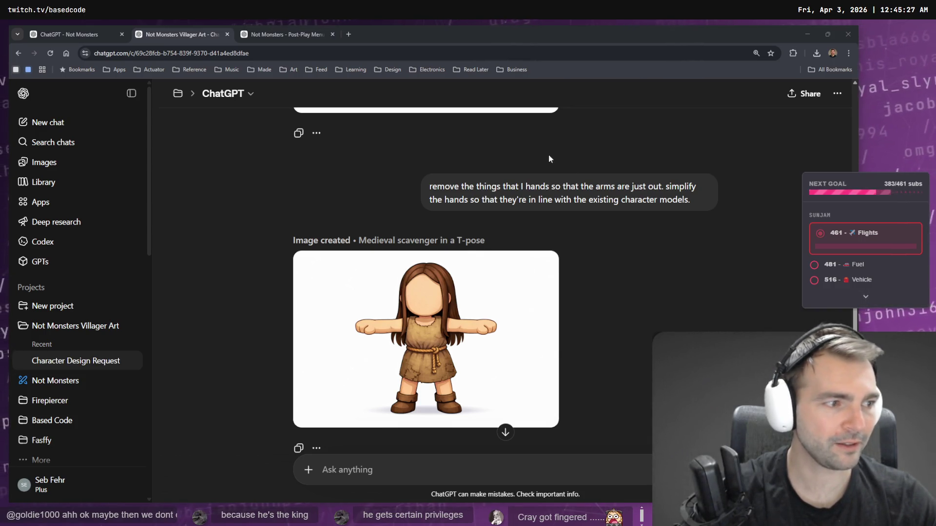
Step: Compare the new darker-hair, blonde-fringe scavenger image with the earlier arms-out version
click(387, 44)
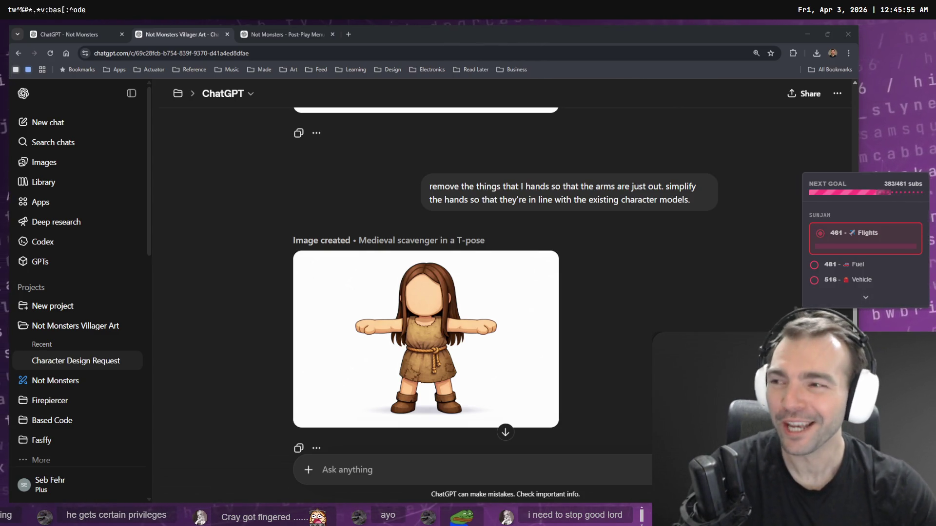
scroll(647, 254, down, 5)
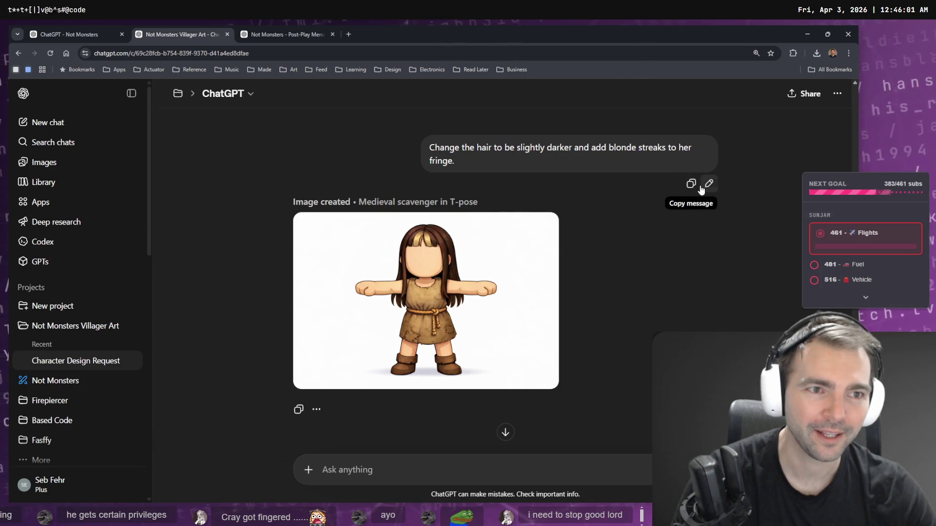
scroll(652, 238, down, 5)
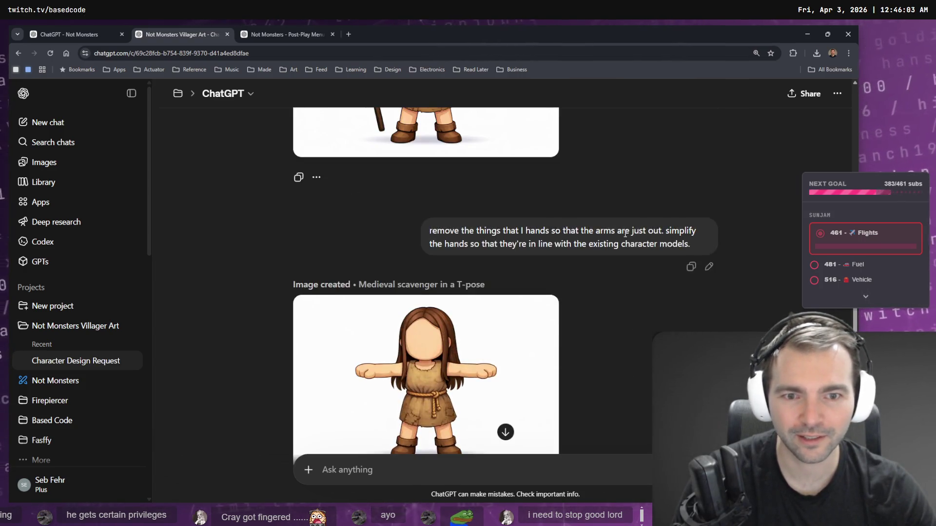
scroll(628, 239, down, 8)
scroll(565, 276, up, 8)
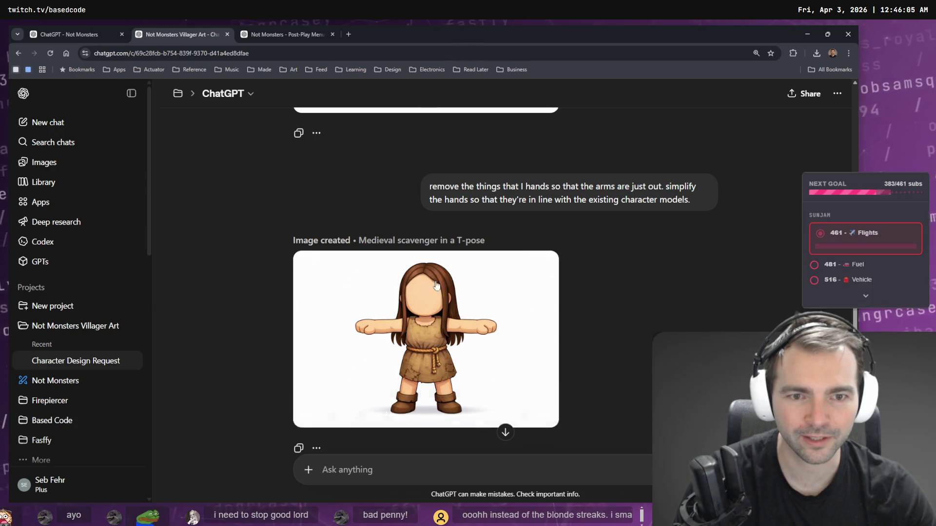
scroll(449, 306, down, 1)
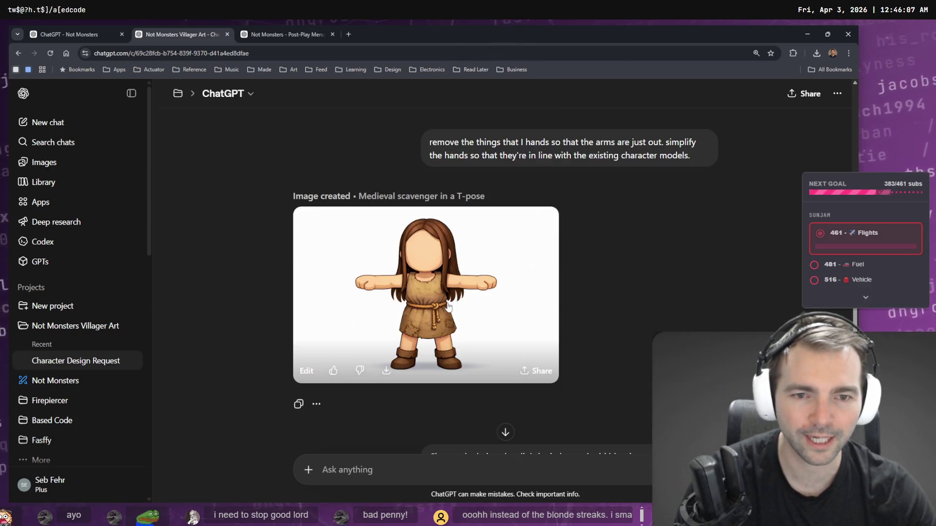
Step: Look over the tldraw board and the Post-Play Menu and Villager Art chats, then open a fresh Google tab
key(ctrl+t)
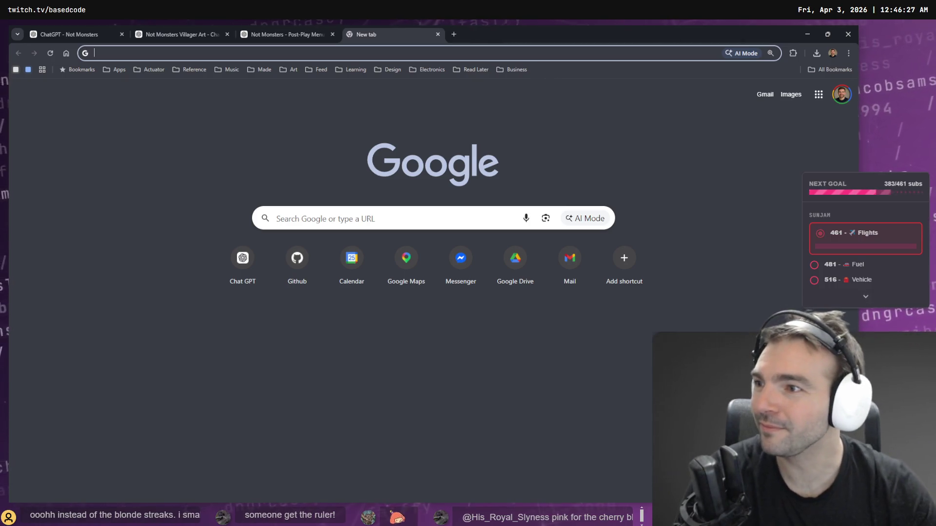
key(alt+Tab)
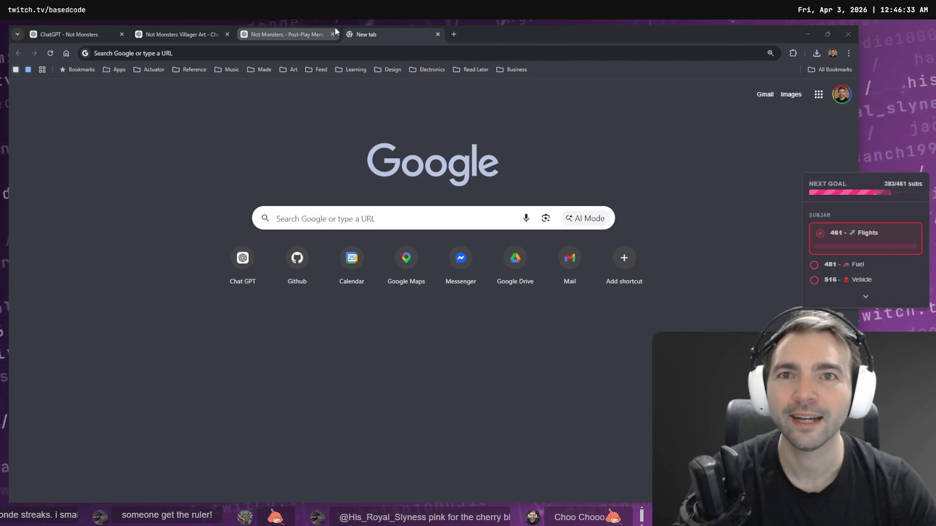
click(308, 31)
key(ctrl+Tab)
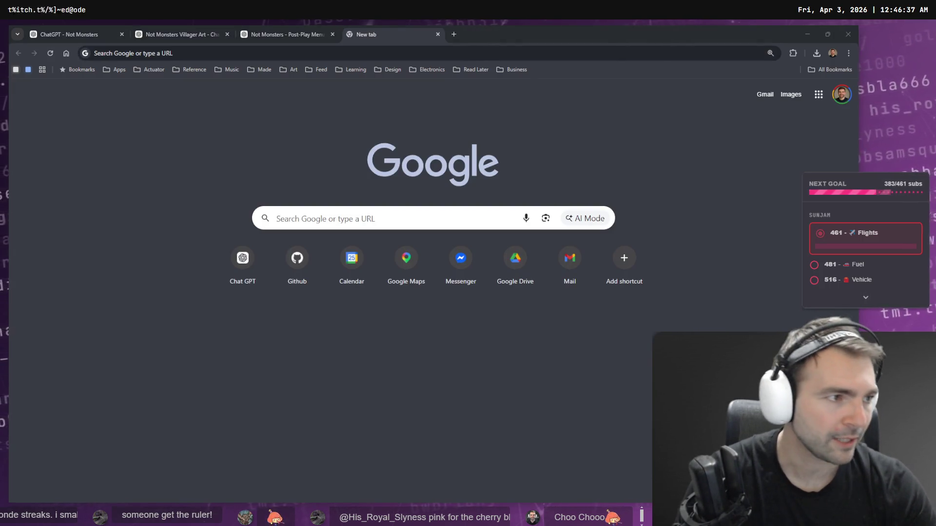
key(alt+Tab)
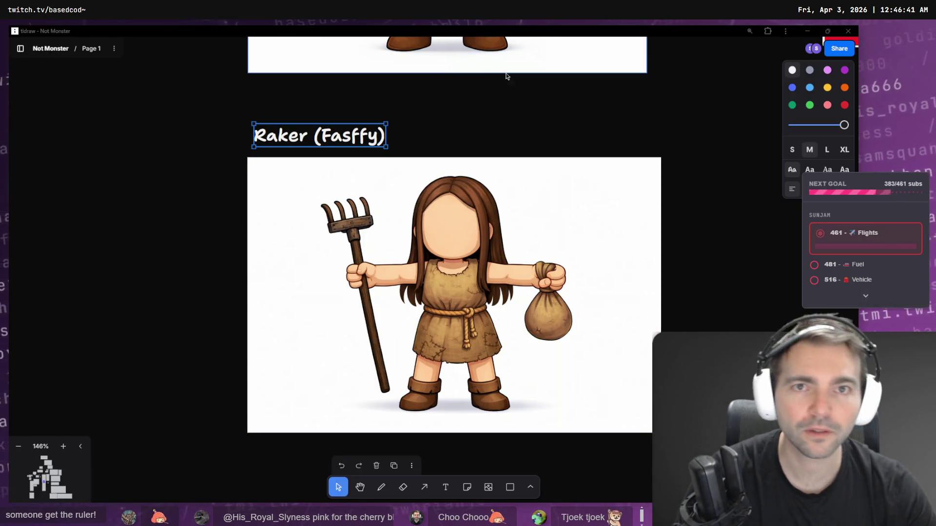
key(alt+Tab)
click(240, 33)
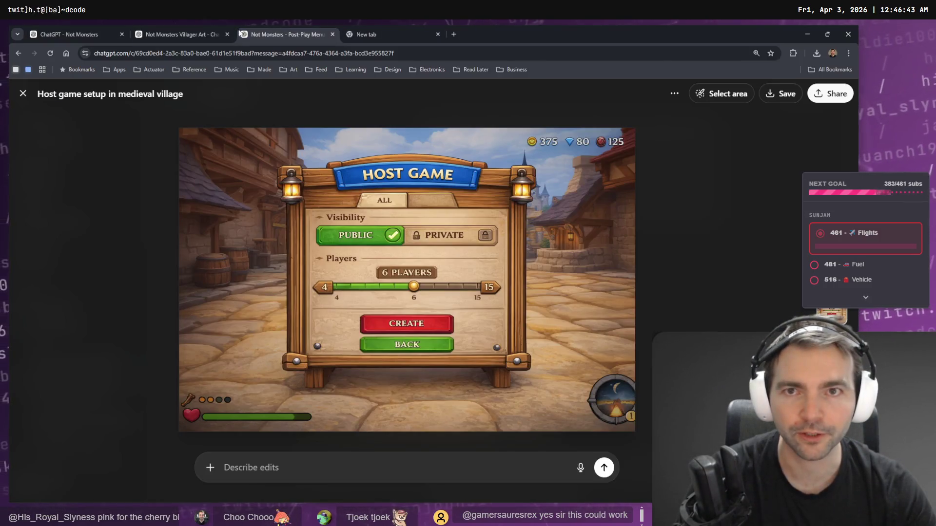
key(ctrl+Page_Up)
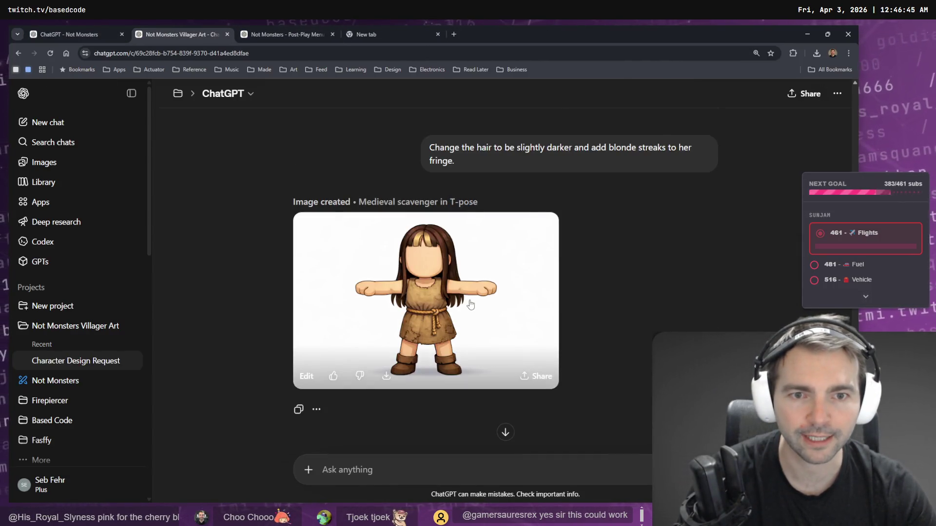
scroll(470, 304, up, 5)
key(ctrl+t)
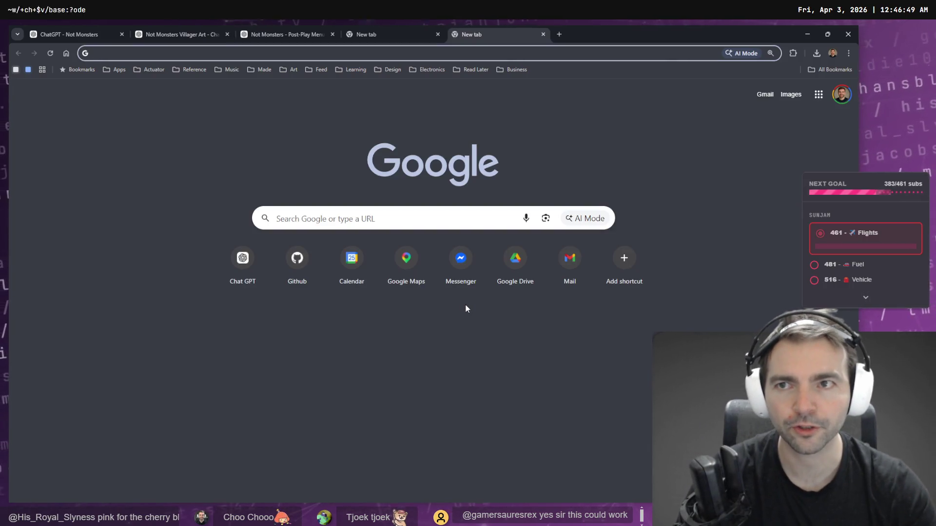
Step: Search Google for the name of long hair strands hanging from a fringe and browse image results
key(super+h)
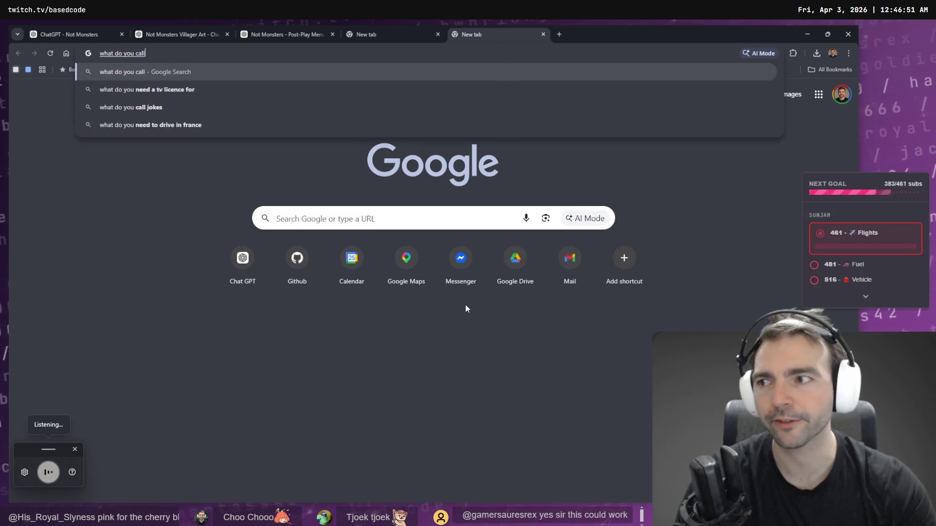
key(Return)
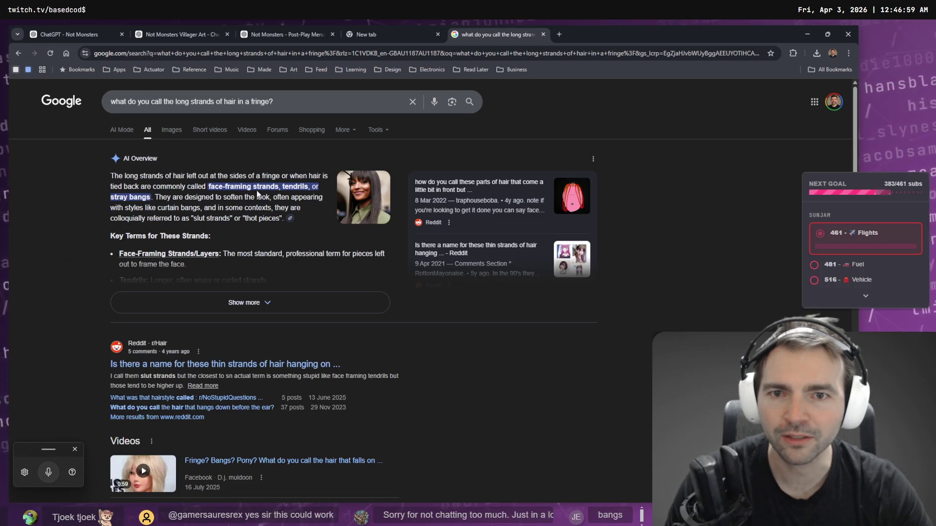
scroll(300, 187, down, 5)
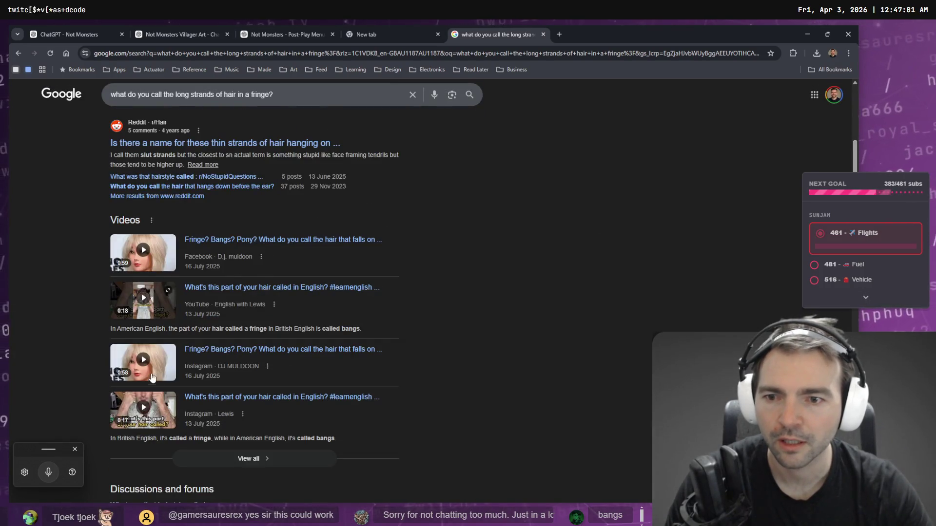
scroll(152, 378, down, 5)
scroll(155, 229, down, 6)
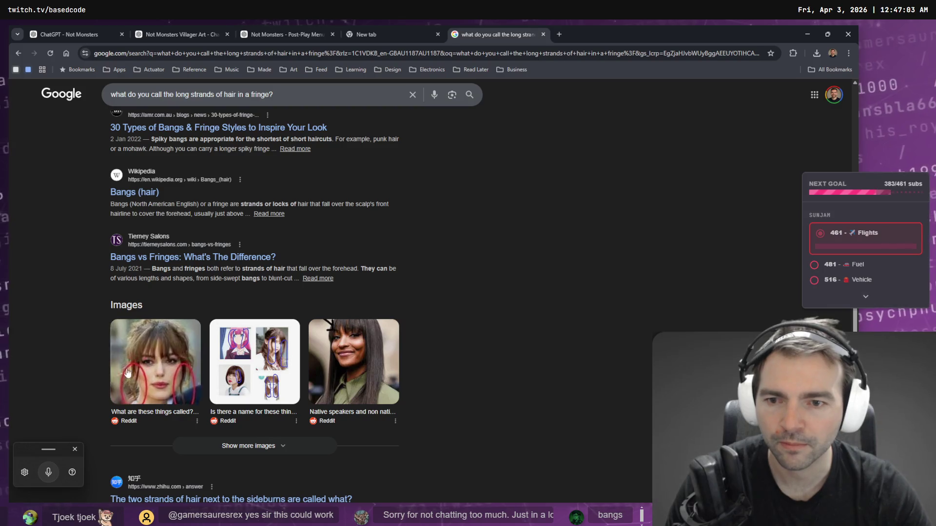
click(157, 367)
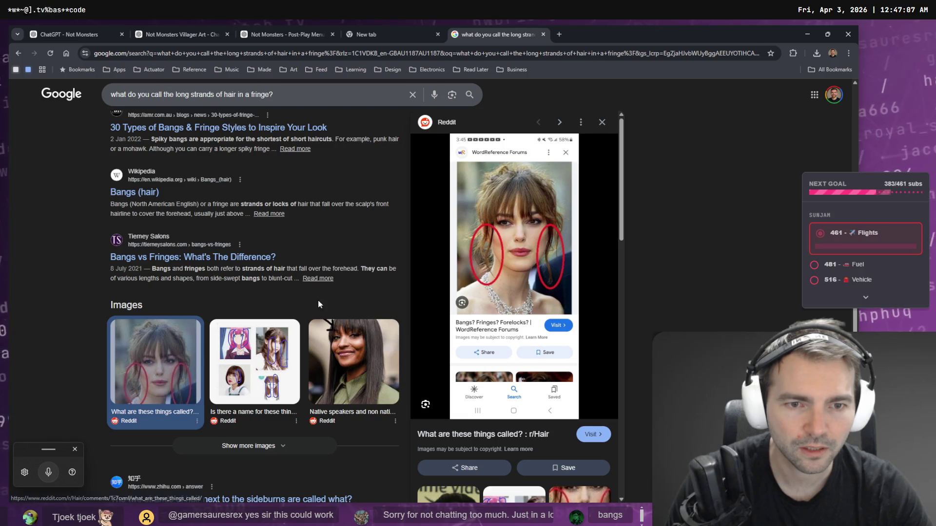
scroll(511, 293, down, 1)
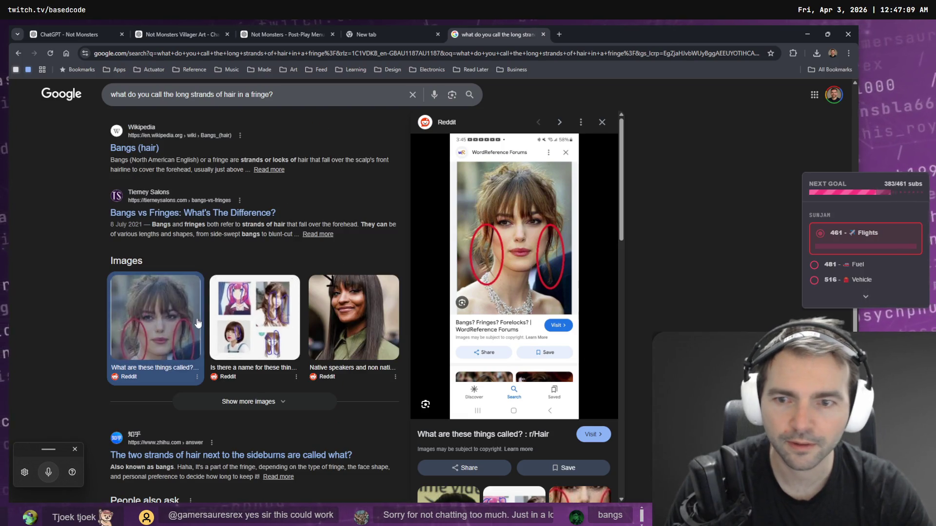
scroll(195, 308, down, 4)
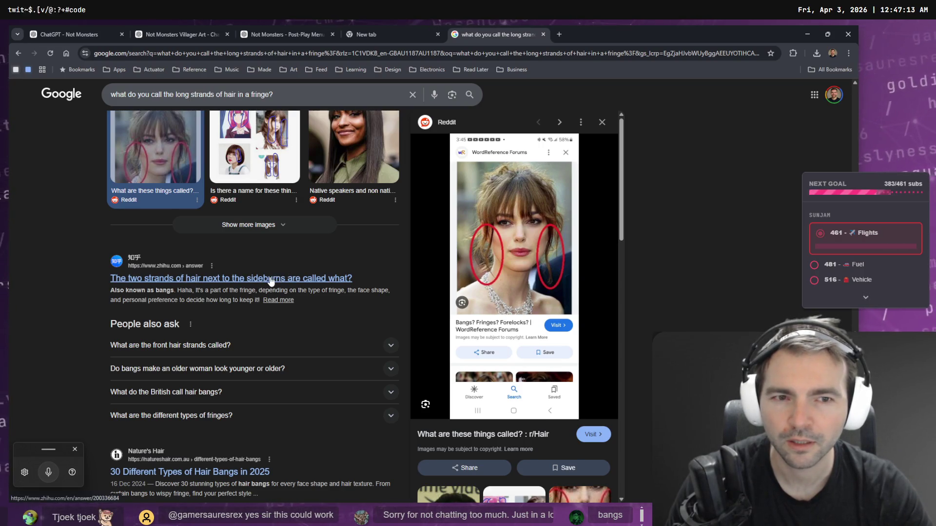
scroll(222, 284, down, 4)
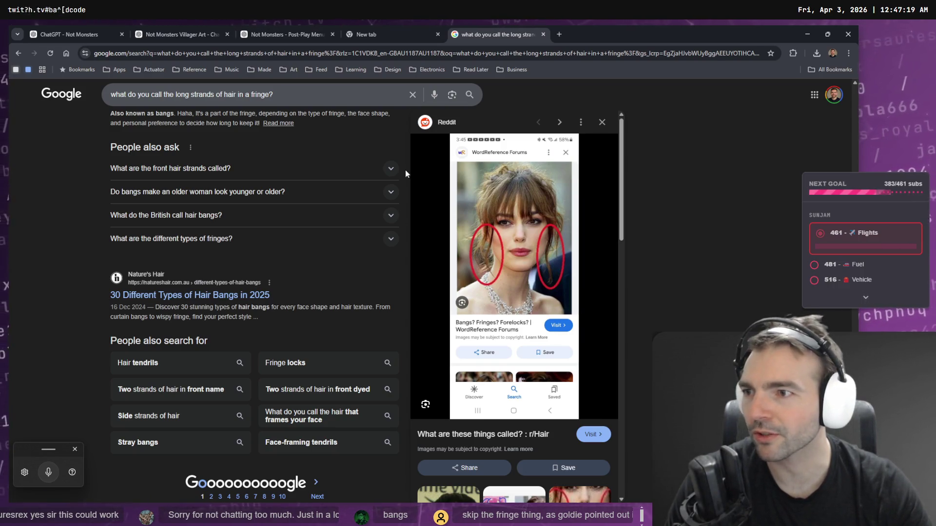
scroll(310, 328, down, 2)
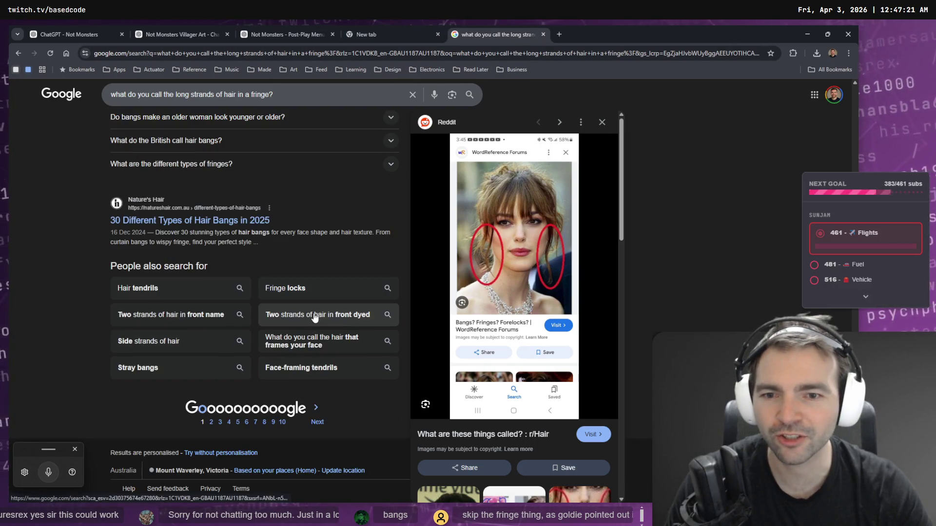
scroll(315, 322, up, 10)
scroll(292, 389, down, 1)
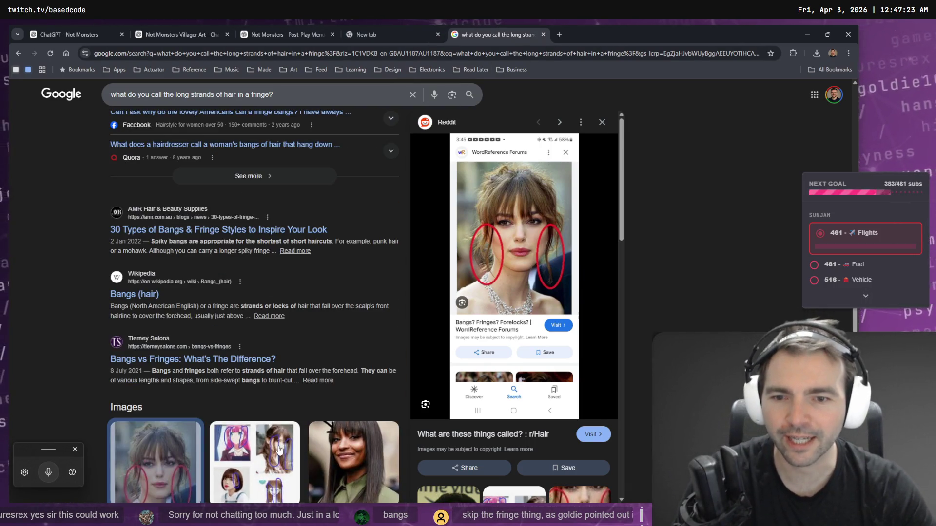
Step: Open the Reddit r/Hair post, highlight 'stray bangs', and close the research tabs
click(254, 439)
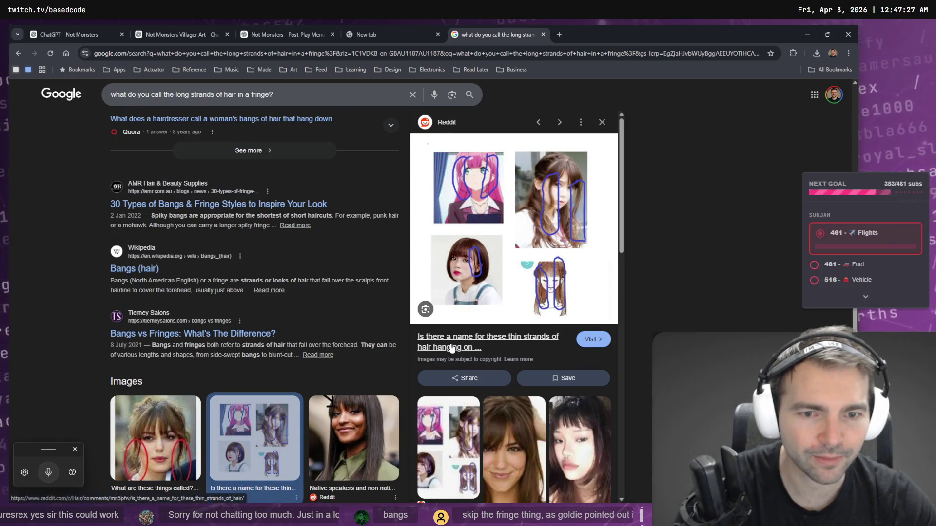
click(487, 337)
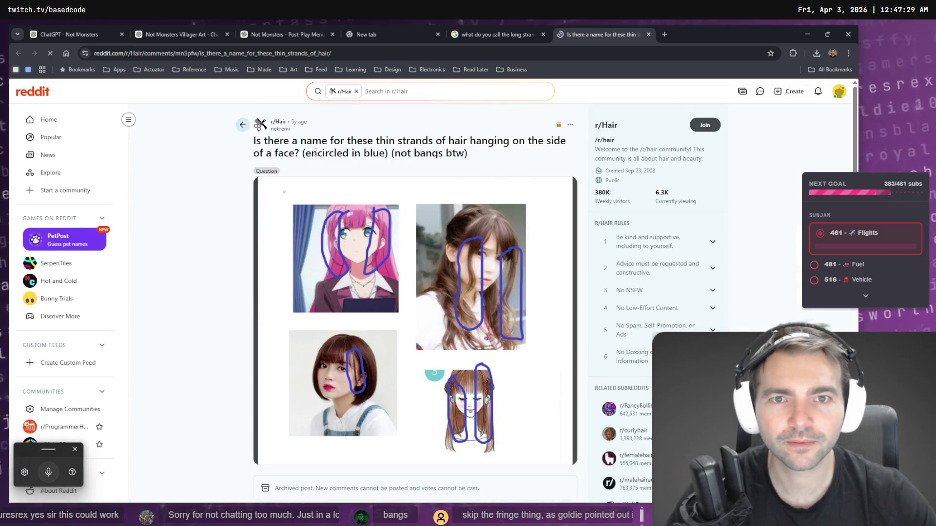
scroll(322, 158, down, 1)
scroll(322, 158, down, 5)
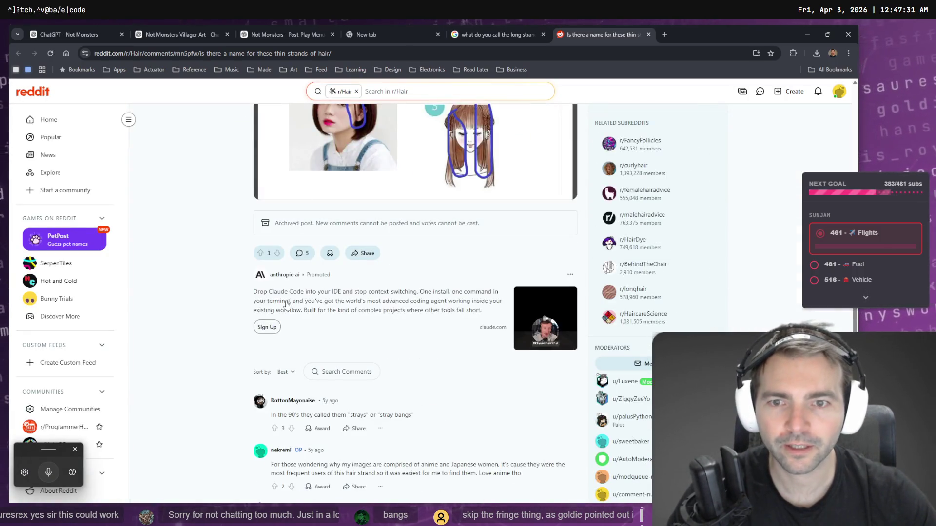
scroll(317, 302, down, 3)
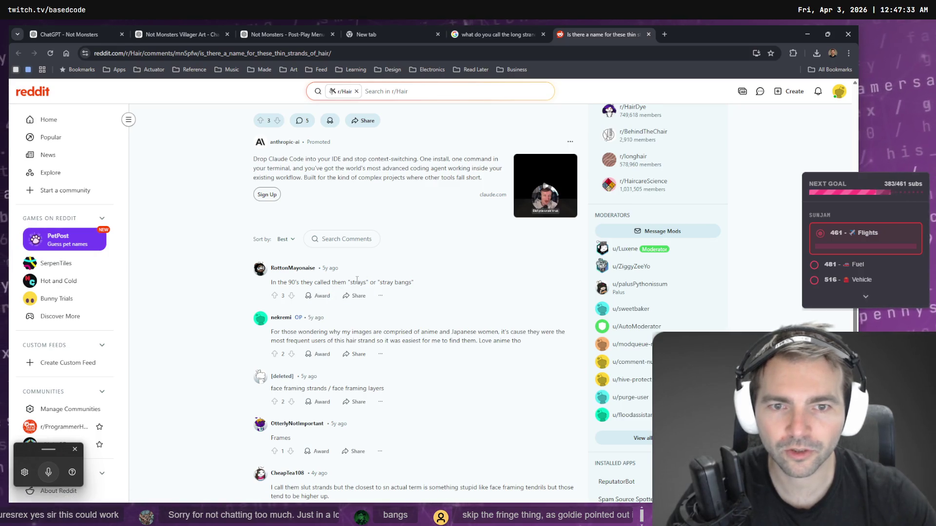
drag(381, 283, 414, 286)
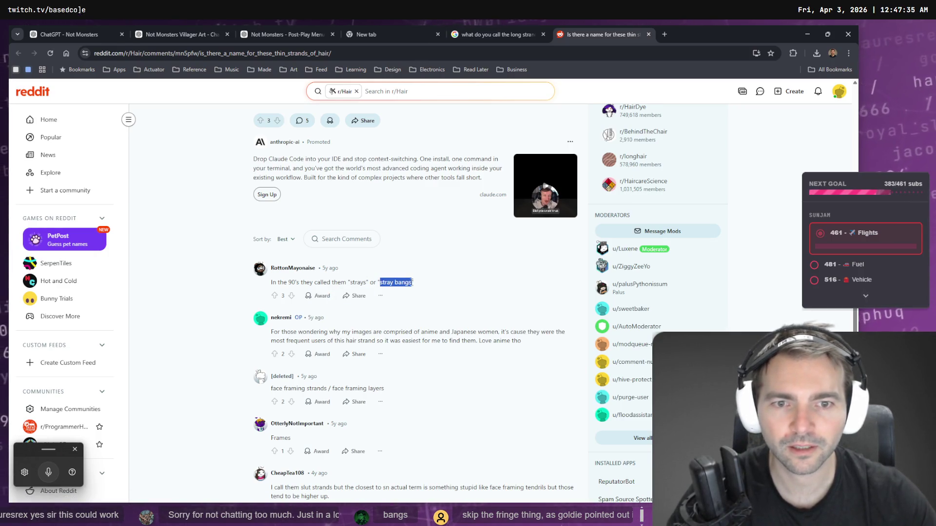
scroll(397, 314, down, 4)
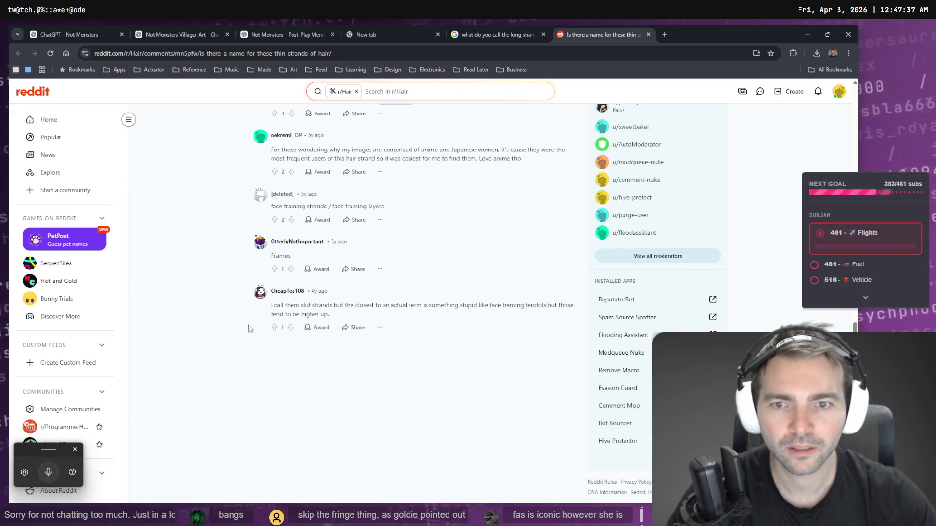
key(ctrl+w)
key(ctrl+w)
key(ctrl+w)
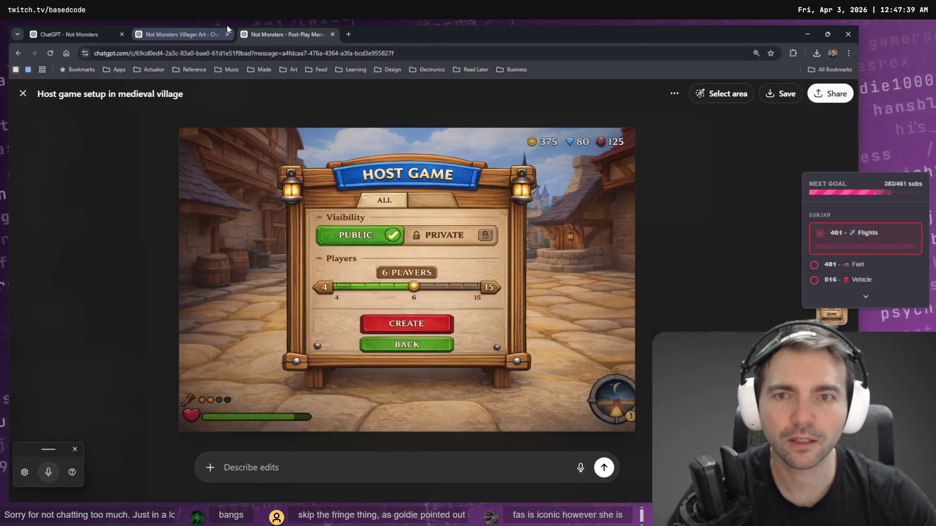
Step: Edit the hair prompt to replace 'her fringe' with 'stray bangs' and resend it
click(225, 31)
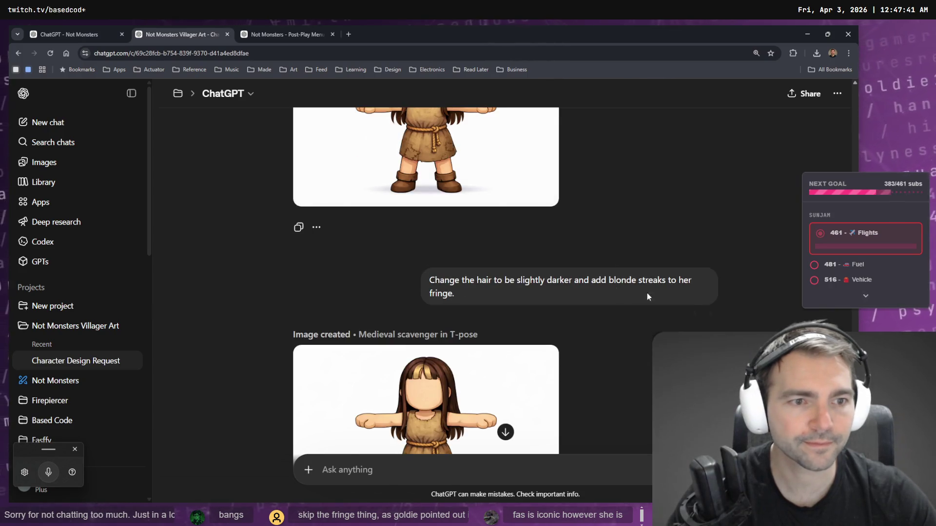
click(709, 317)
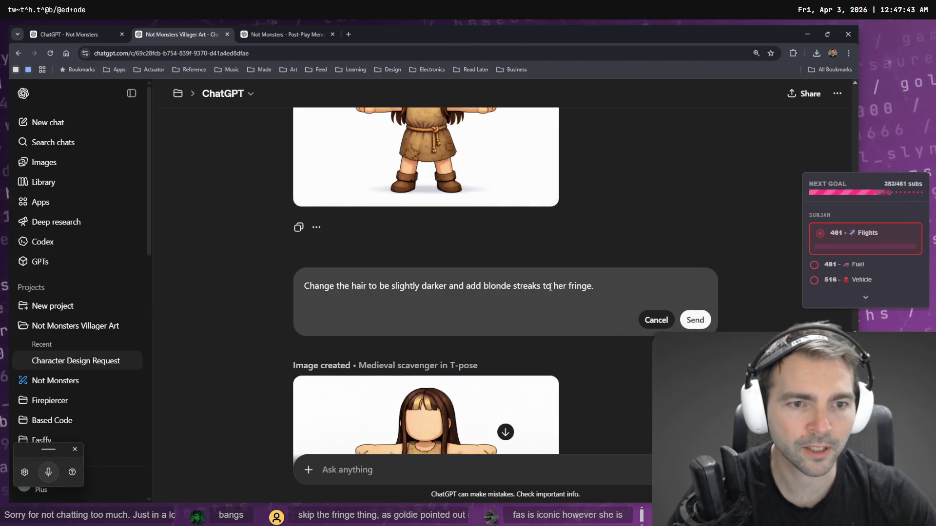
drag(554, 286, 591, 287)
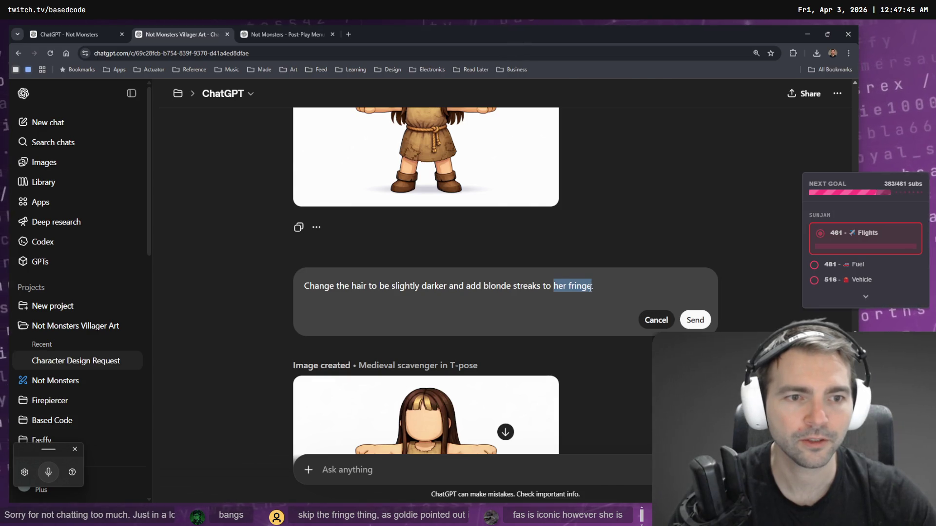
text(stray bangs)
click(696, 320)
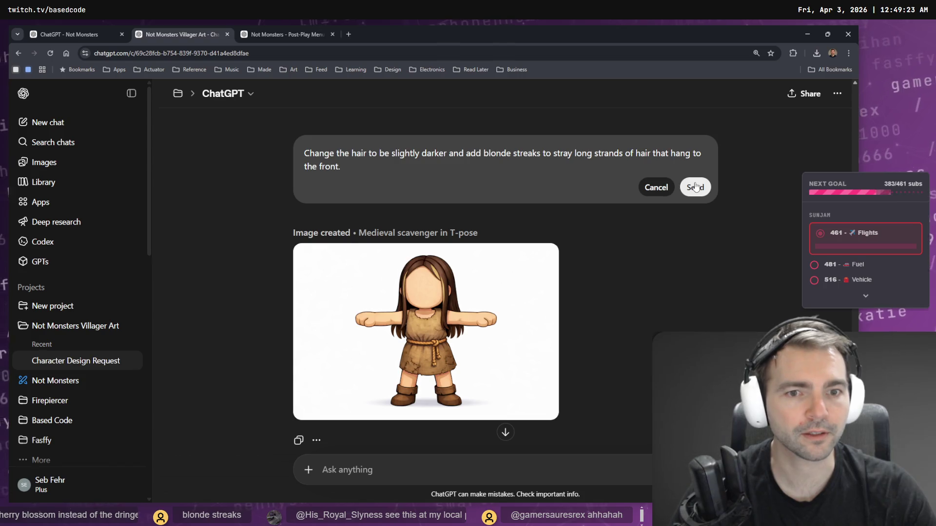
click(696, 187)
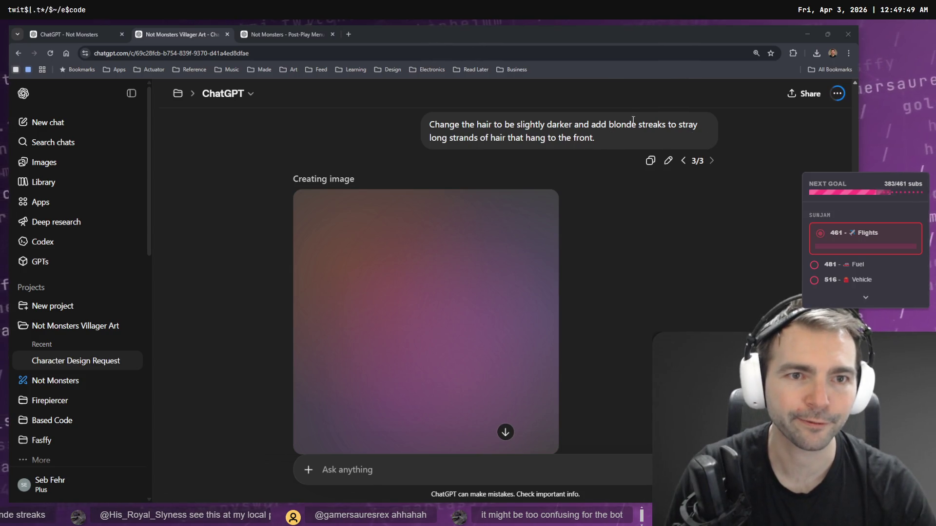
scroll(585, 176, down, 2)
Step: Check the Post-Play Menu chat and the ornamental banner image, then return to Godot
click(268, 31)
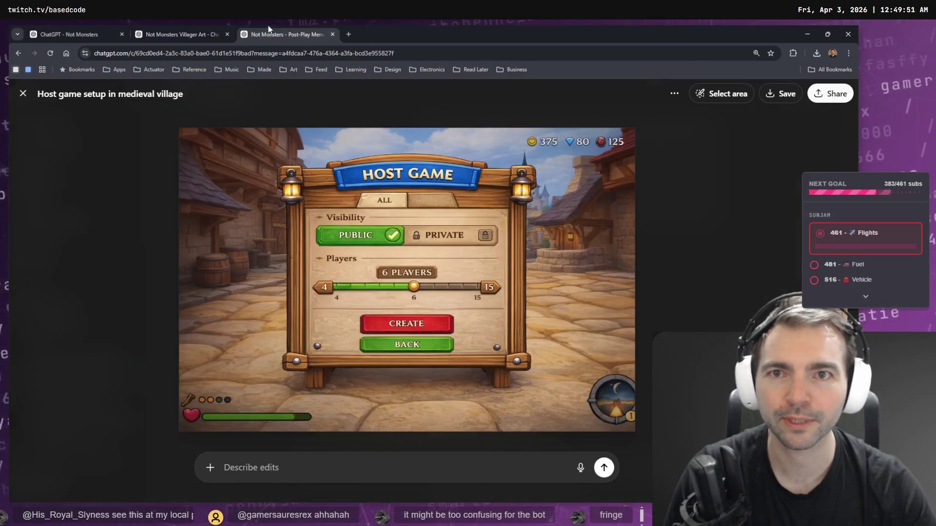
click(146, 30)
click(92, 28)
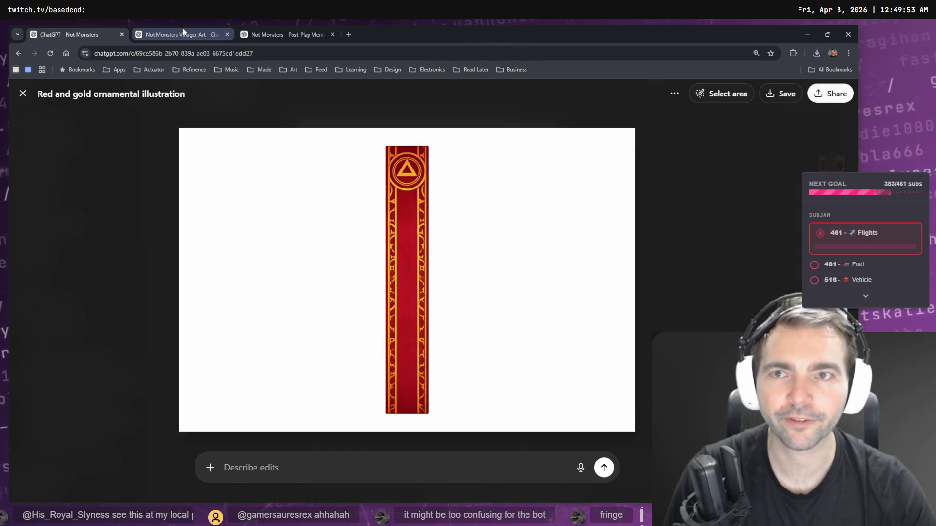
click(156, 31)
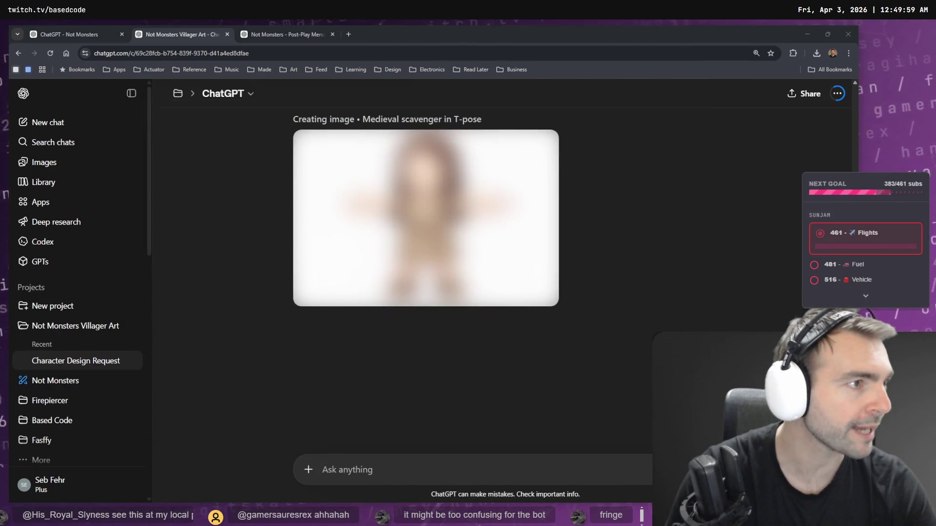
key(alt+Tab)
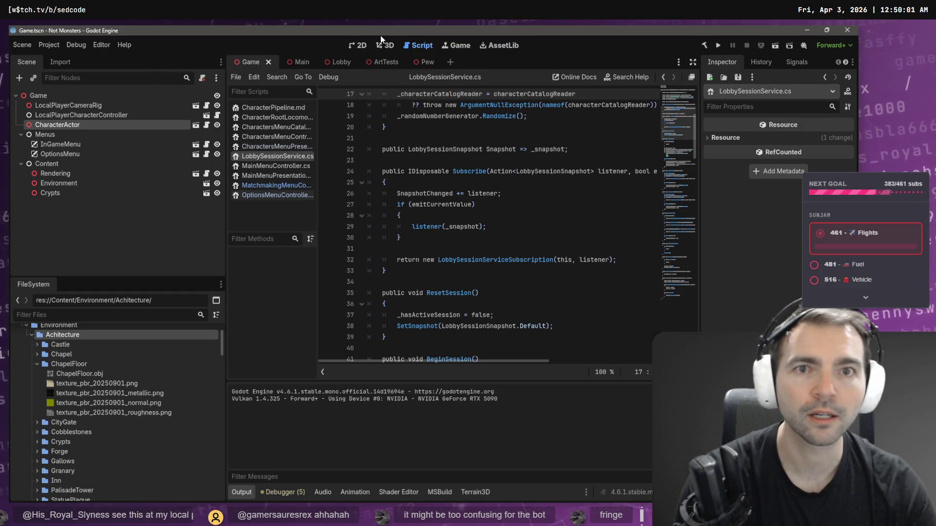
Step: Run the game from the 3D view and select the Blacksmith on the character screen
key(ctrl+F2)
click(718, 46)
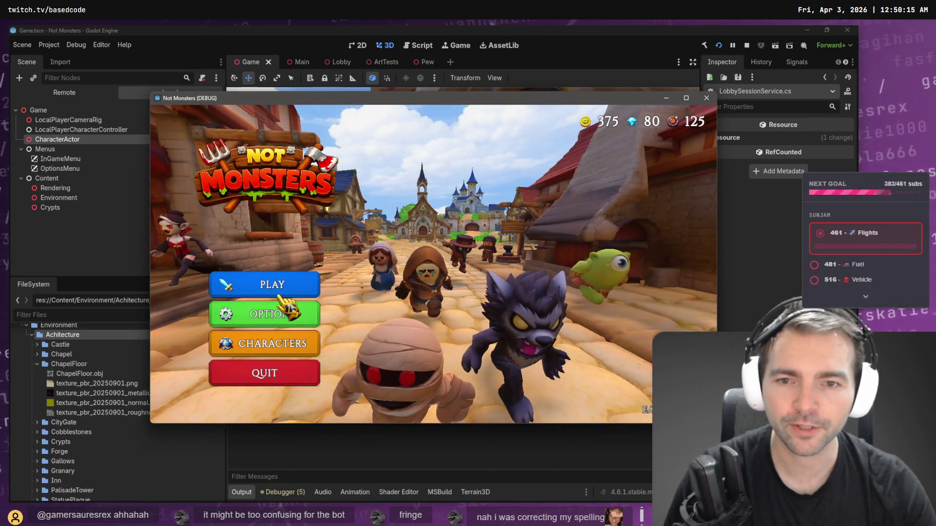
click(288, 291)
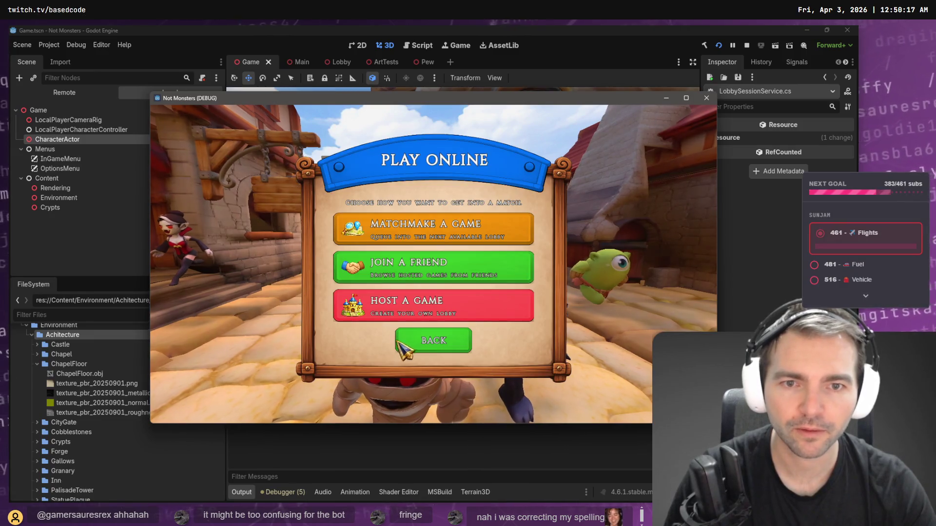
click(428, 341)
click(295, 347)
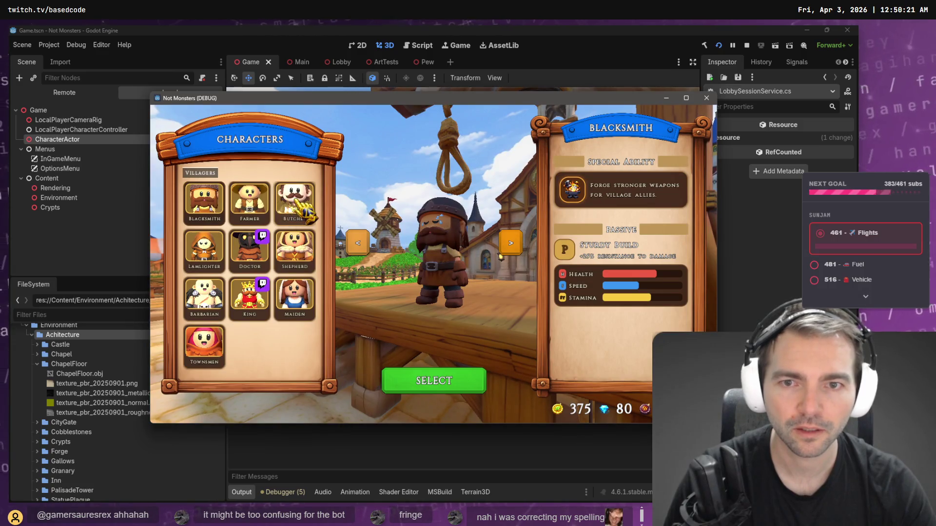
click(444, 387)
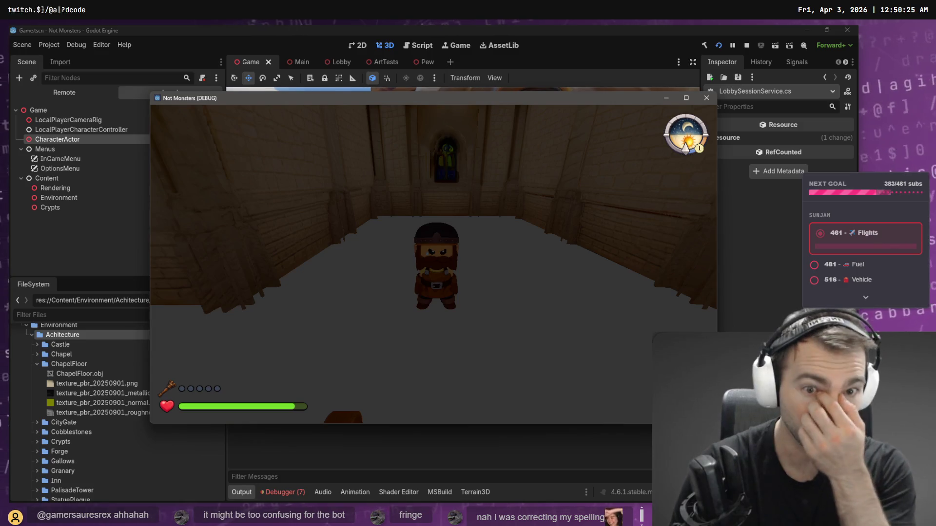
Step: Walk the Blacksmith through the chapel's pew rows, then stop the game
key(w)
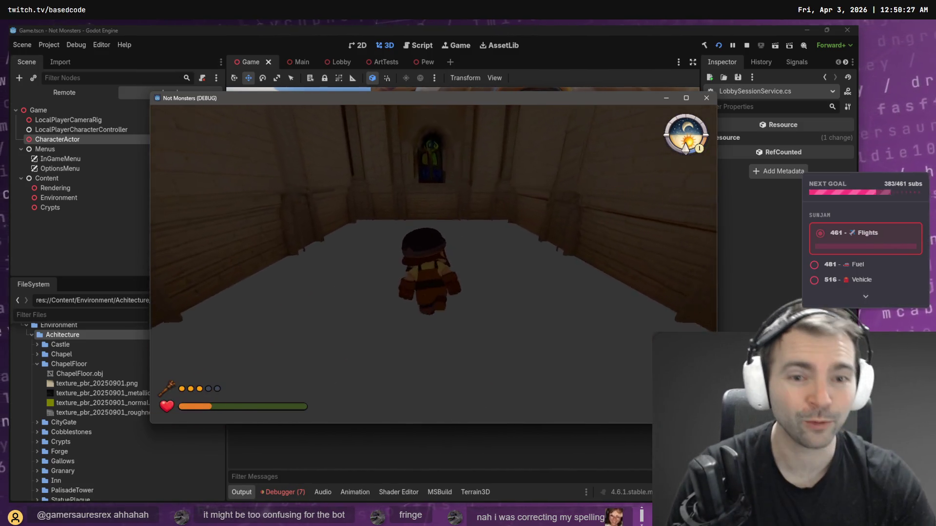
key(w)
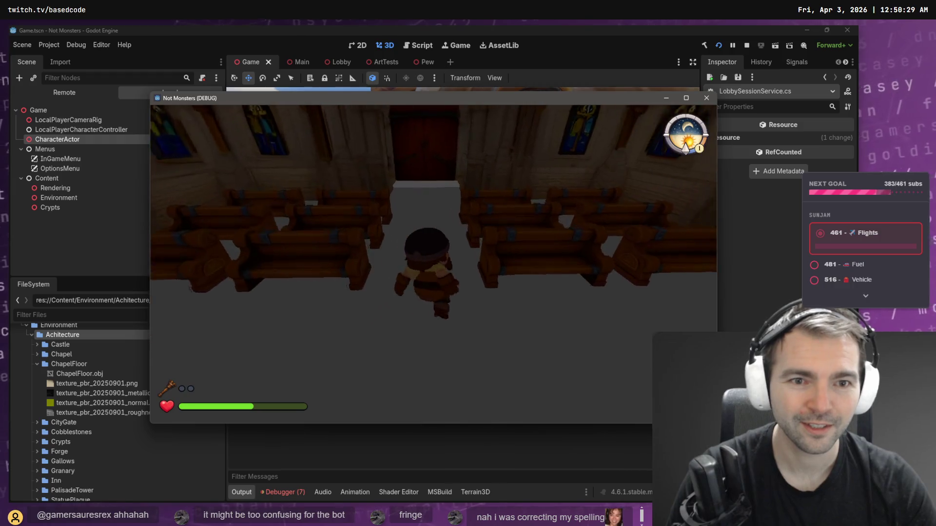
key(w)
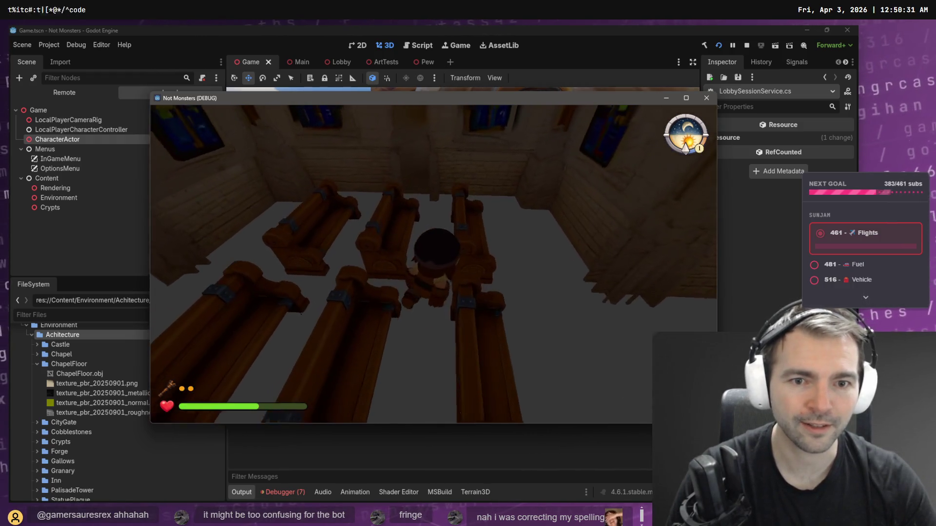
key(w)
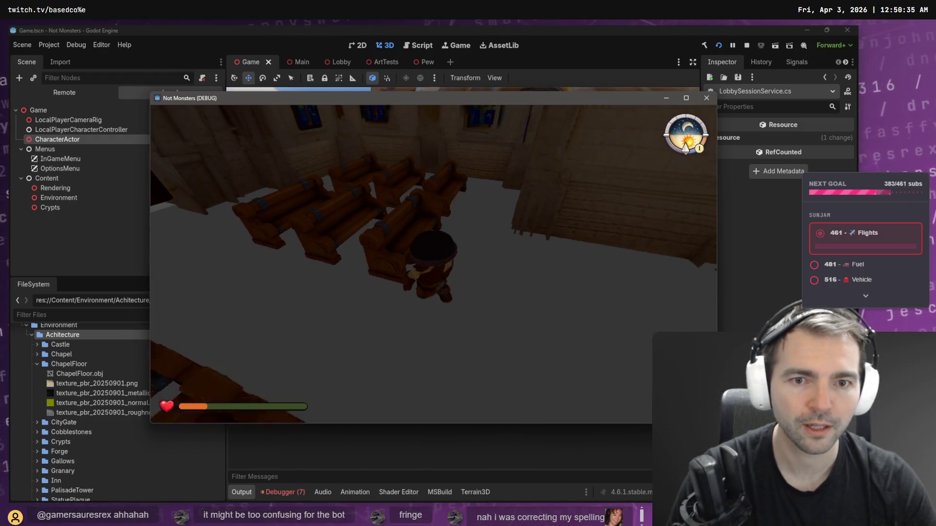
key(F8)
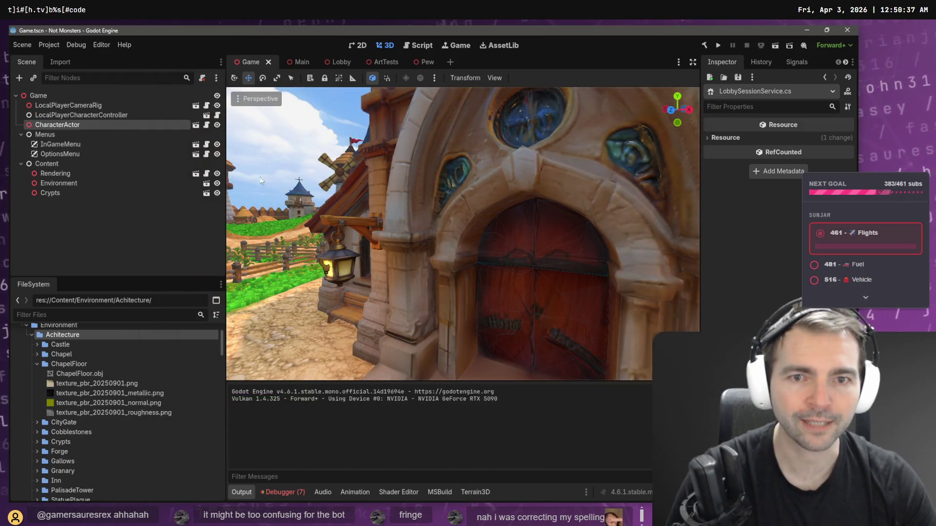
Step: In the Lobby scene, move Pew4, Pew10, Pew and Pew7 together along Z
click(343, 63)
key(f)
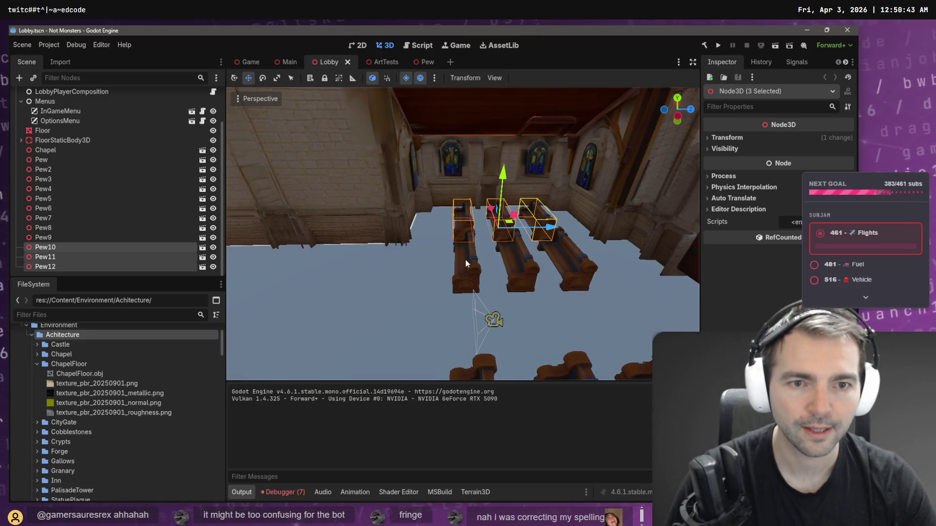
click(464, 263)
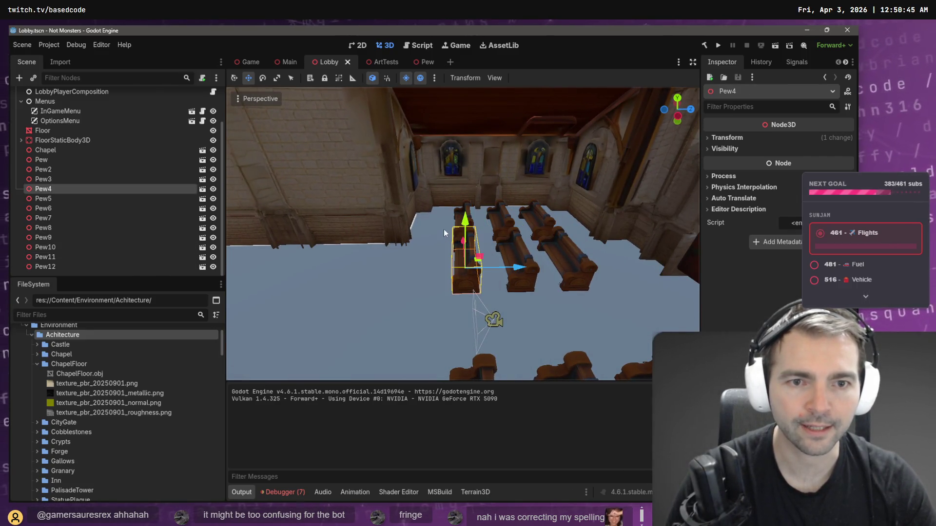
drag(461, 215, 520, 222)
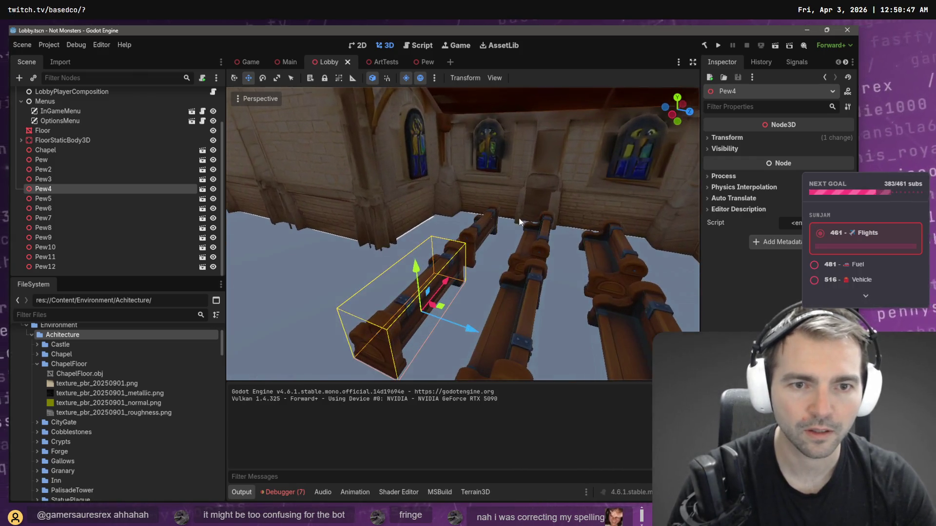
shift+click(402, 312)
drag(401, 311, 458, 293)
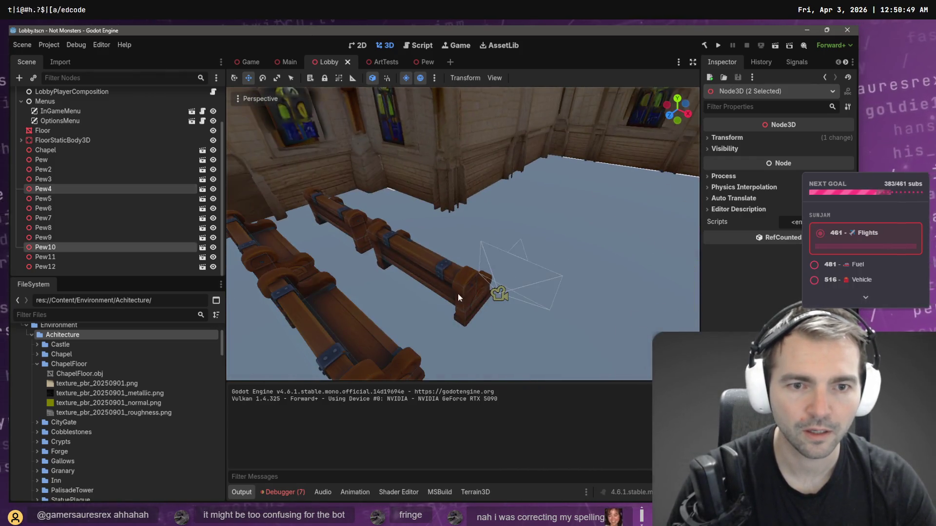
shift+click(455, 283)
shift+click(345, 232)
drag(345, 232, 400, 309)
mouse_move(450, 343)
mouse_down()
mouse_move(446, 322)
mouse_move(426, 304)
mouse_move(489, 254)
mouse_up()
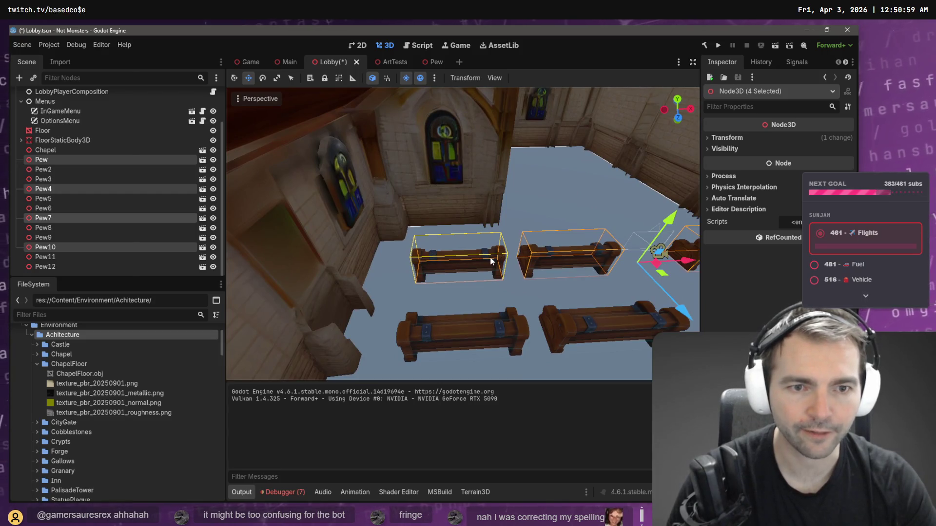
Step: Shift Pew7 and Pew10 sideways along X, undoing the last adjustment
click(507, 271)
click(496, 259)
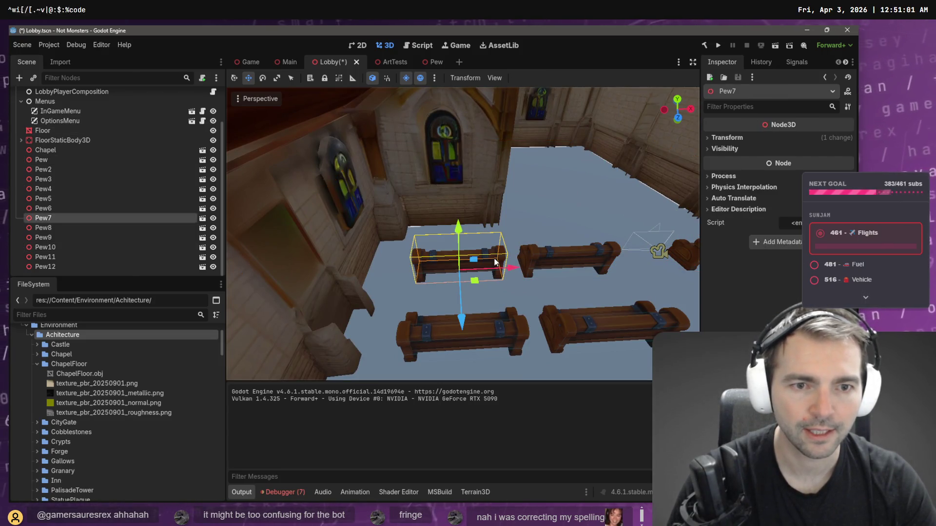
mouse_move(501, 267)
mouse_down()
mouse_move(535, 271)
mouse_move(495, 268)
mouse_move(569, 261)
mouse_up()
click(613, 270)
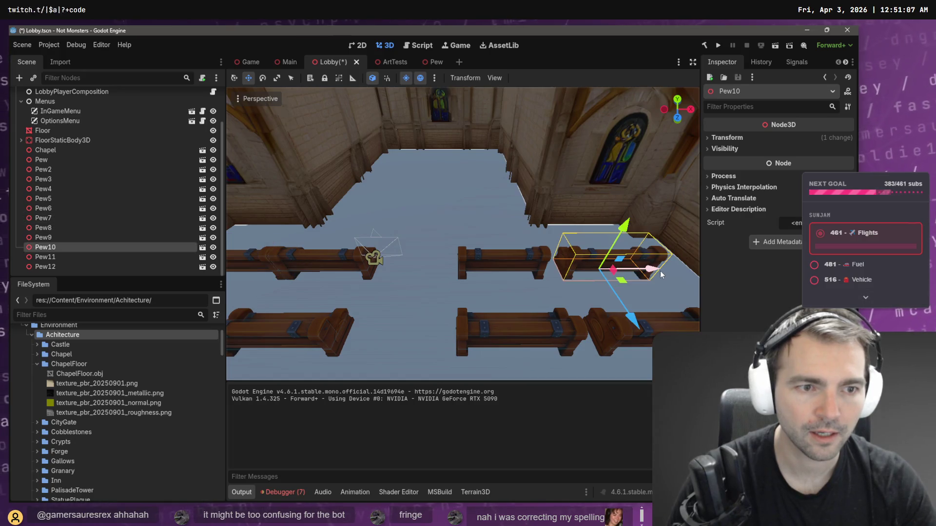
drag(653, 276, 632, 277)
drag(634, 277, 633, 277)
scroll(634, 277, down, 5)
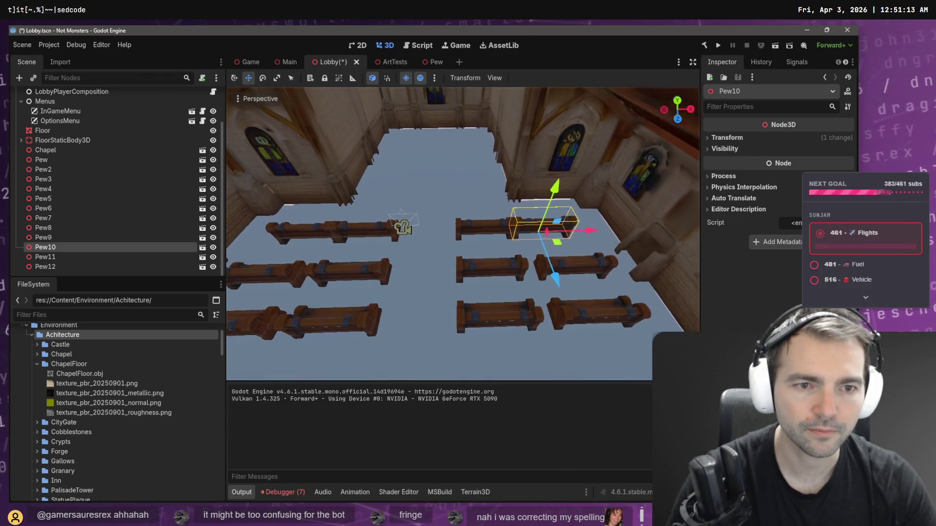
key(ctrl+z)
key(ctrl+z)
key(ctrl+z)
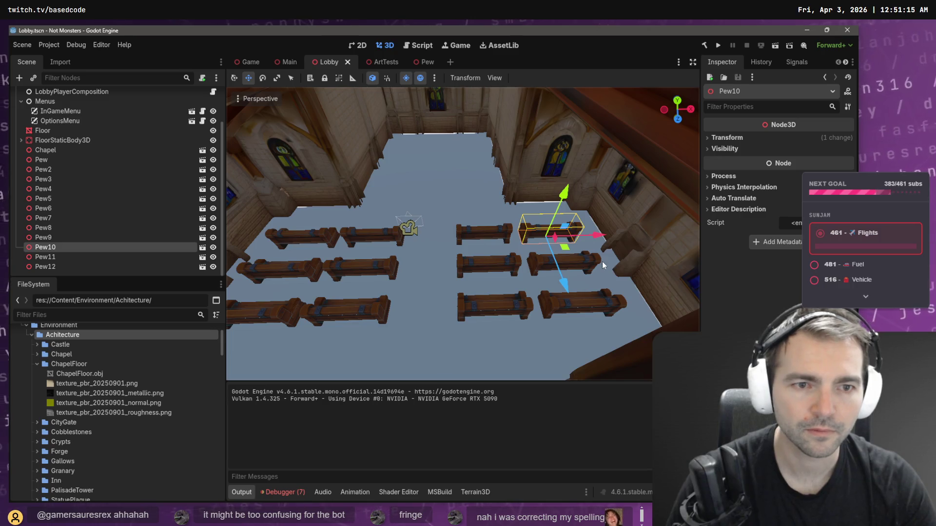
Step: Slide Pew10–12 left and Pew7–9 right along X to tighten both side rows
shift+click(576, 266)
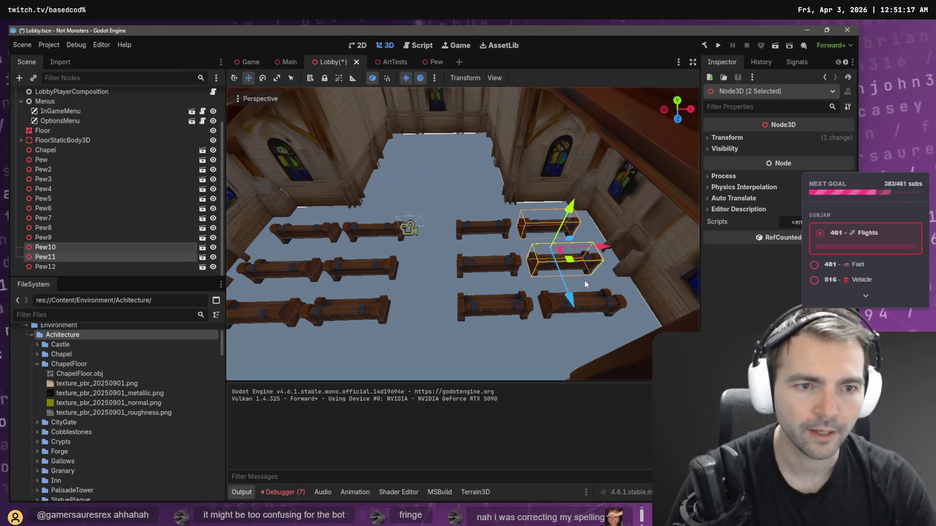
shift+click(599, 305)
drag(611, 265, 599, 267)
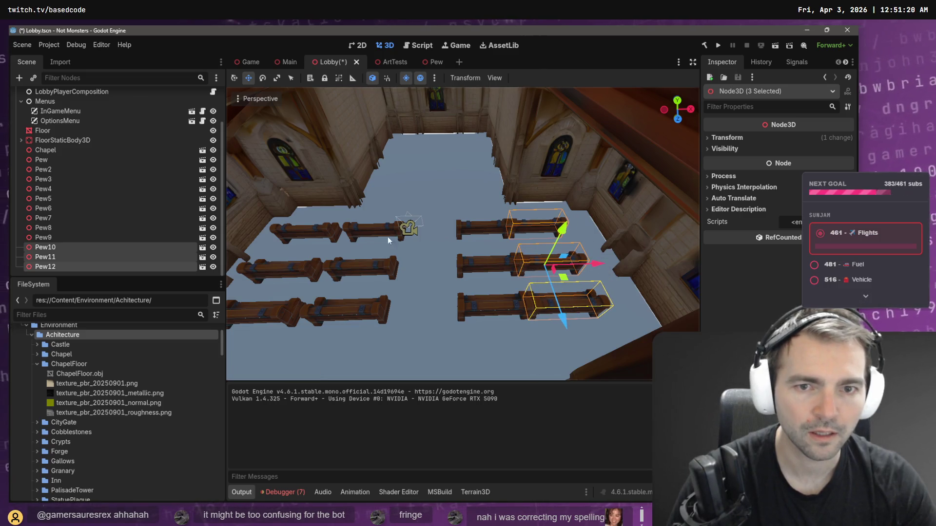
click(299, 235)
shift+click(269, 273)
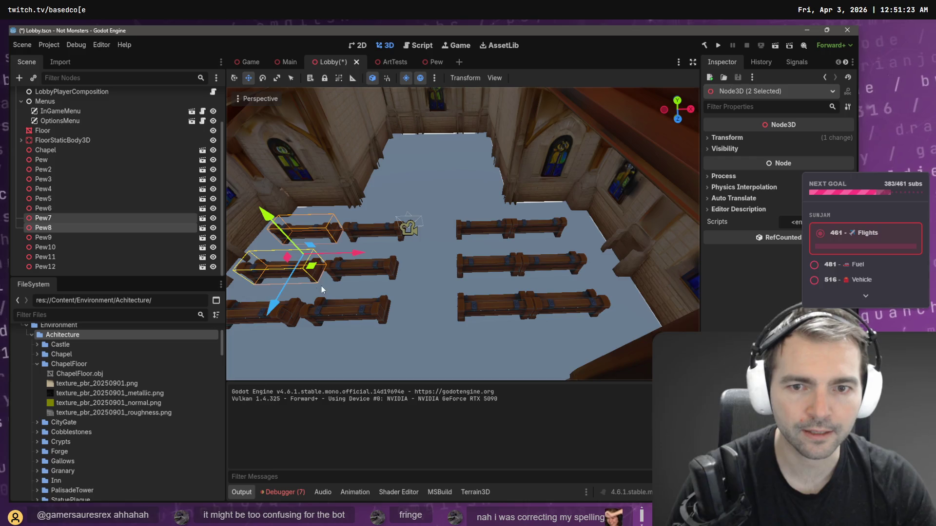
shift+click(253, 308)
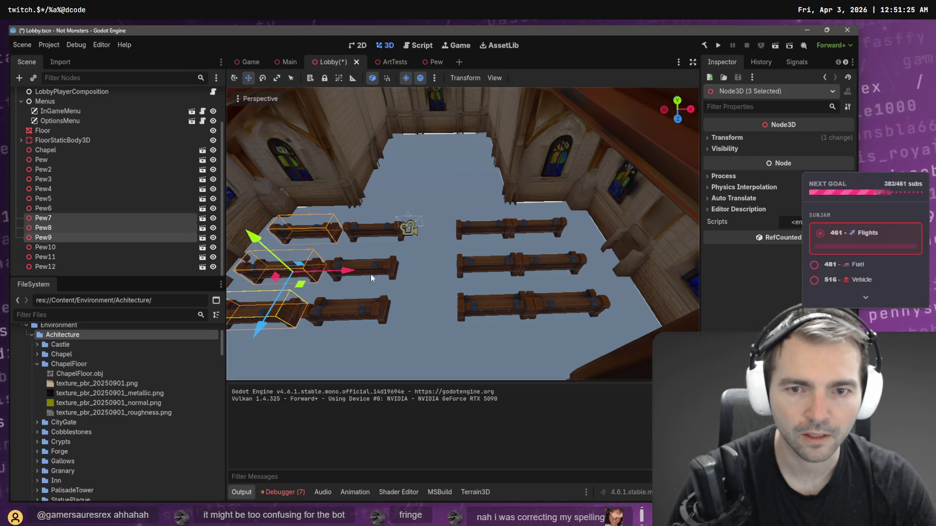
drag(347, 275, 362, 271)
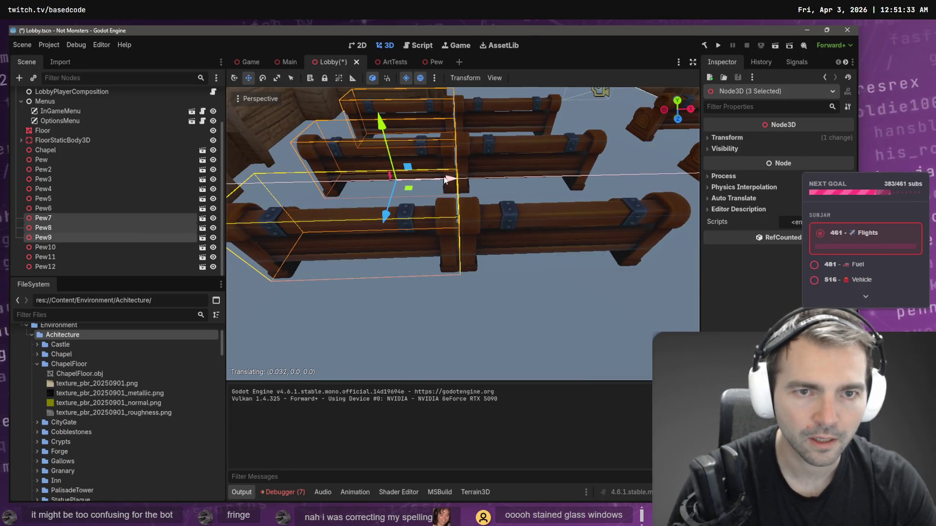
Step: Move Pew3, Pew9, Pew6 and Pew12 together along Z
drag(444, 177, 488, 173)
click(426, 216)
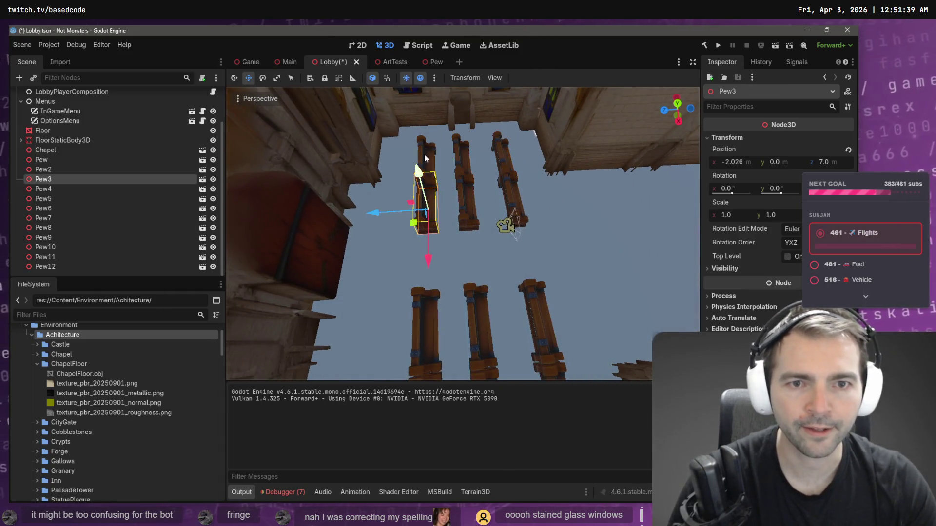
shift+click(429, 159)
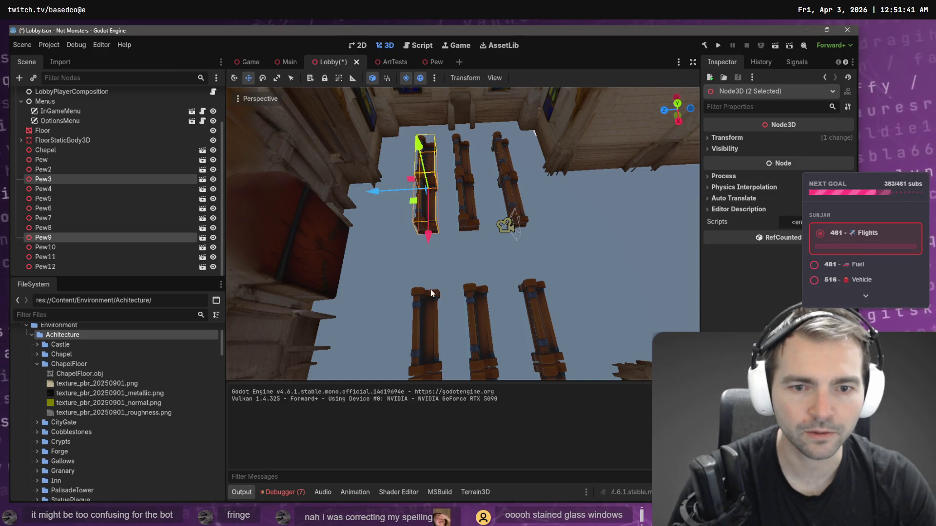
shift+click(428, 318)
mouse_move(429, 318)
mouse_down()
mouse_move(537, 262)
mouse_move(422, 219)
mouse_up()
shift+click(422, 219)
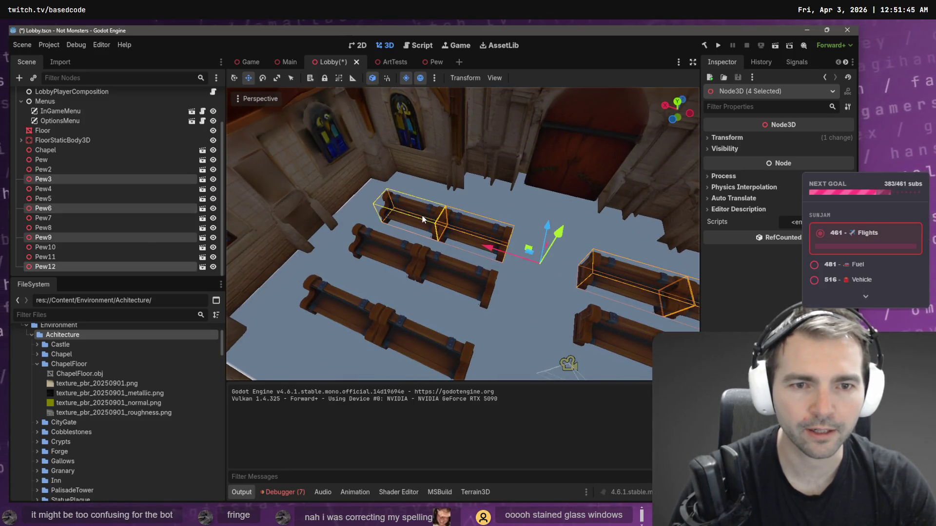
drag(540, 227, 554, 209)
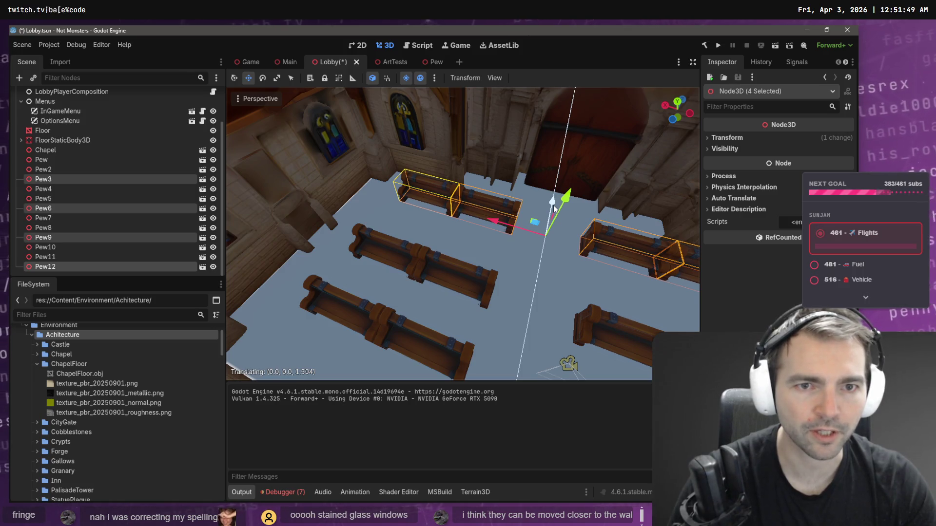
drag(554, 208, 553, 210)
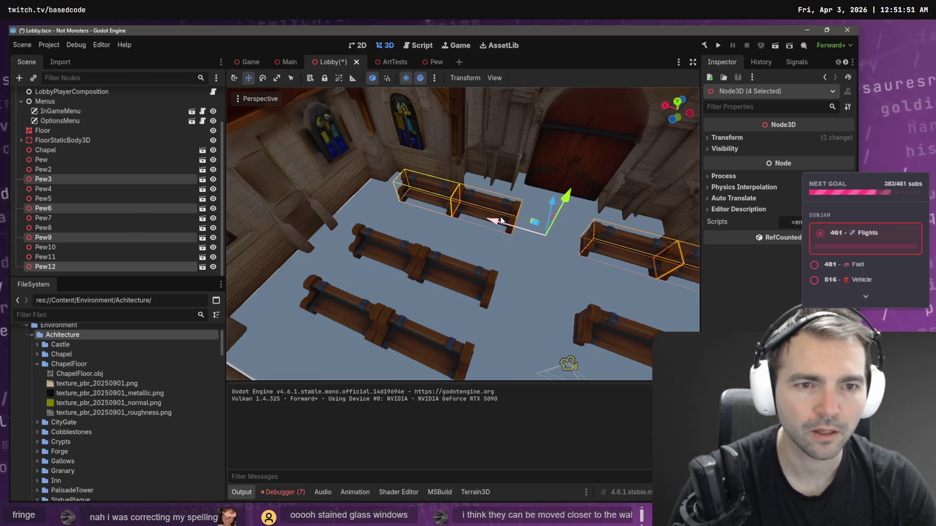
Step: Reposition Pew3 and Pew9 along X and Y to align them in their rows
click(437, 277)
shift+click(375, 249)
shift+click(613, 317)
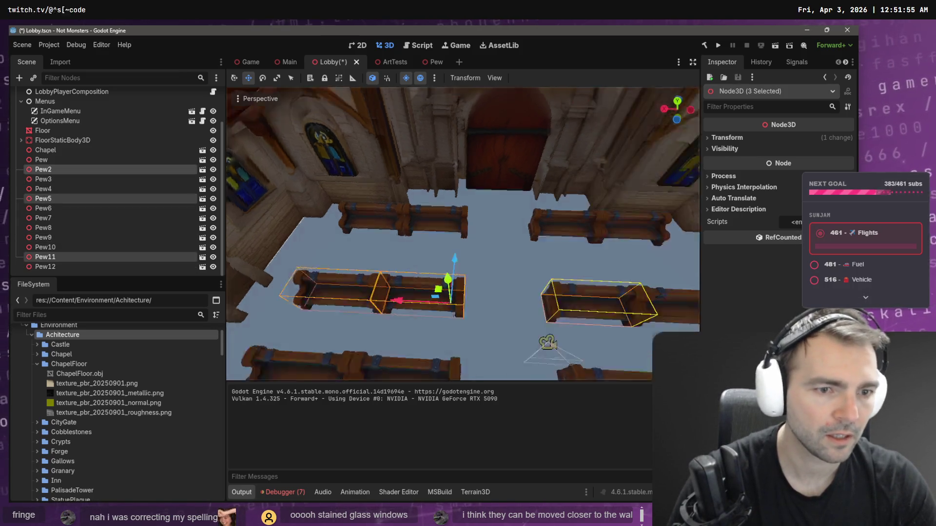
shift+click(588, 276)
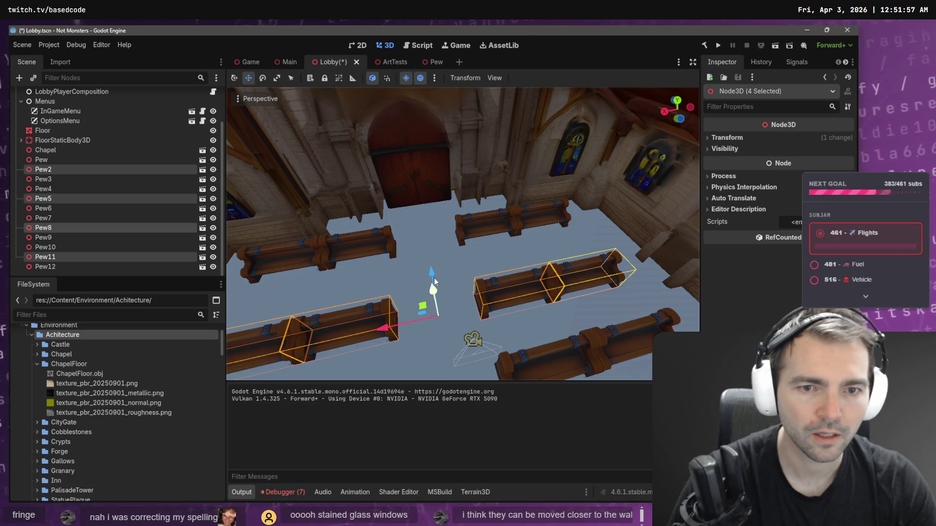
mouse_move(430, 273)
mouse_down()
mouse_move(351, 263)
mouse_move(428, 292)
mouse_move(438, 263)
mouse_move(441, 273)
mouse_move(431, 268)
mouse_up()
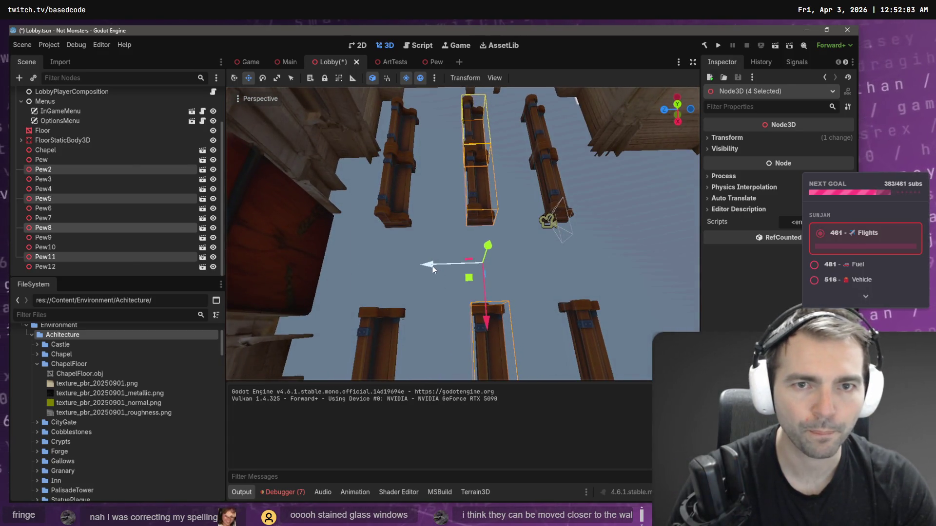
click(409, 142)
drag(409, 141, 428, 171)
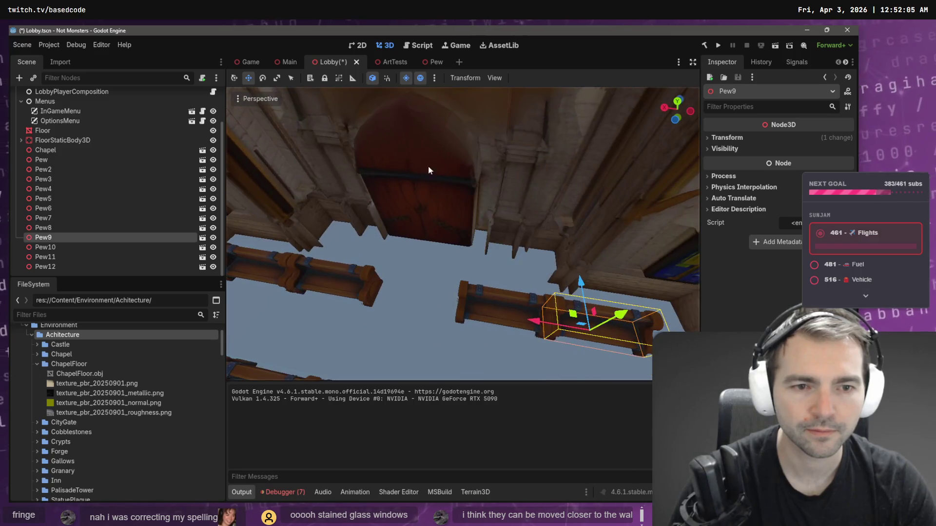
shift+click(489, 295)
drag(509, 311, 585, 326)
drag(558, 282, 559, 277)
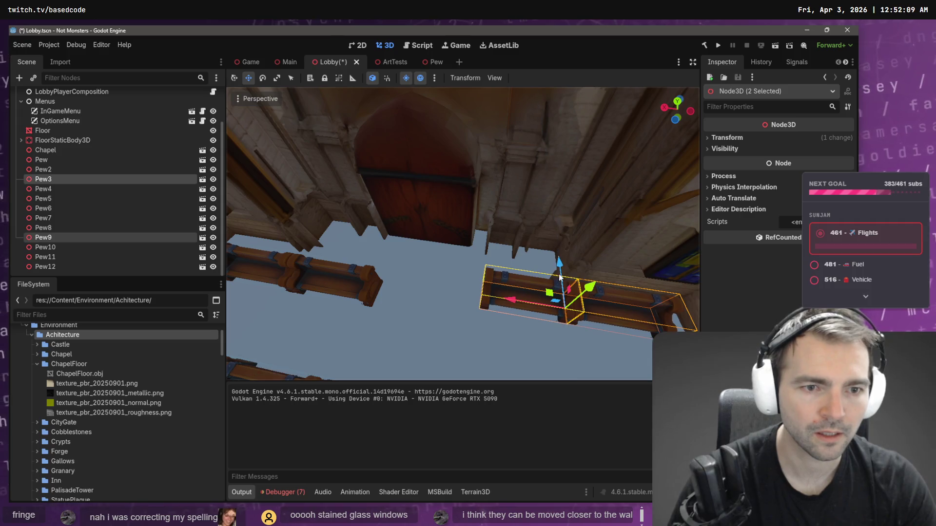
drag(516, 305, 373, 303)
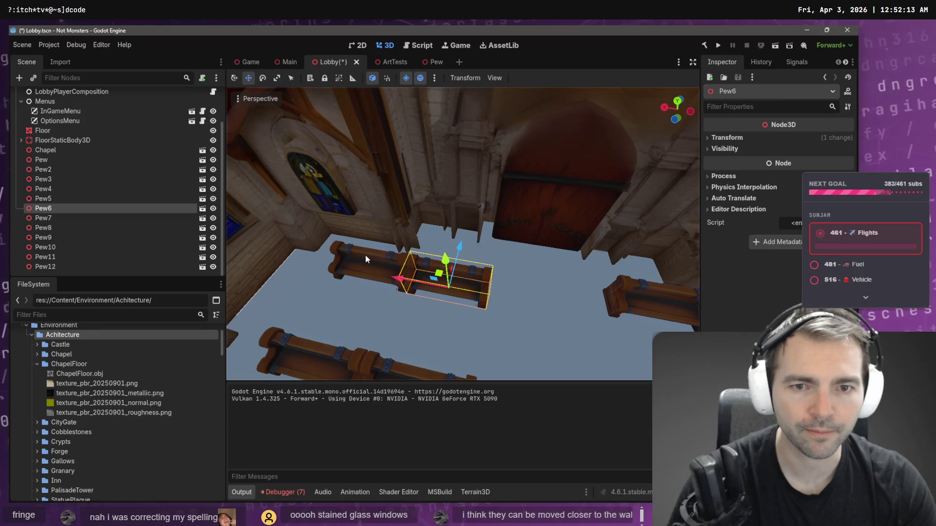
Step: Move Pew6 and Pew12 along Z and nudge the back-left pew slightly left
shift+click(378, 275)
drag(379, 276, 420, 226)
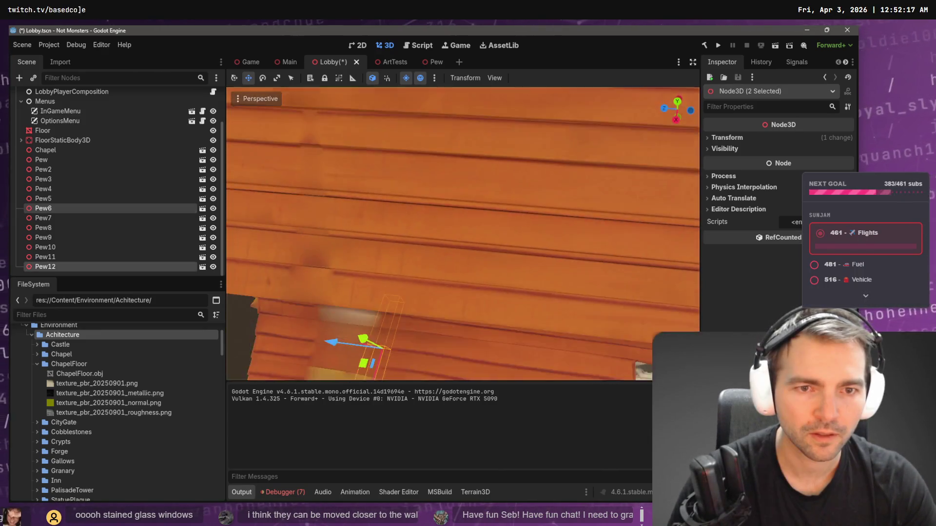
key(w)
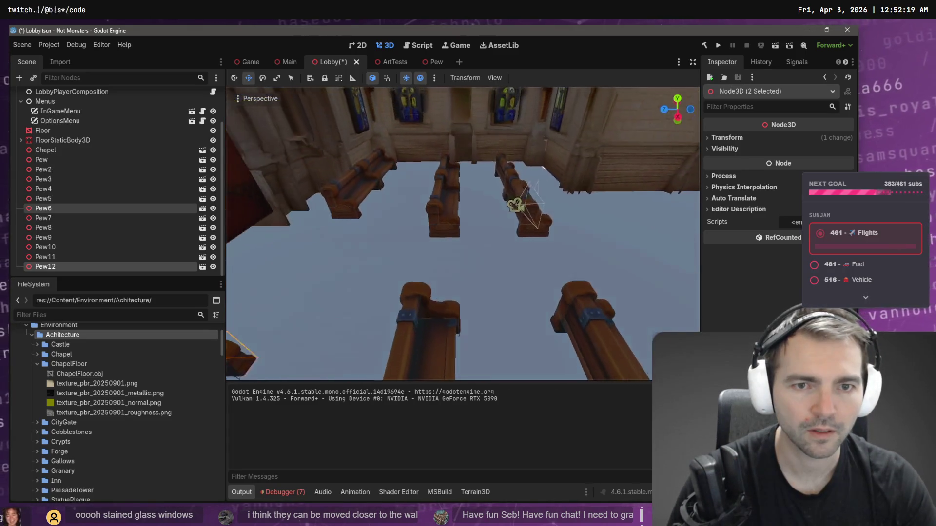
key(s)
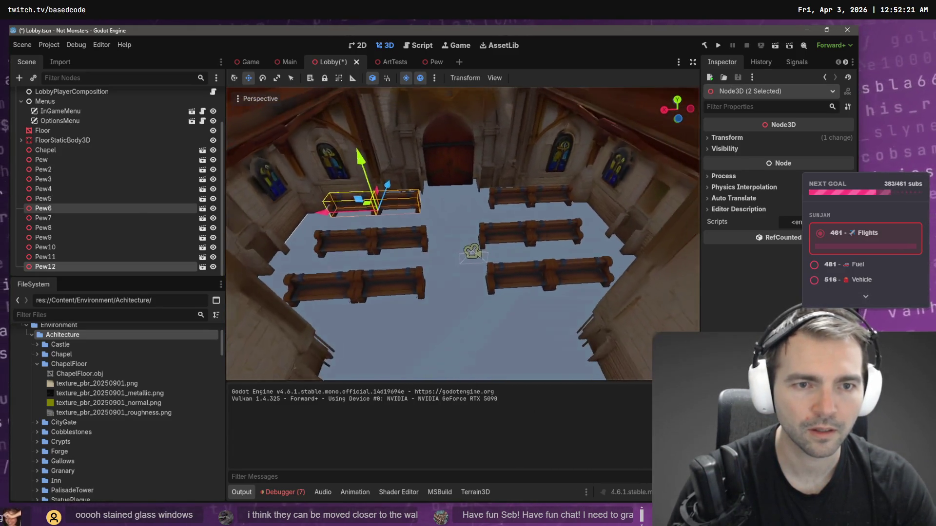
drag(325, 217, 333, 255)
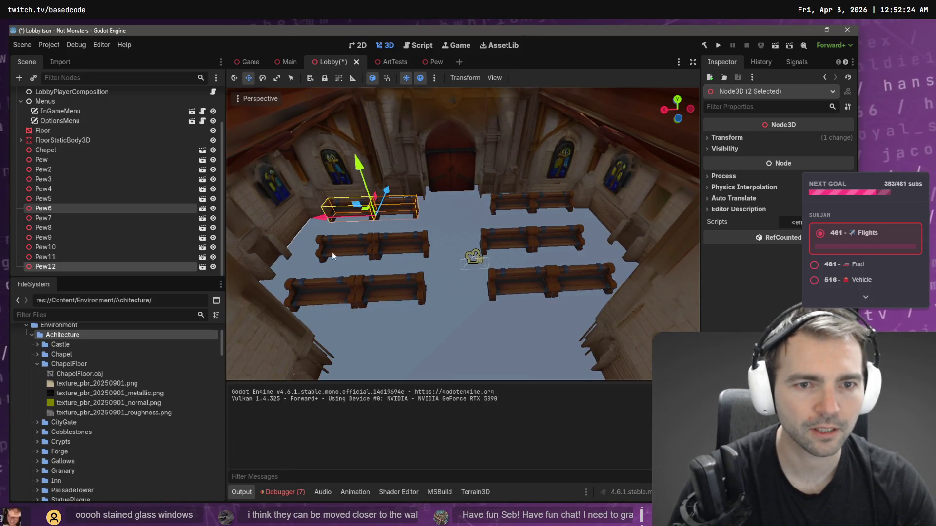
Step: Shift the next row forward, Pew5, Pew11, Pew2 and Pew8, along Z
click(409, 244)
shift+click(489, 233)
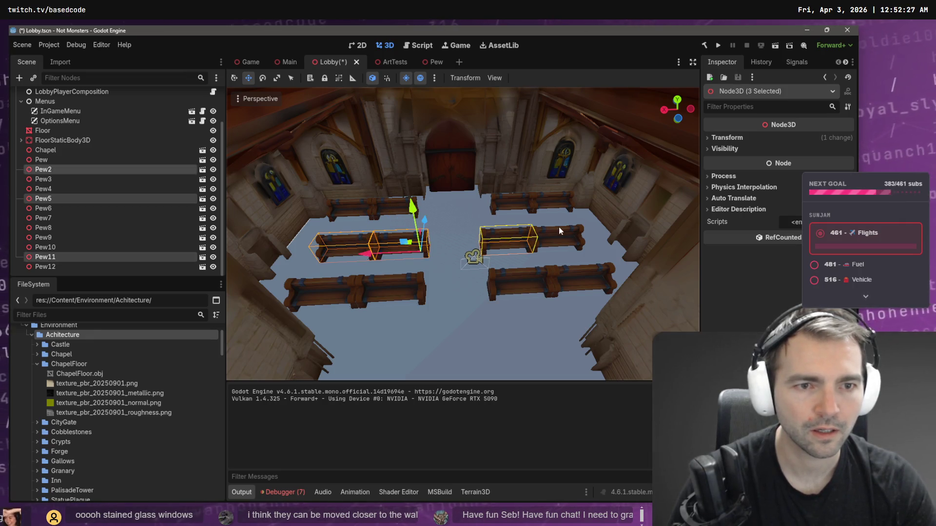
shift+click(559, 227)
scroll(418, 255, up, 2)
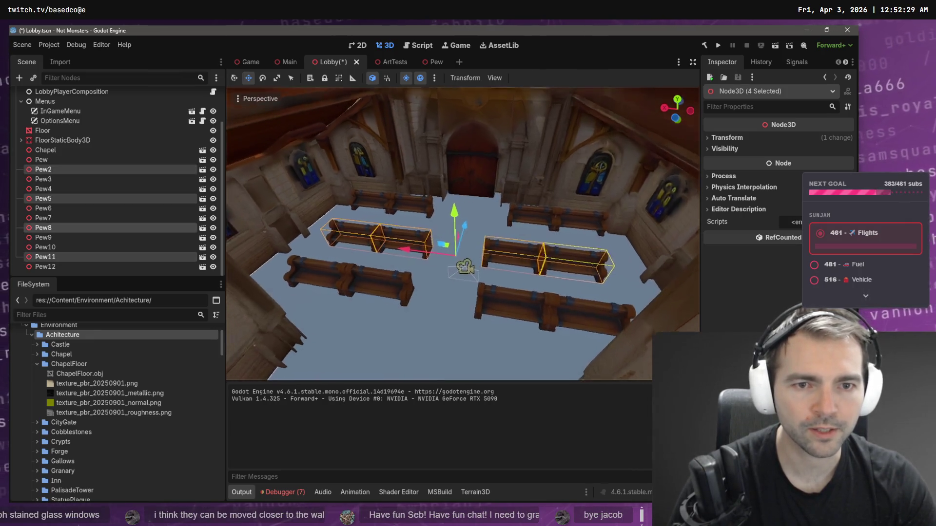
drag(449, 228, 452, 226)
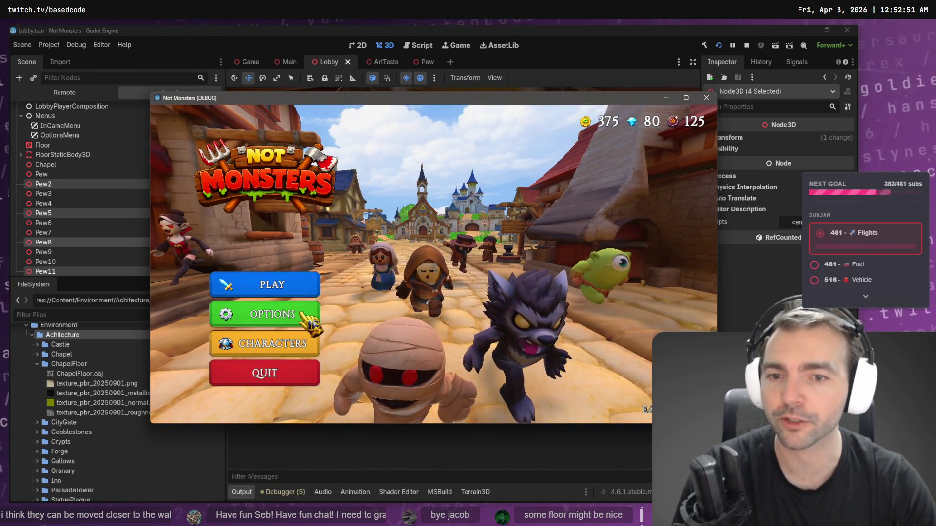
Step: Dismiss the online play dialog, then pick the Farmer and load into the lobby
click(309, 286)
click(424, 347)
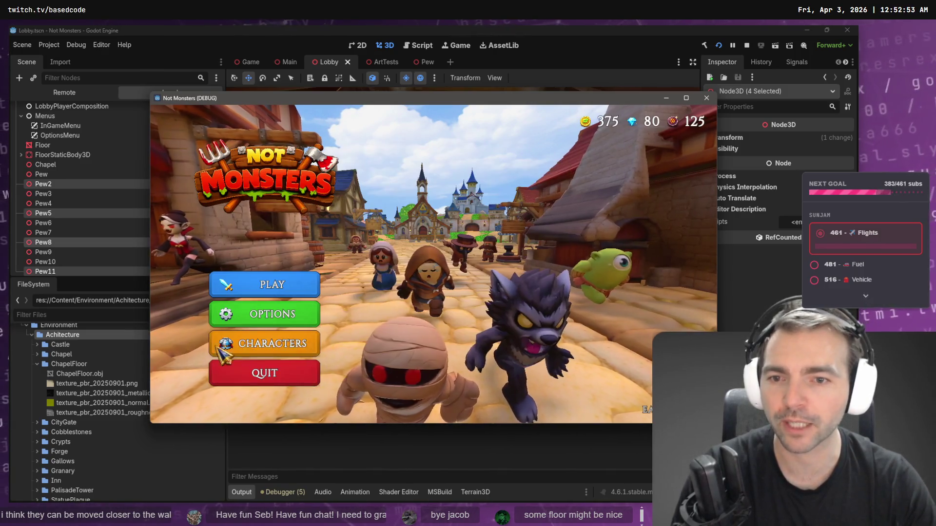
click(220, 350)
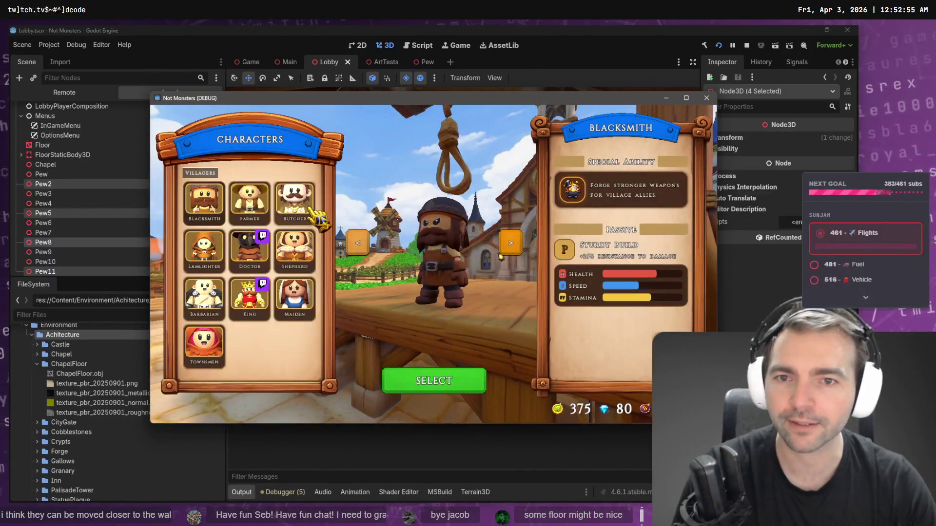
click(252, 210)
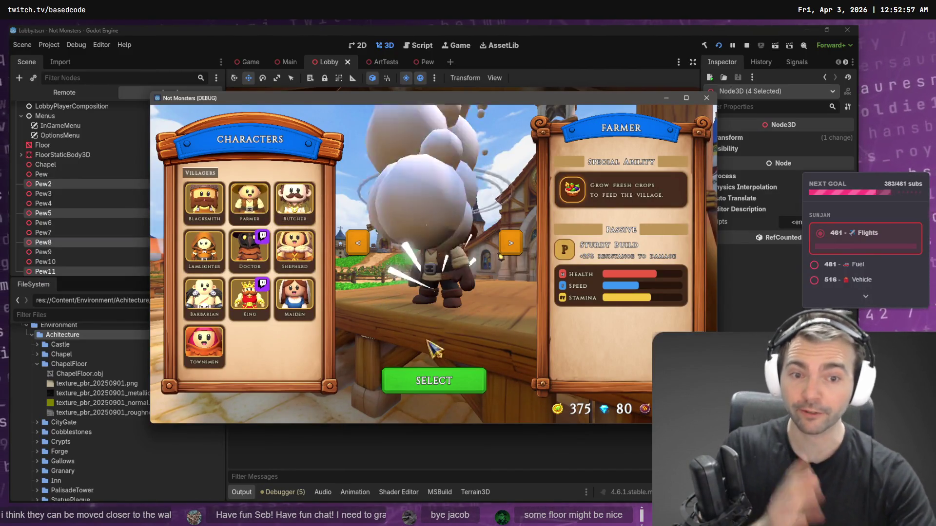
click(452, 387)
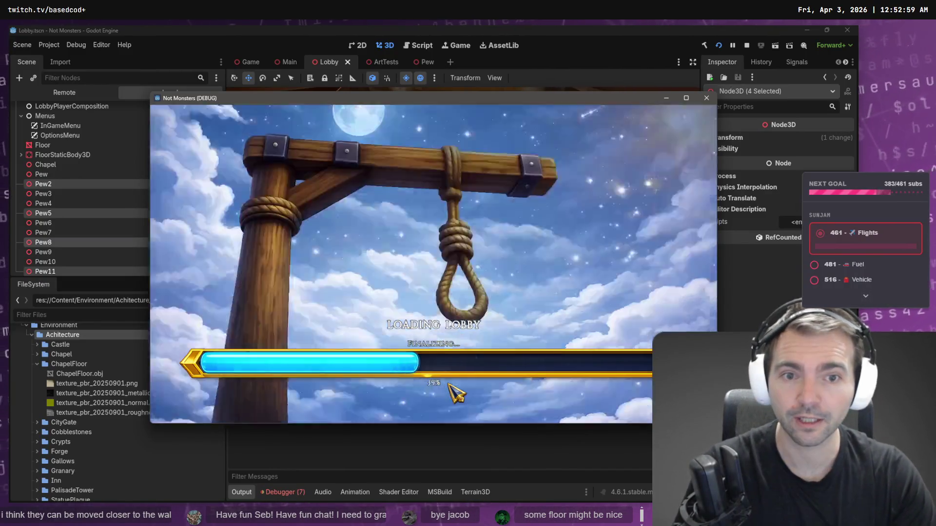
Step: Walk the Farmer down the aisle and past the rearranged pew rows
key(w)
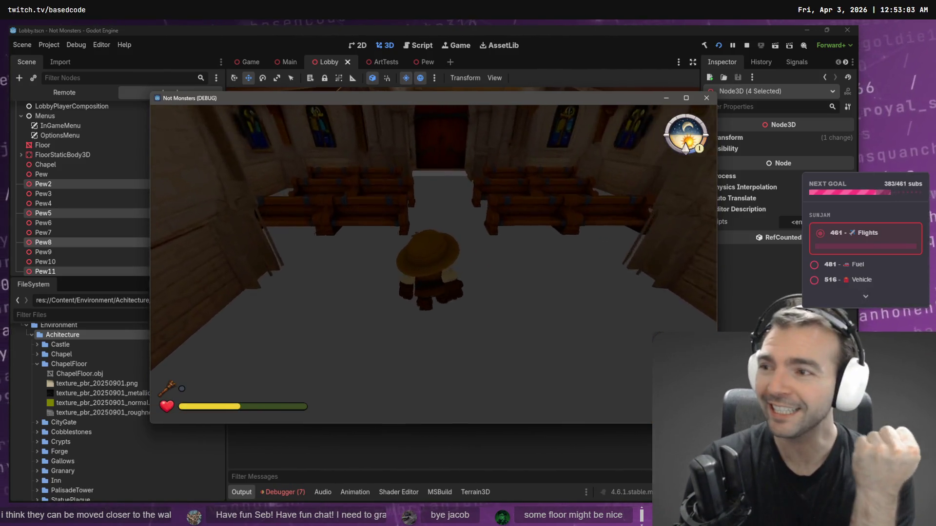
key(w)
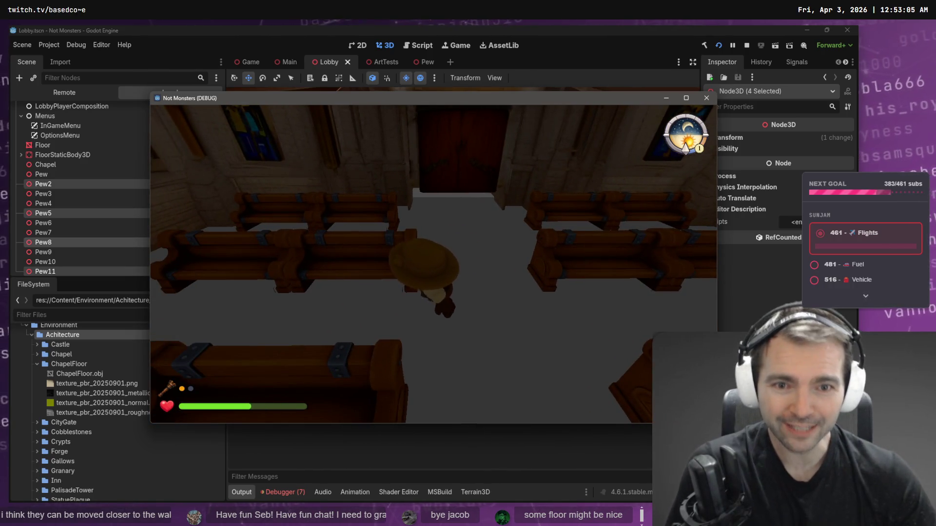
key(w)
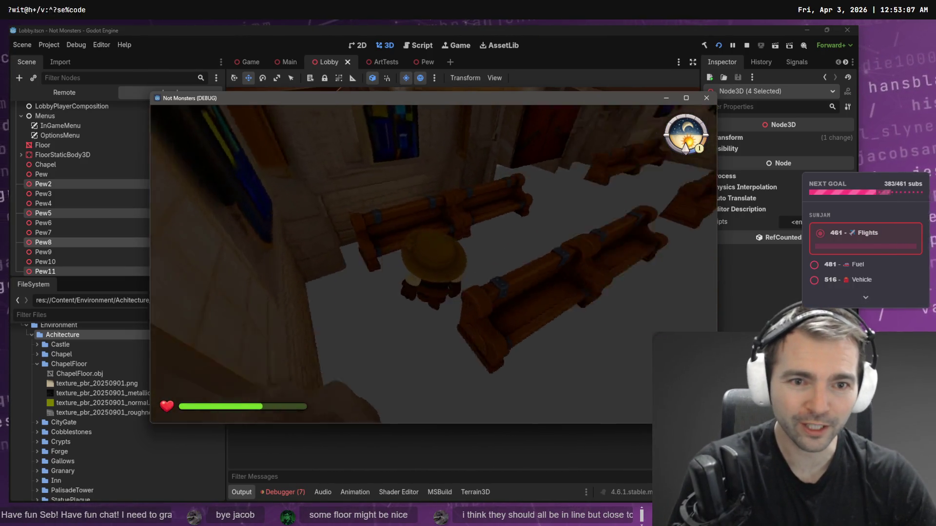
key(w)
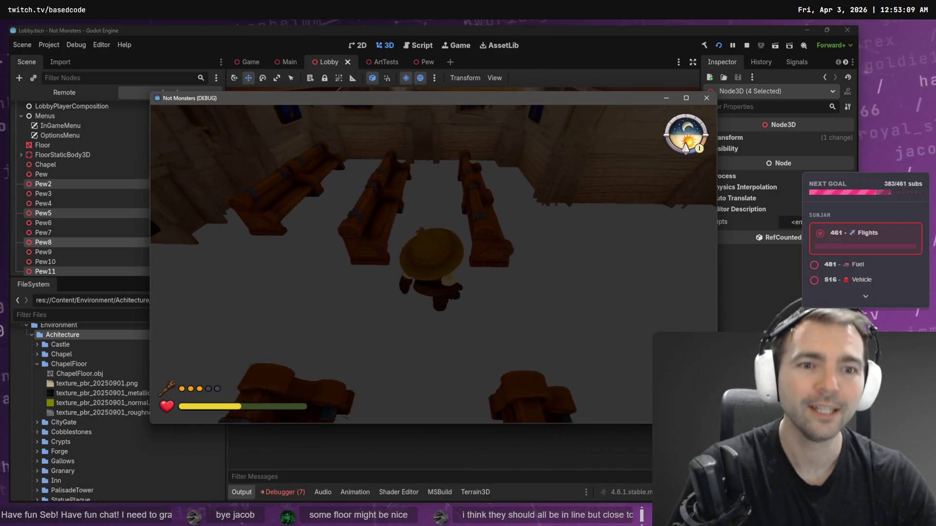
key(w)
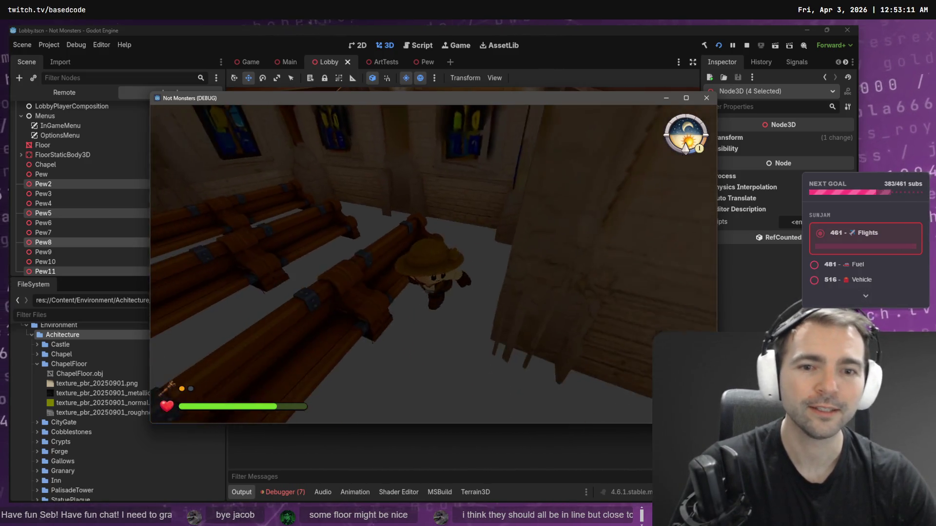
key(w)
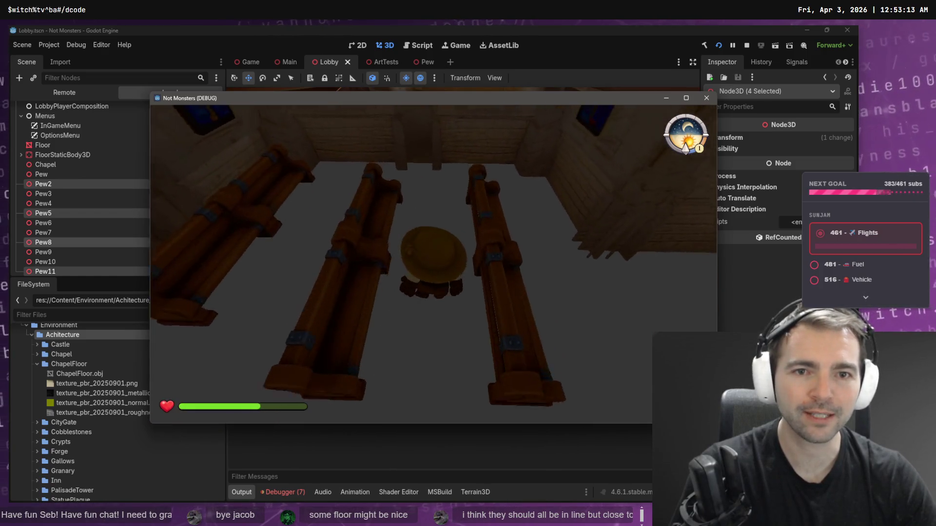
key(w)
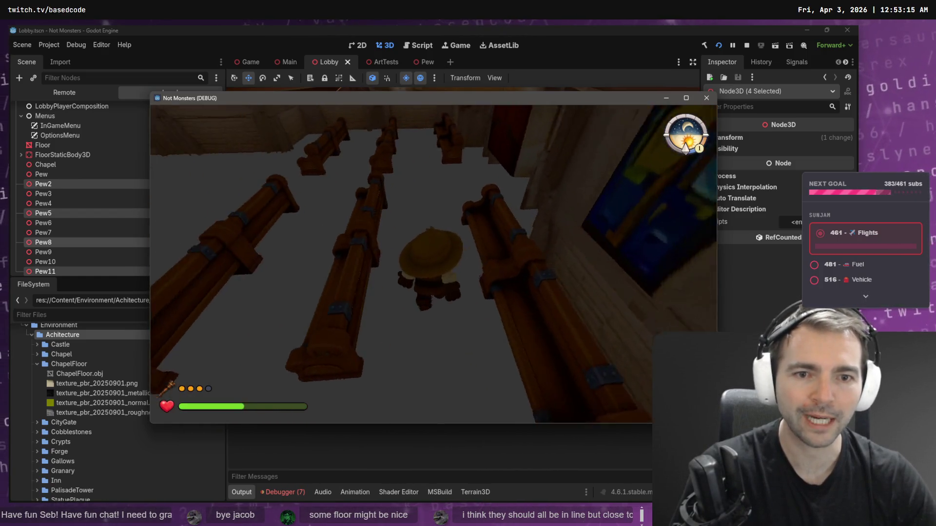
Step: Leave the match from the pause menu and reopen character selection
key(Escape)
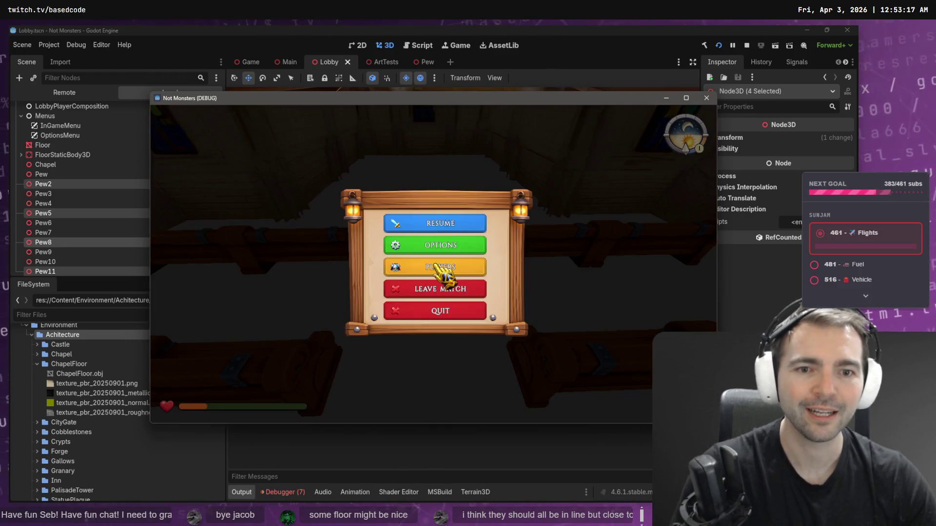
click(432, 291)
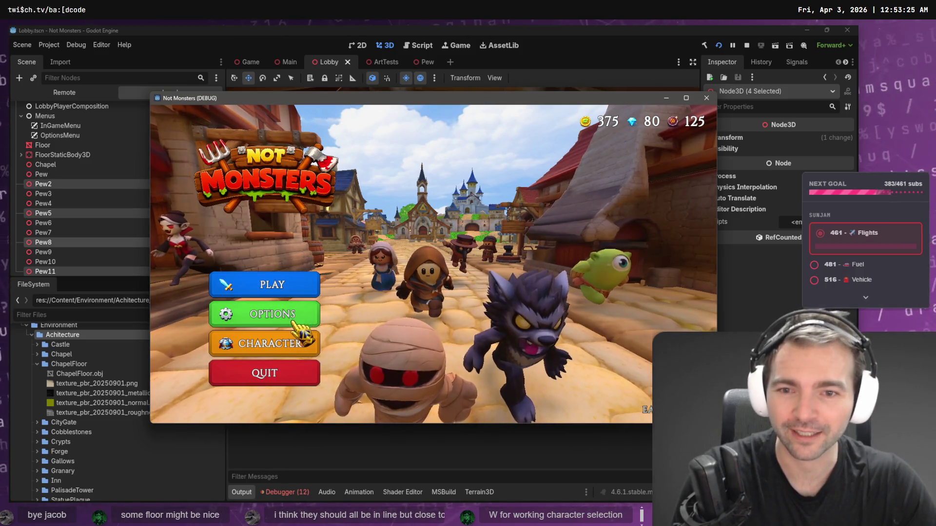
click(299, 345)
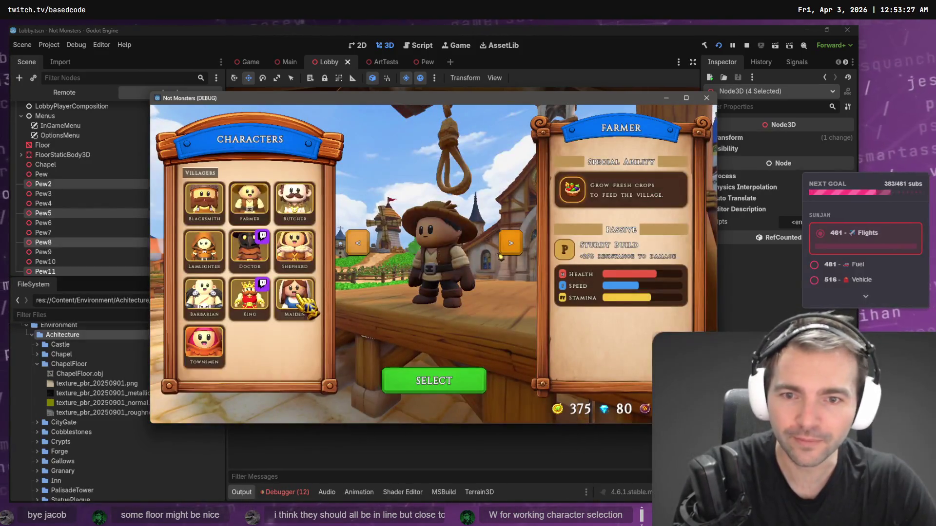
Step: Enter as the Barbarian, walk up and back down the aisle, then leave the match
click(211, 310)
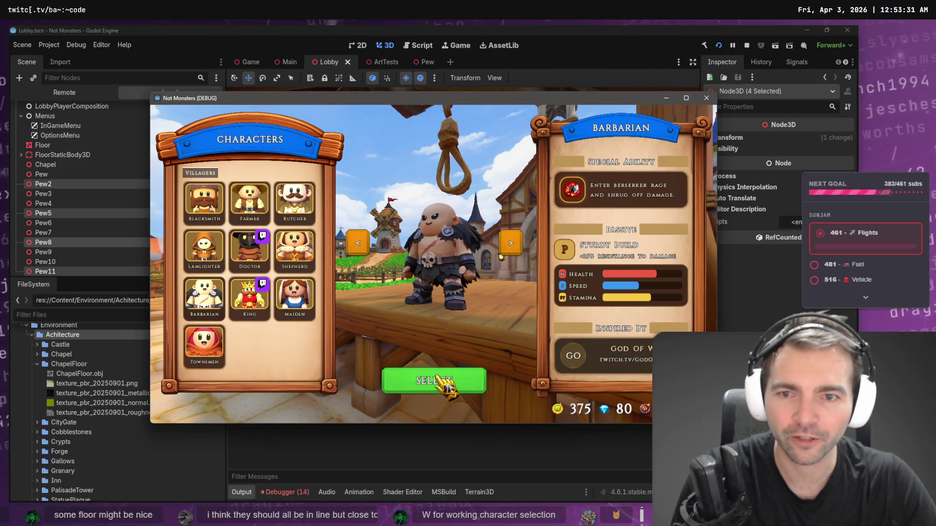
click(439, 379)
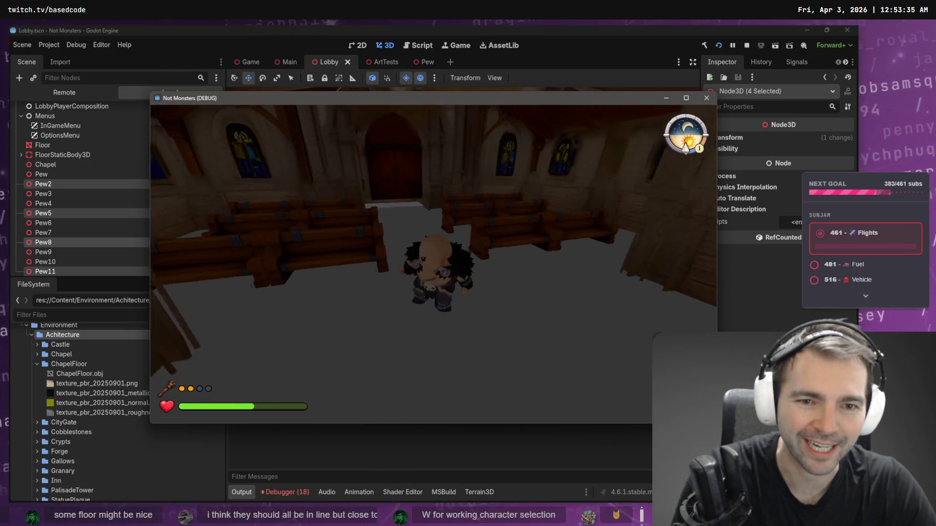
key(w)
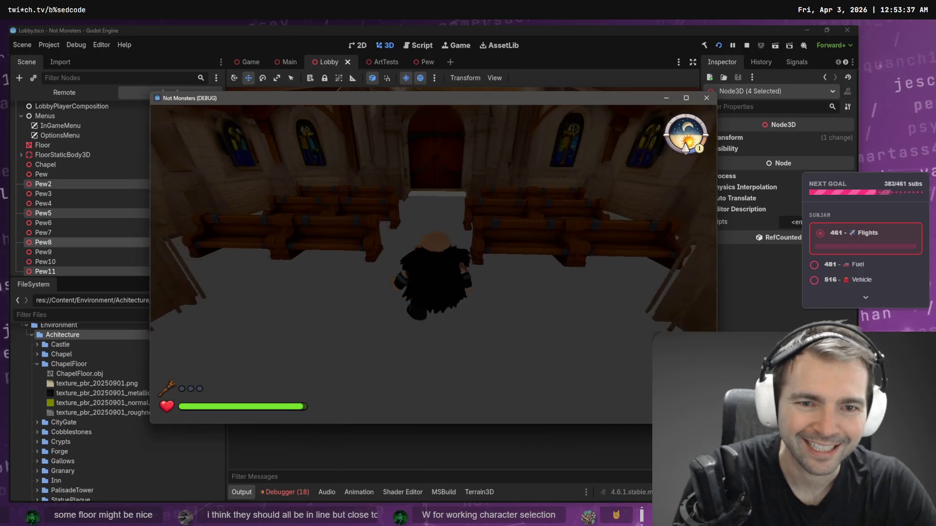
key(s)
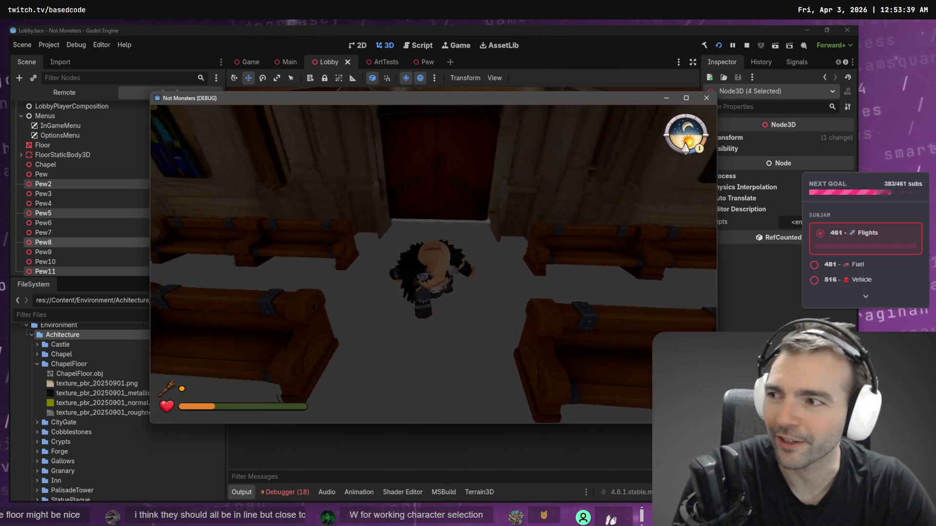
key(w)
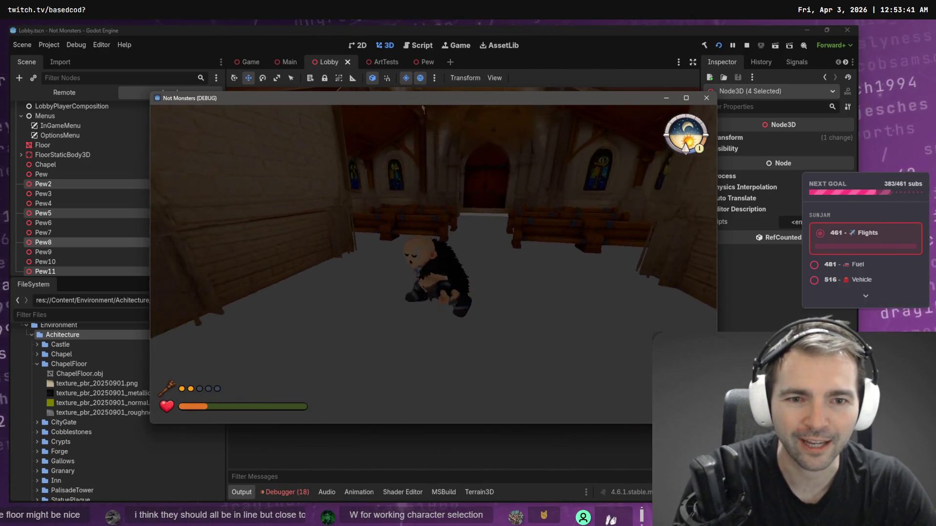
key(Escape)
click(435, 292)
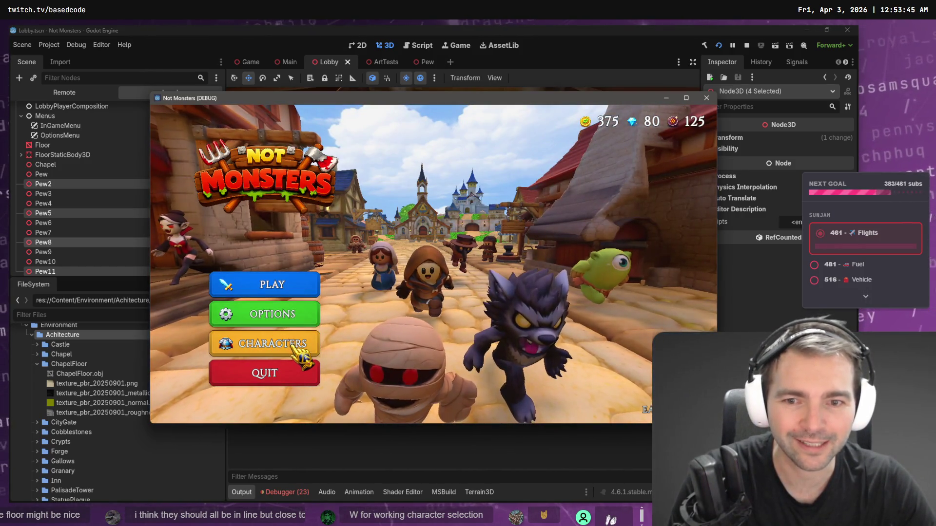
Step: Preview the Shepherd, enter the lobby as the Butcher, then leave the match
click(304, 350)
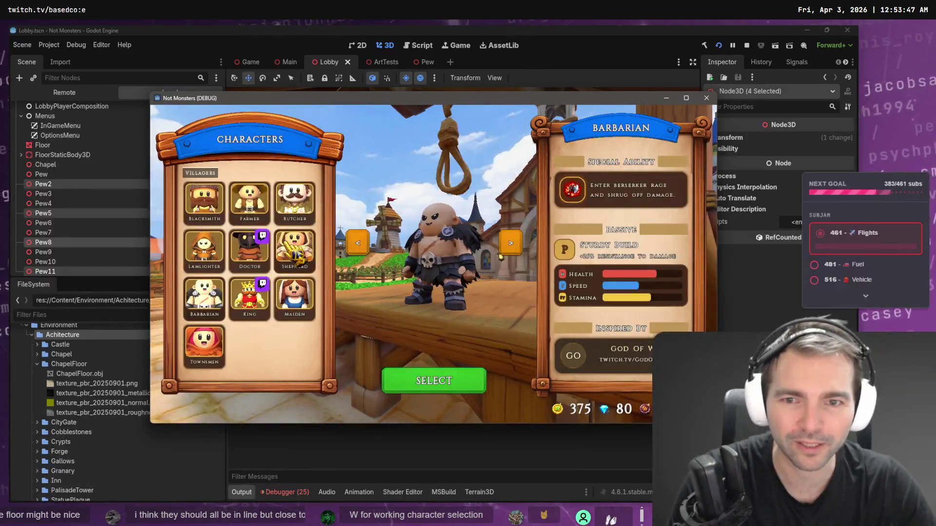
click(291, 249)
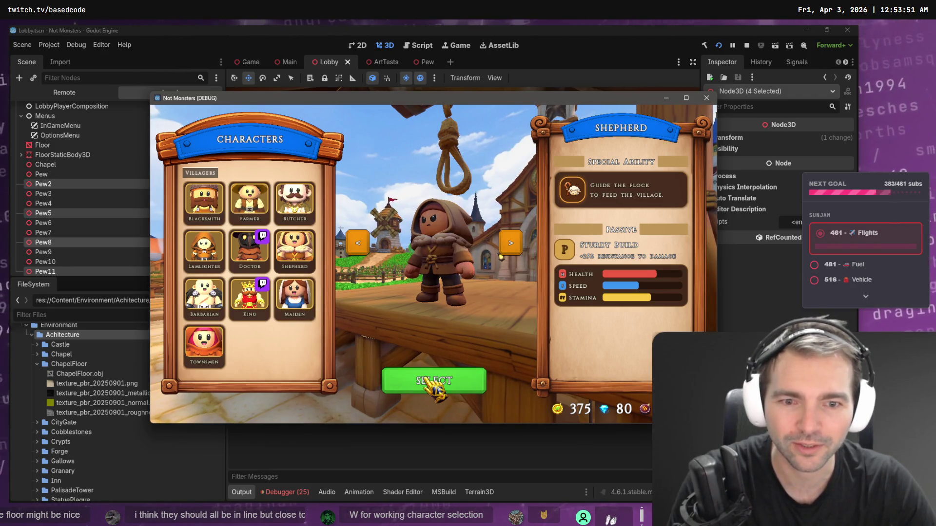
click(298, 204)
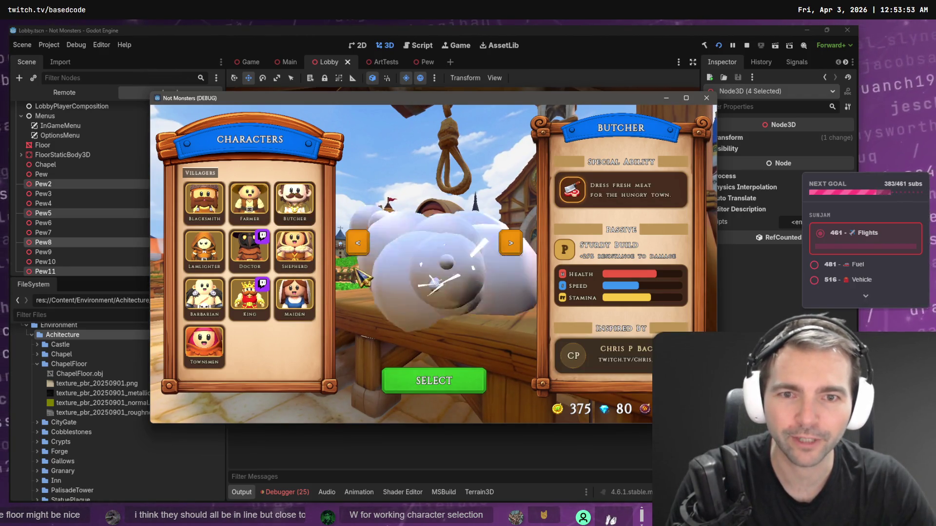
click(449, 379)
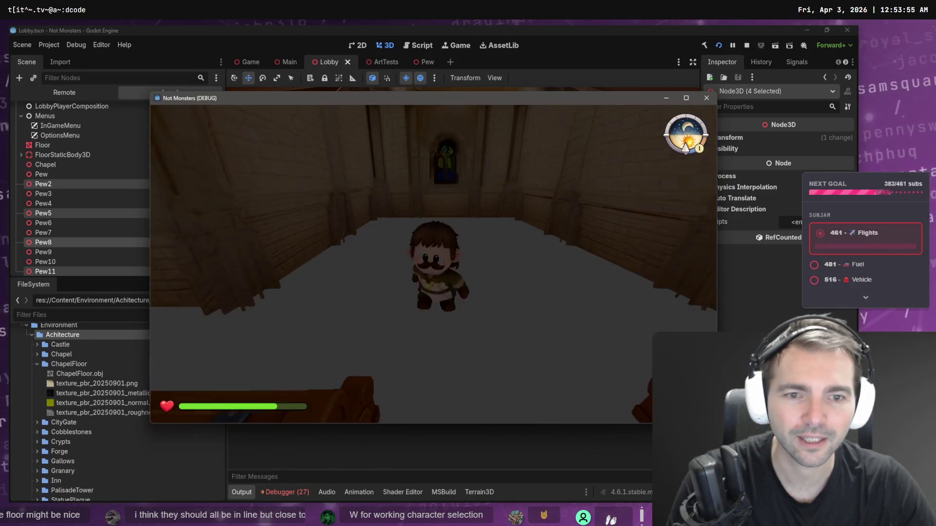
key(Escape)
click(438, 290)
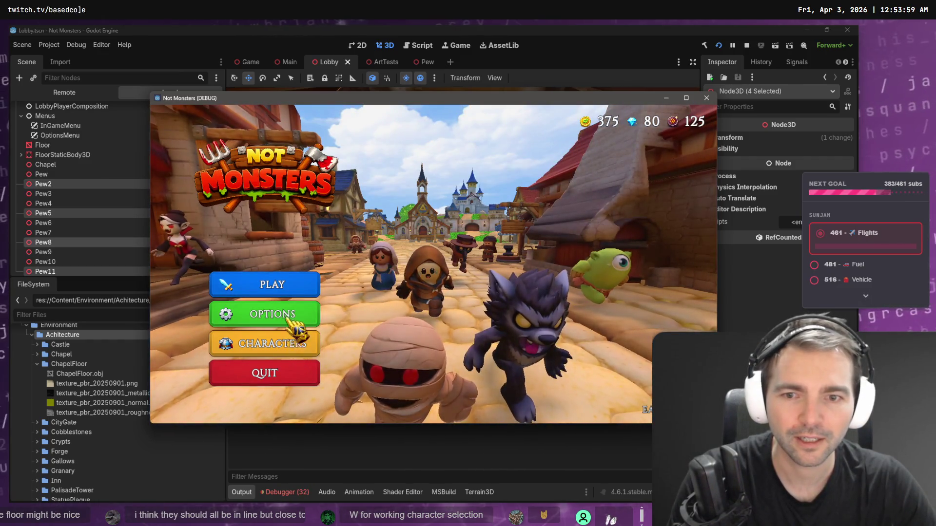
Step: Enter the lobby as the Lamplighter, then leave the match
click(287, 345)
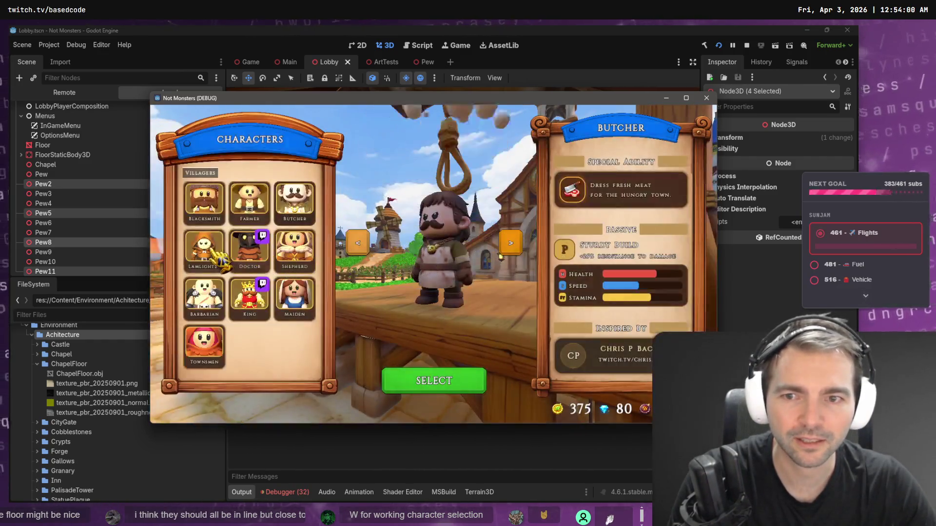
click(205, 249)
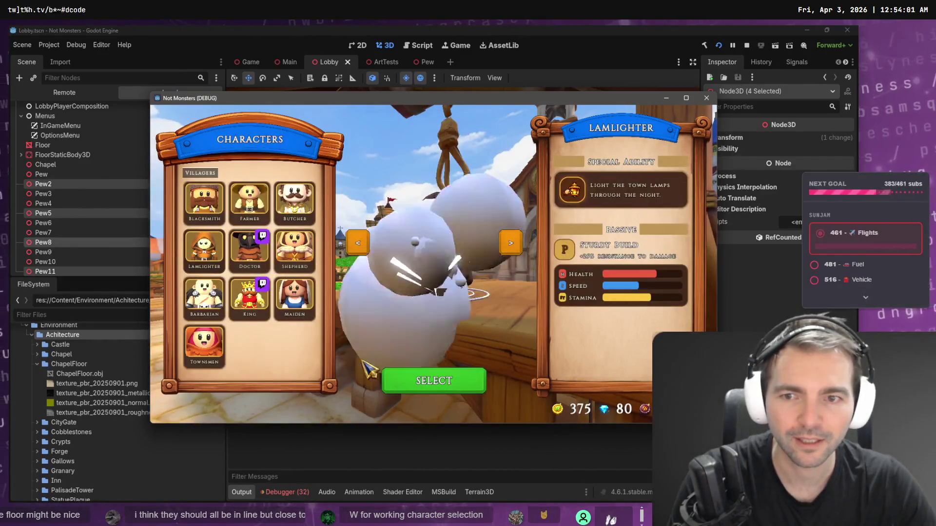
click(431, 381)
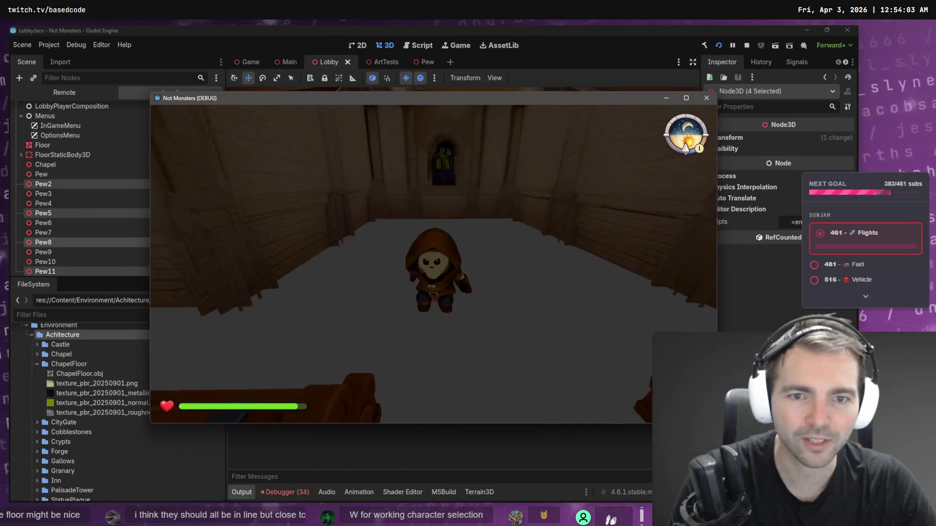
key(Escape)
click(423, 311)
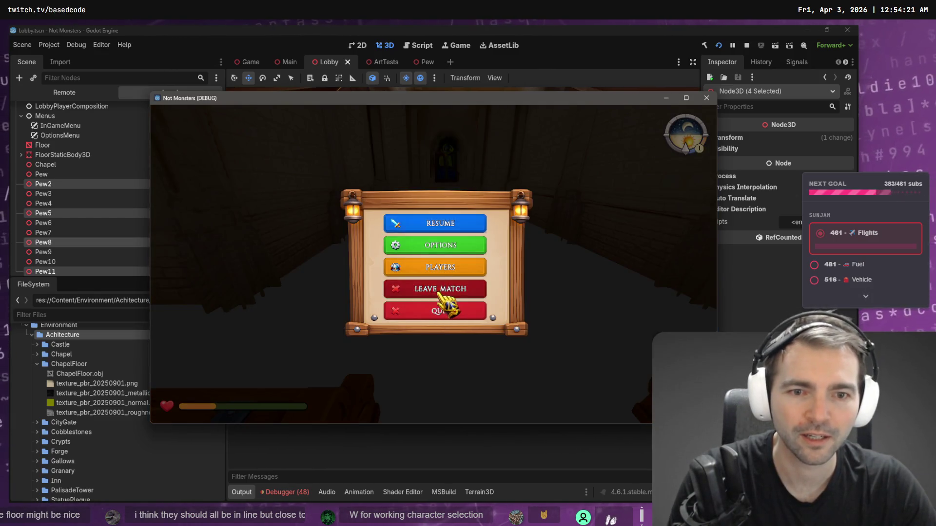
click(440, 295)
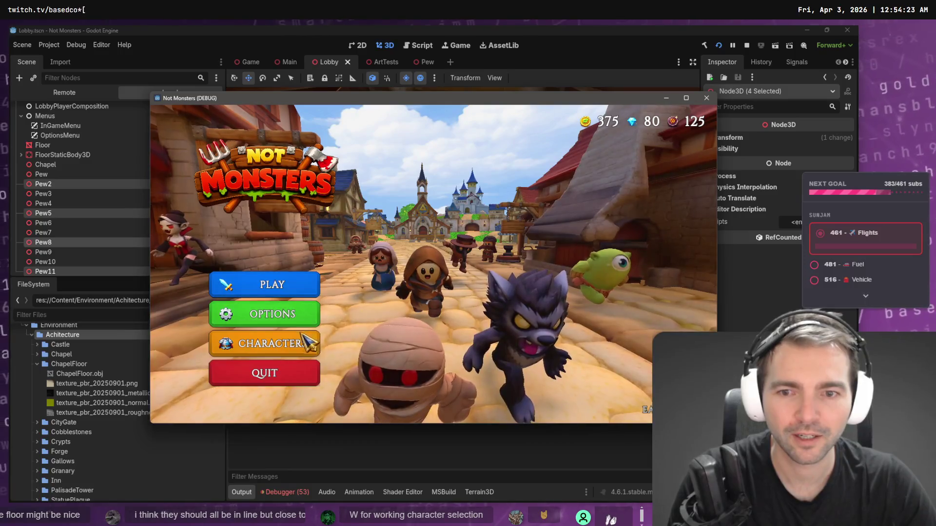
Step: Enter the lobby as the Barbarian and then the King, leaving the match each time
click(268, 343)
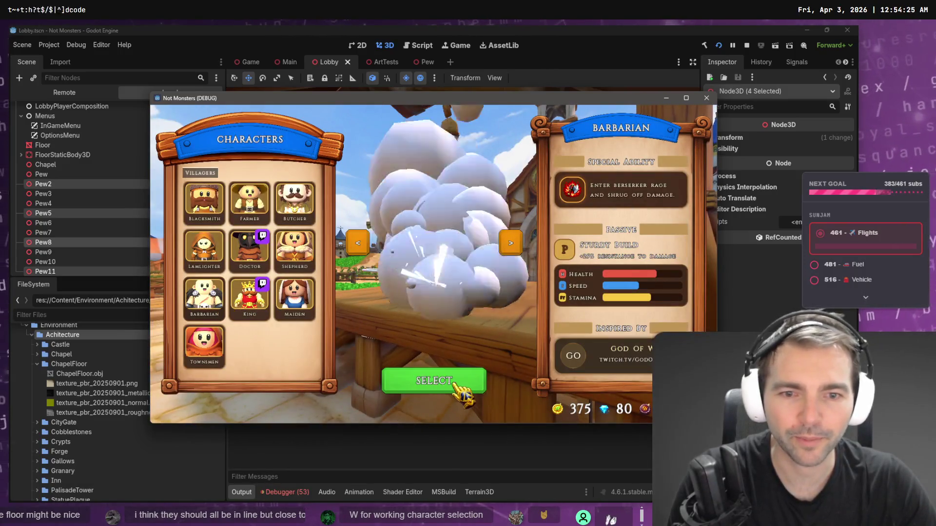
click(452, 379)
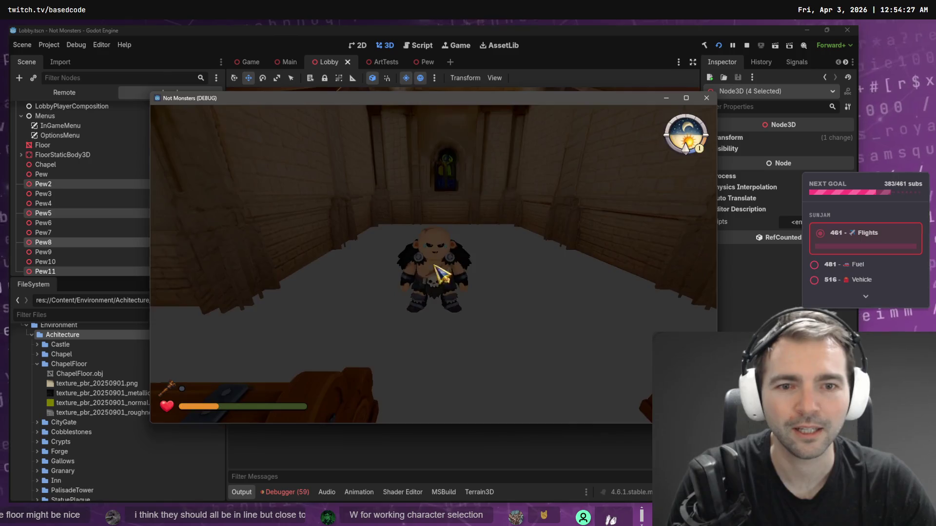
key(Escape)
click(420, 293)
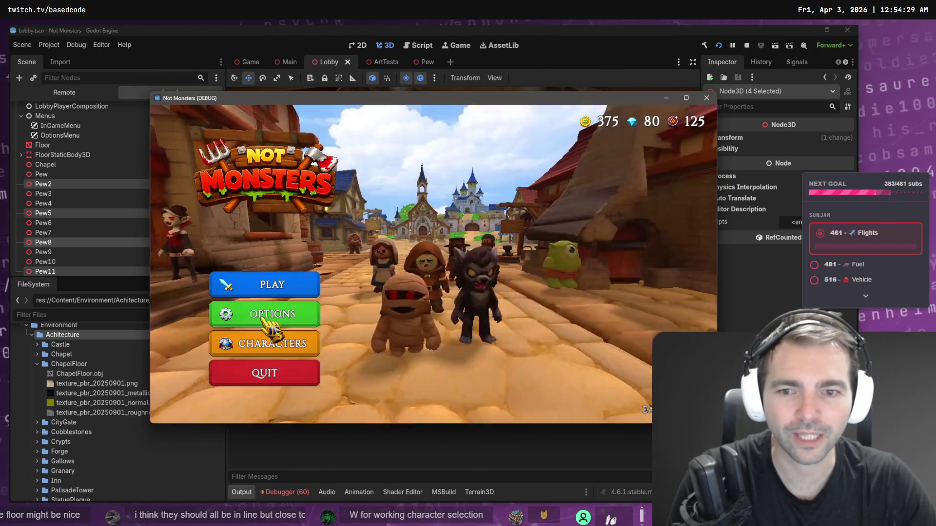
click(268, 345)
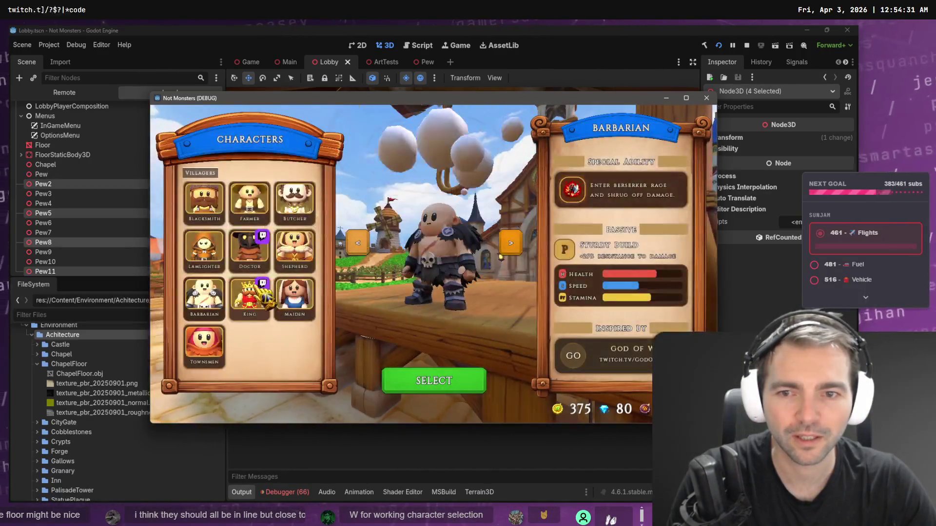
click(398, 372)
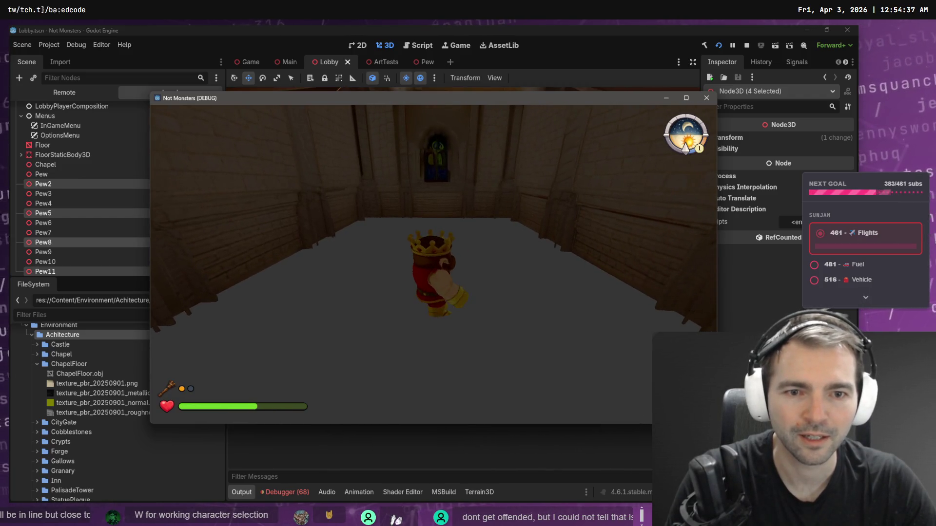
key(Escape)
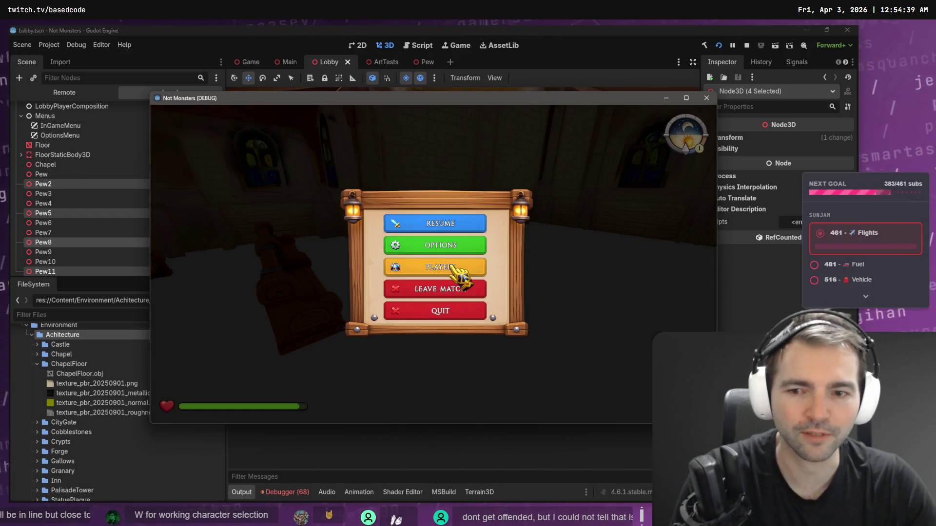
click(443, 291)
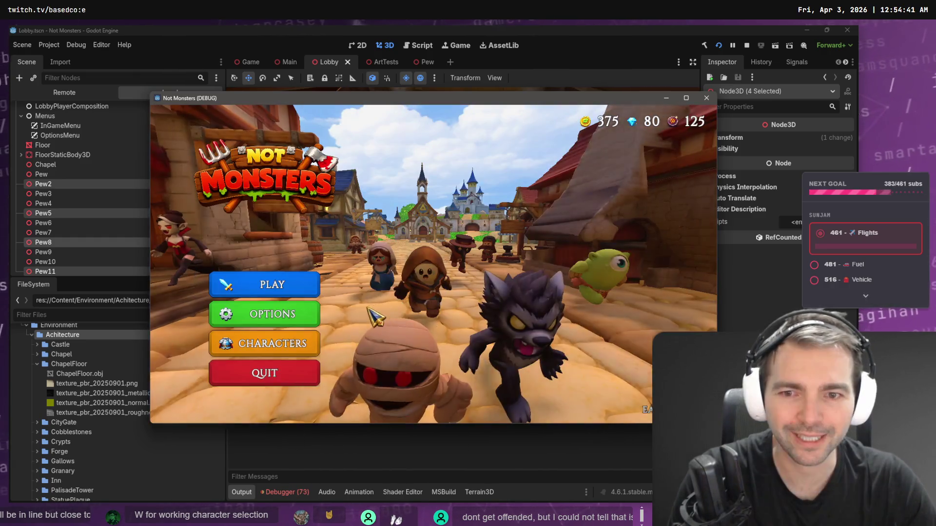
Step: Enter the lobby as the Maiden and pause the game
click(298, 353)
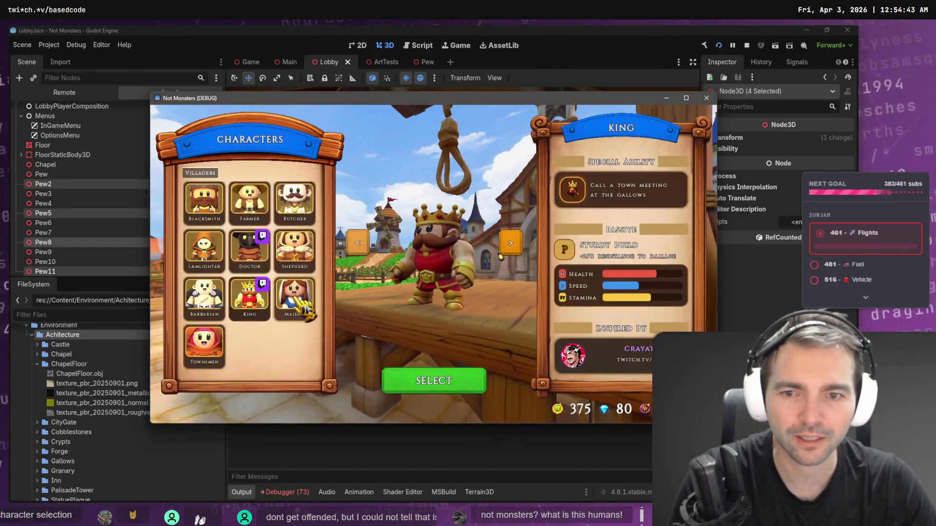
click(436, 385)
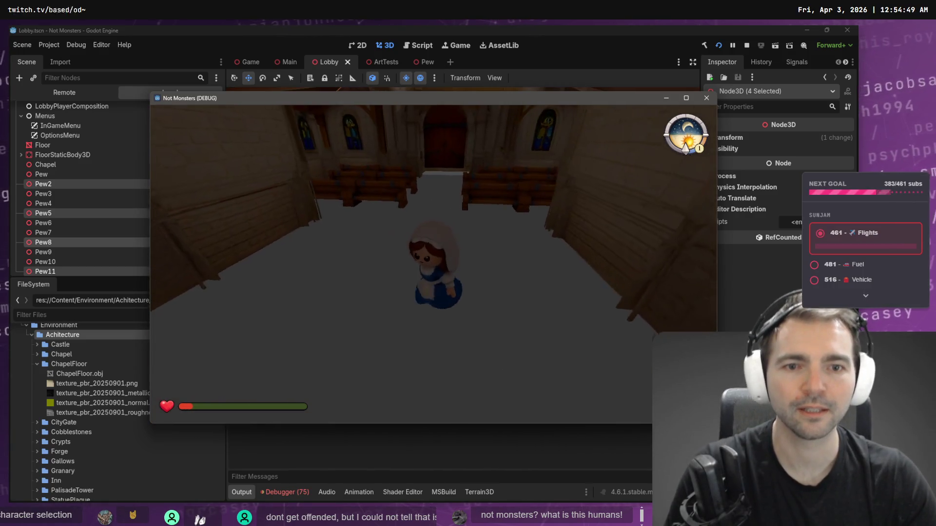
key(Escape)
Step: Leave the match and re-enter the lobby as the Townsmen
click(429, 286)
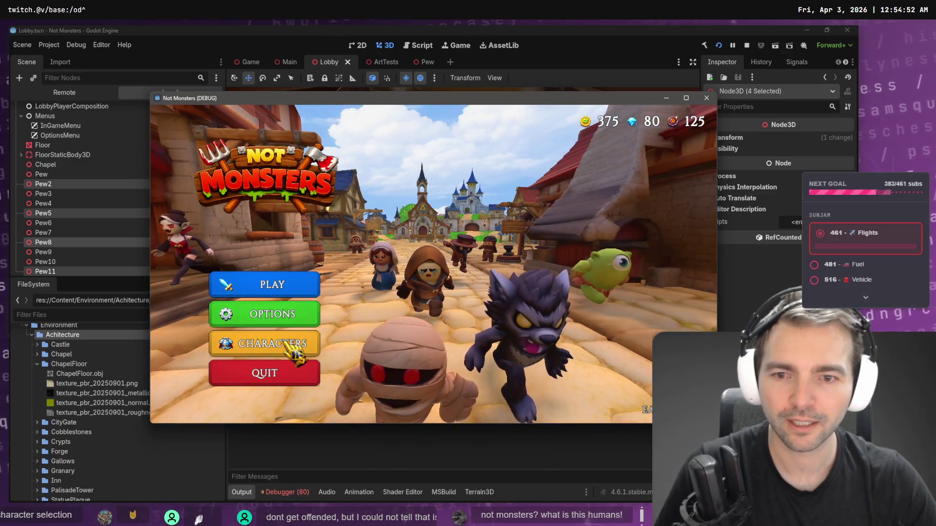
click(293, 348)
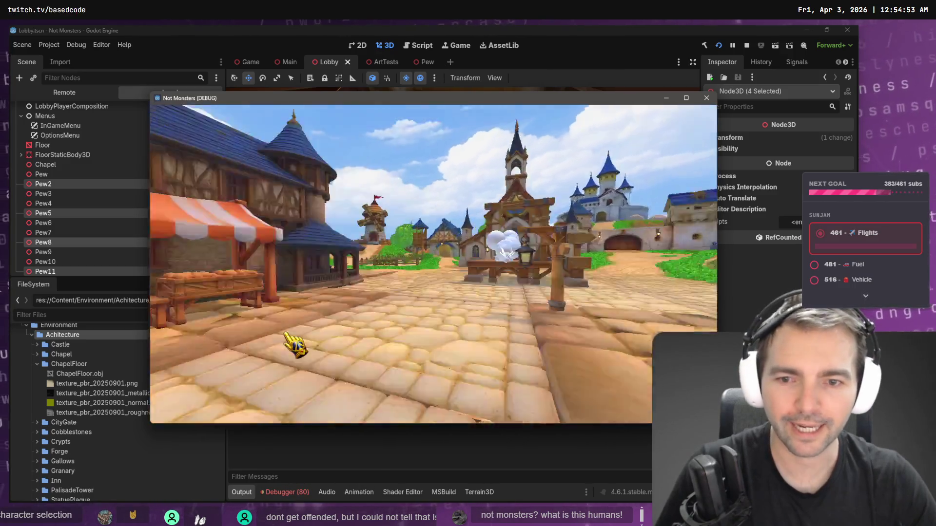
click(207, 356)
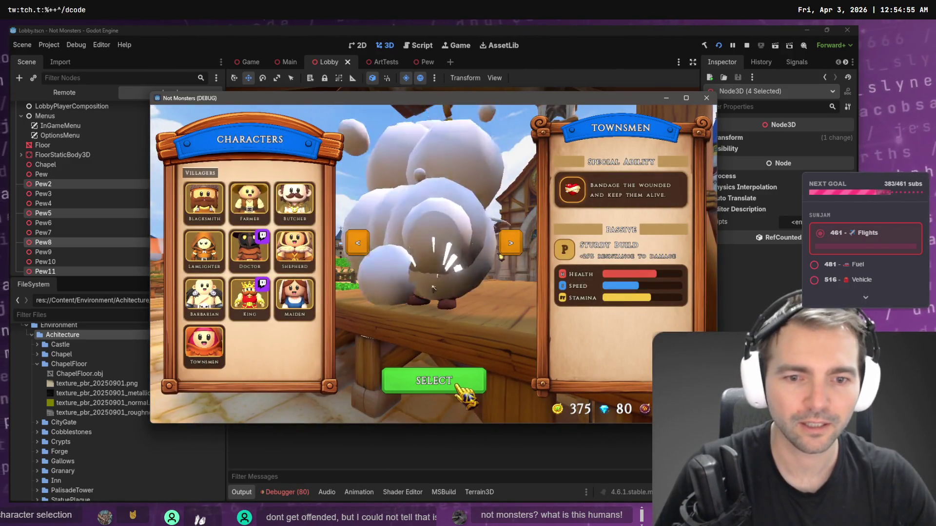
click(446, 381)
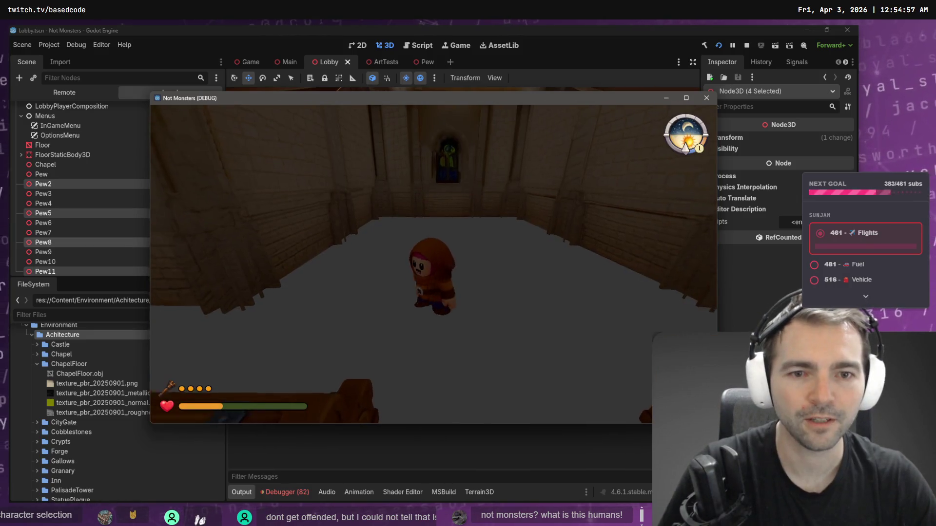
Step: Walk the Townsmen around the doors and pews, then pause and return to the editor
key(s)
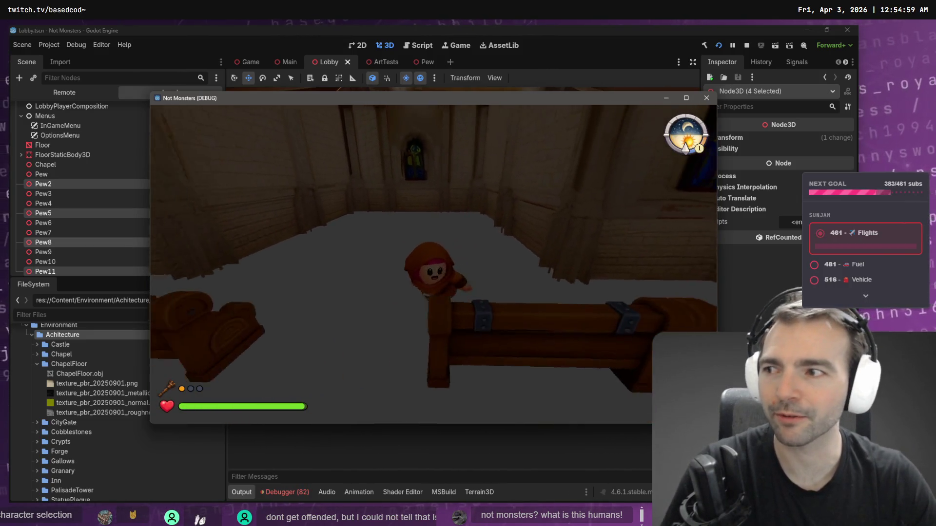
key(w)
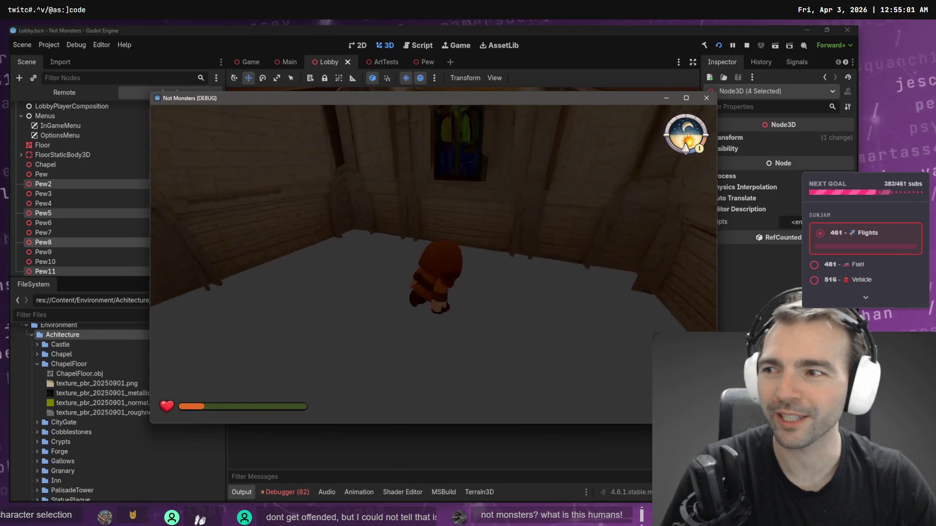
key(w)
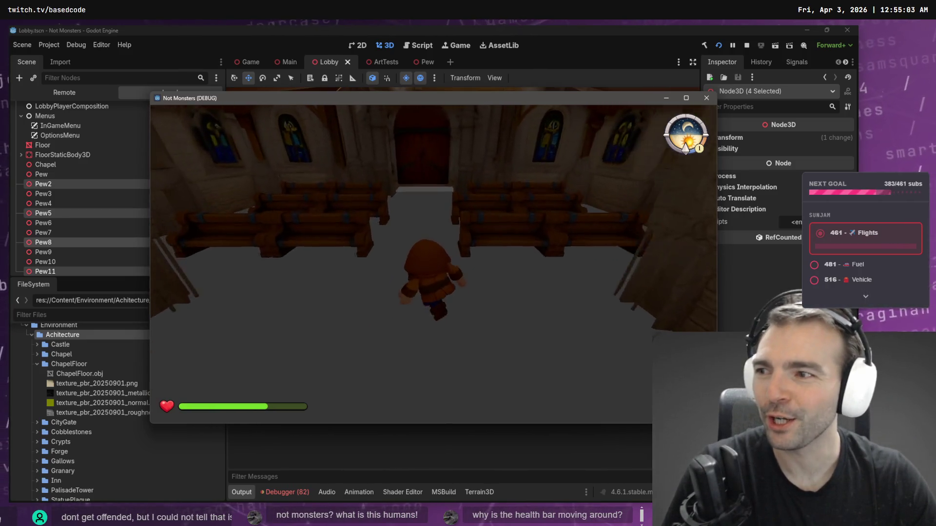
key(s)
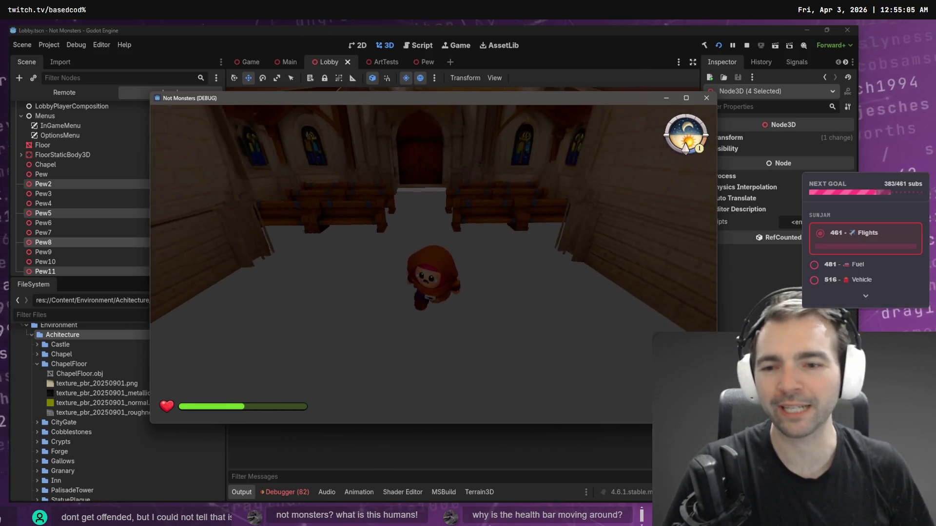
key(s)
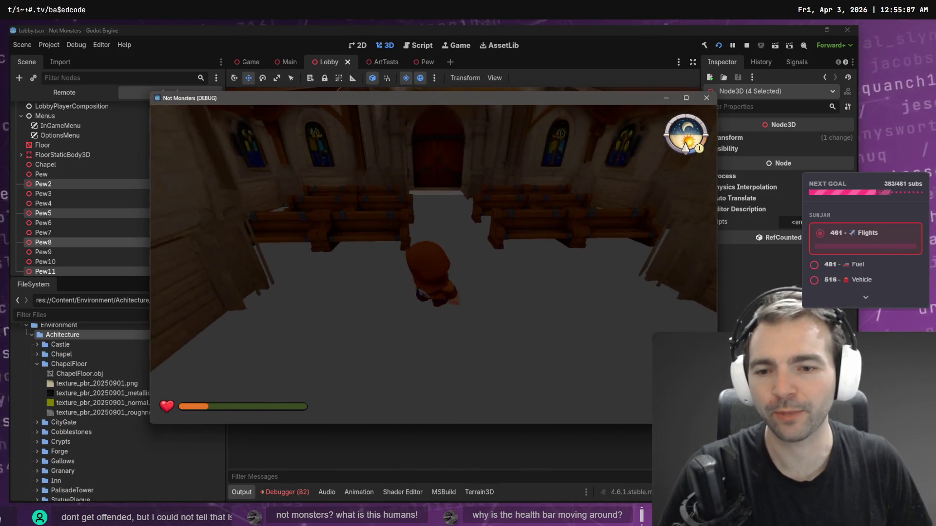
key(w)
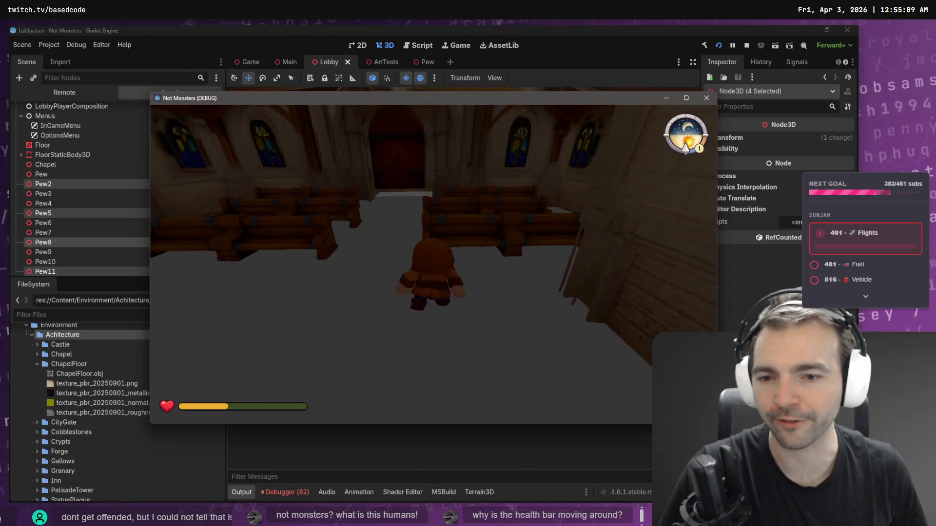
key(d)
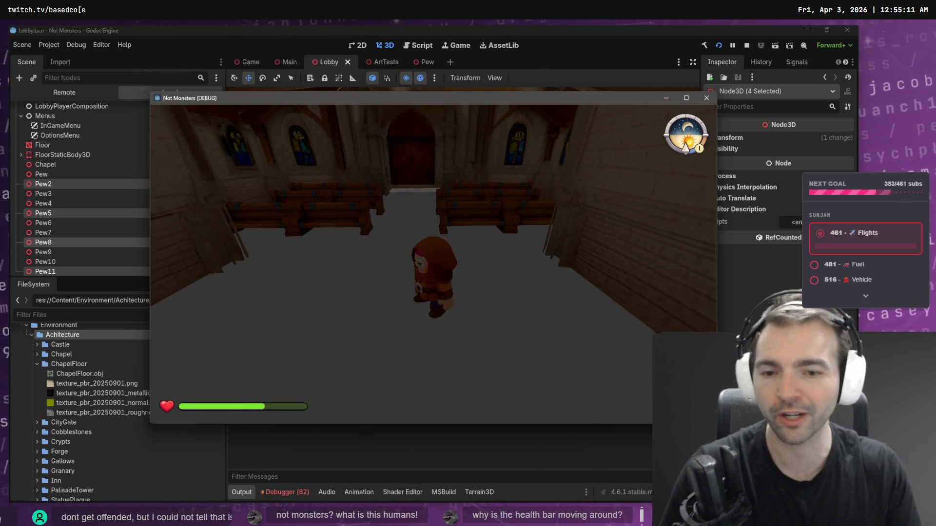
key(Escape)
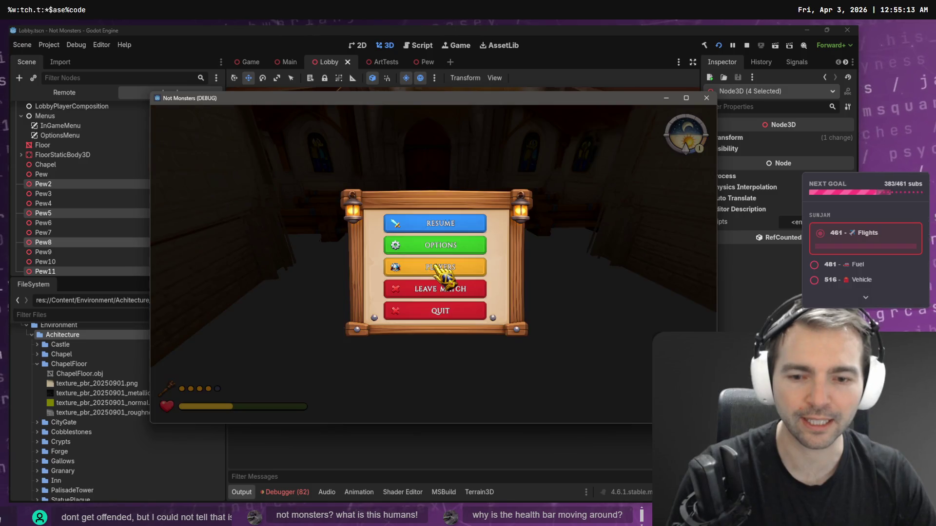
click(282, 501)
Step: Inspect the character-select error's stack trace, then clear the debugger error list
click(288, 495)
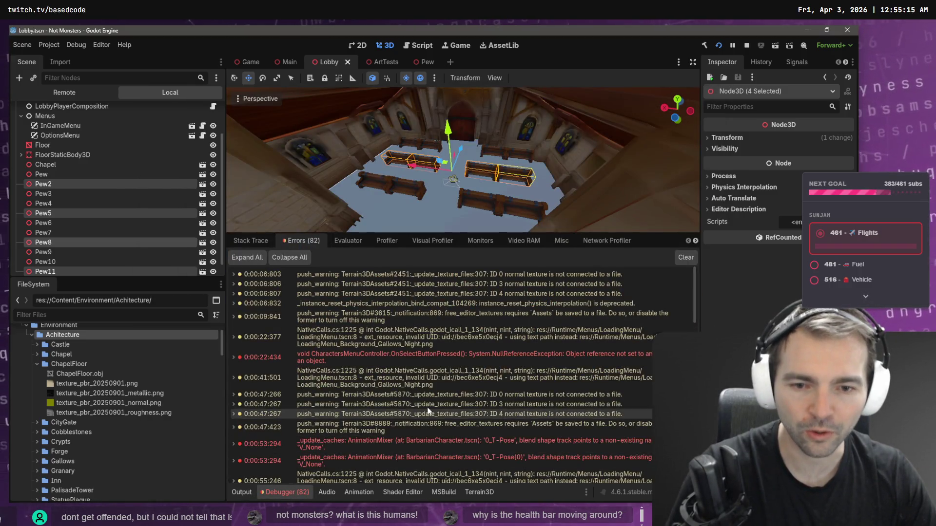
double_click(471, 357)
double_click(471, 357)
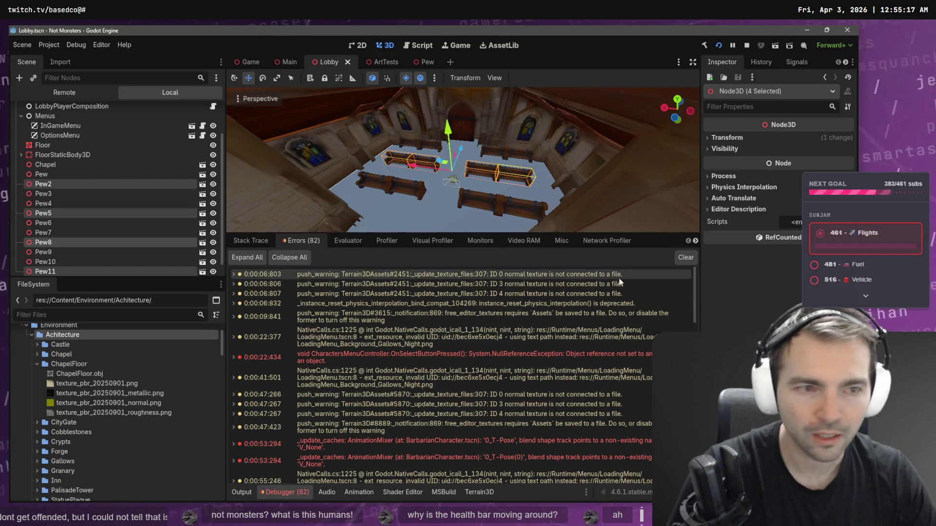
click(679, 257)
Step: Leave the match, select the Blacksmith to trigger the error, then stop the game
key(alt+Tab)
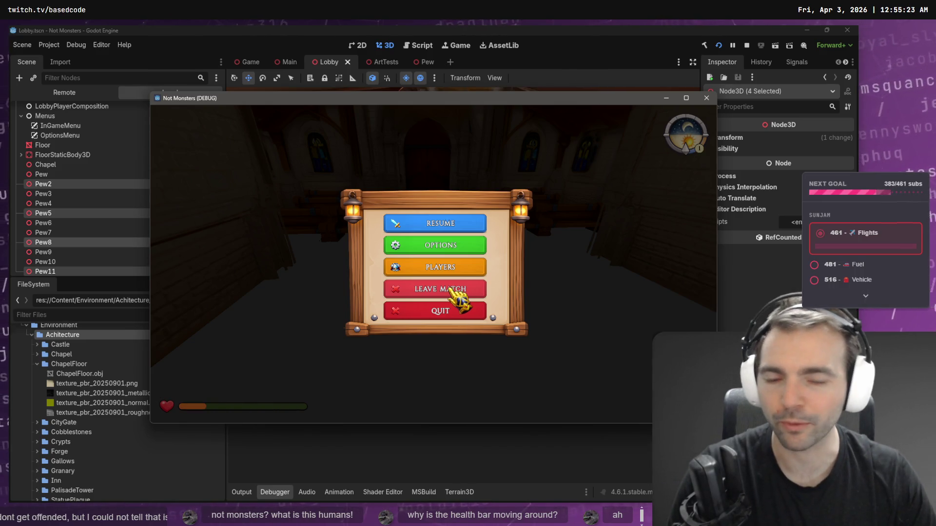
click(450, 290)
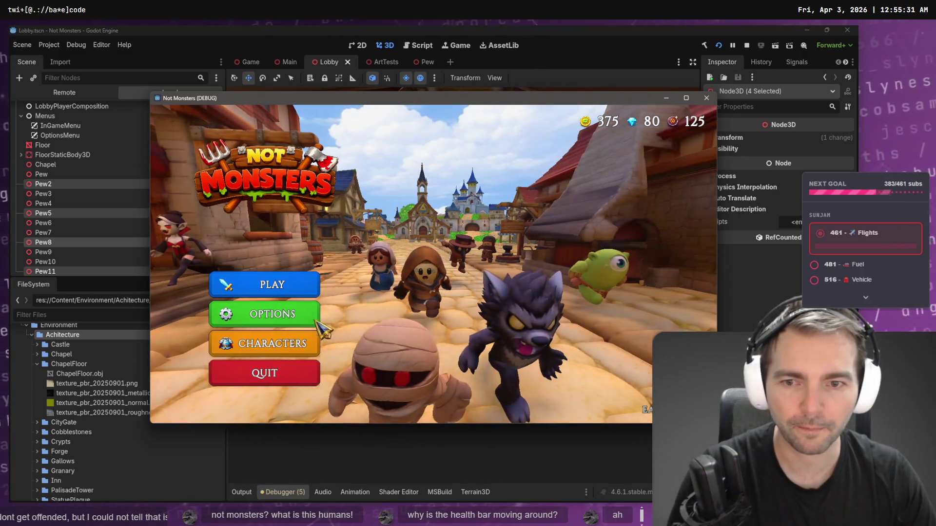
click(309, 344)
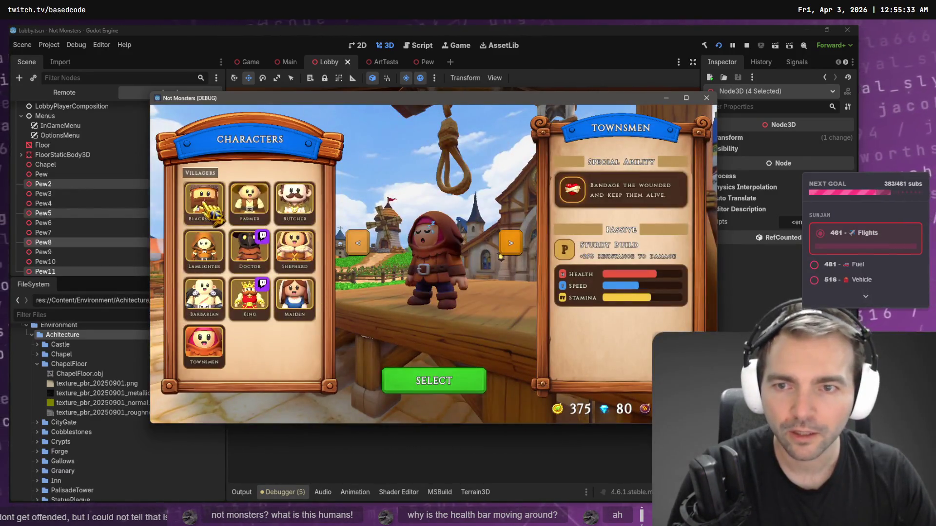
click(209, 210)
click(428, 382)
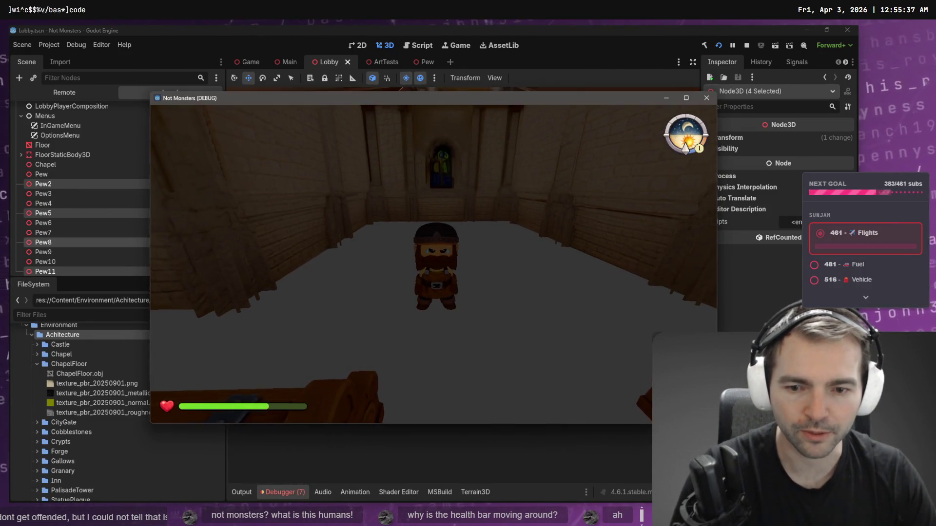
key(F8)
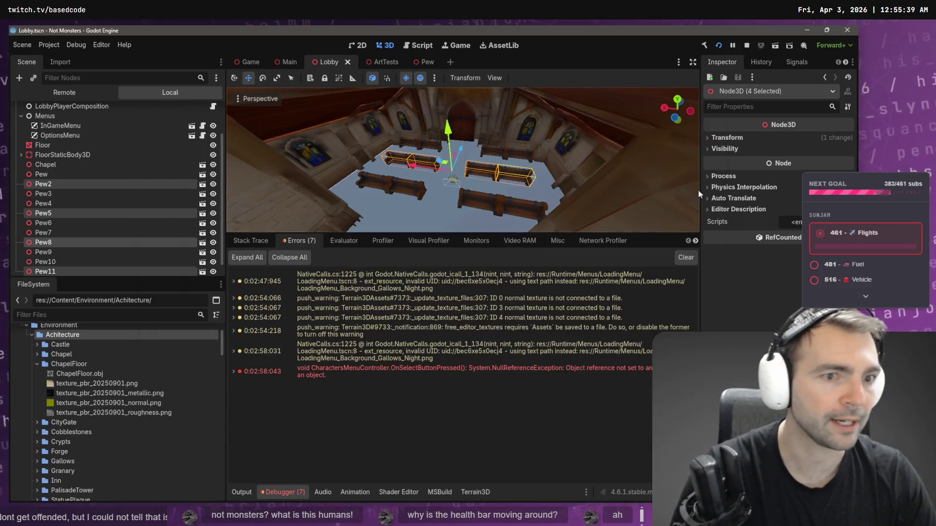
Step: Copy the select-button NullReferenceException with Copy Error
click(429, 367)
right_click(429, 368)
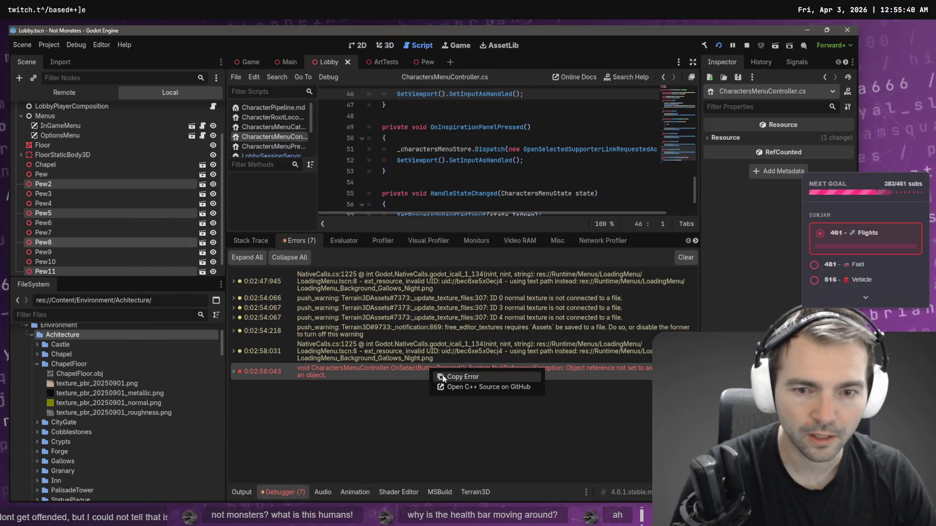
click(482, 378)
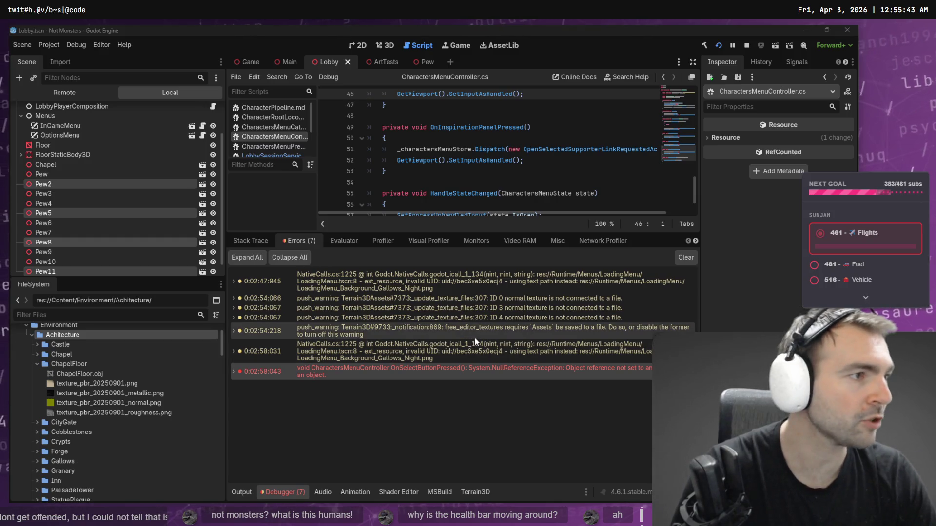
key(alt+Tab)
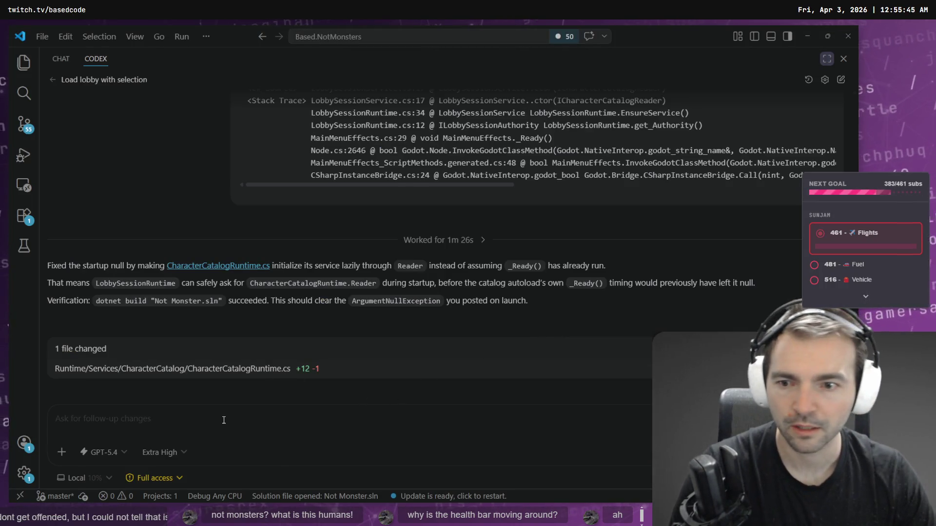
Step: Send Codex 'During testing, we experience the following error:' plus the pasted error in a ``` fence
click(217, 420)
text(During testing, we esp)
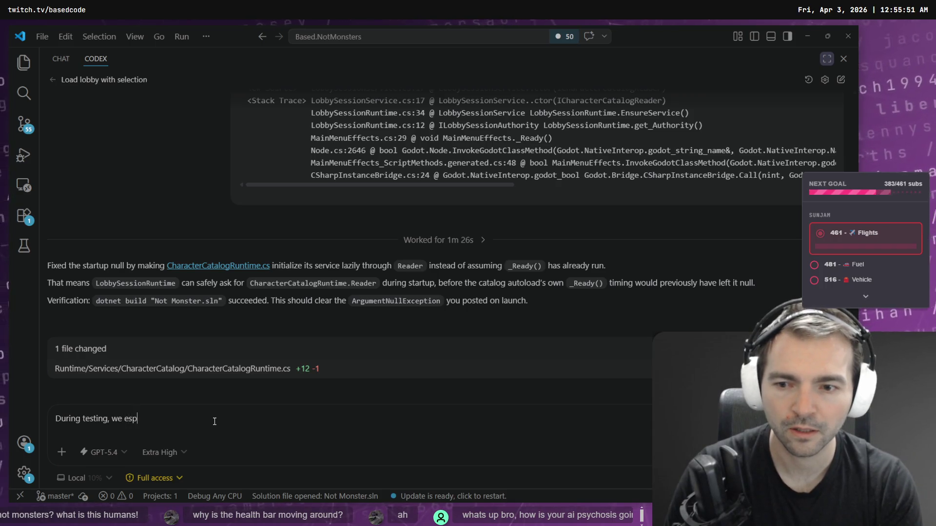
key(BackSpace)
key(BackSpace)
text(xperience the )
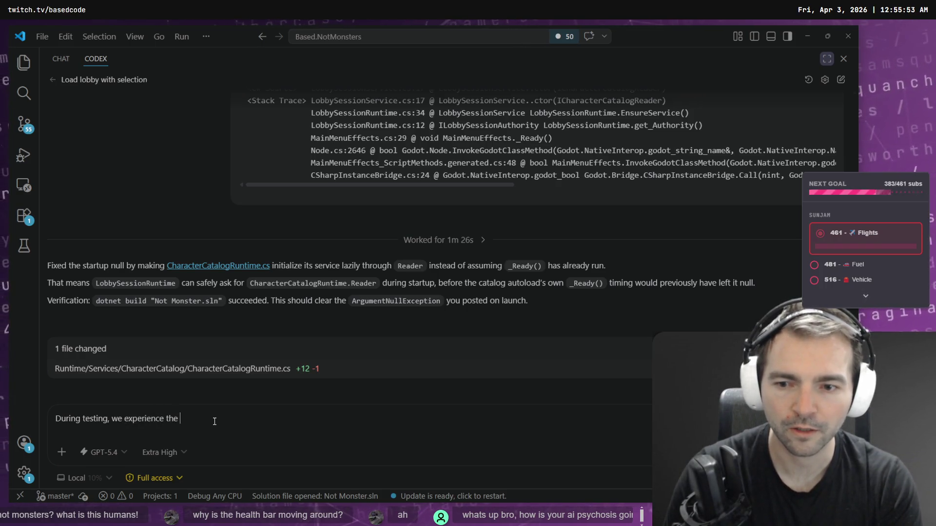
text(following error:)
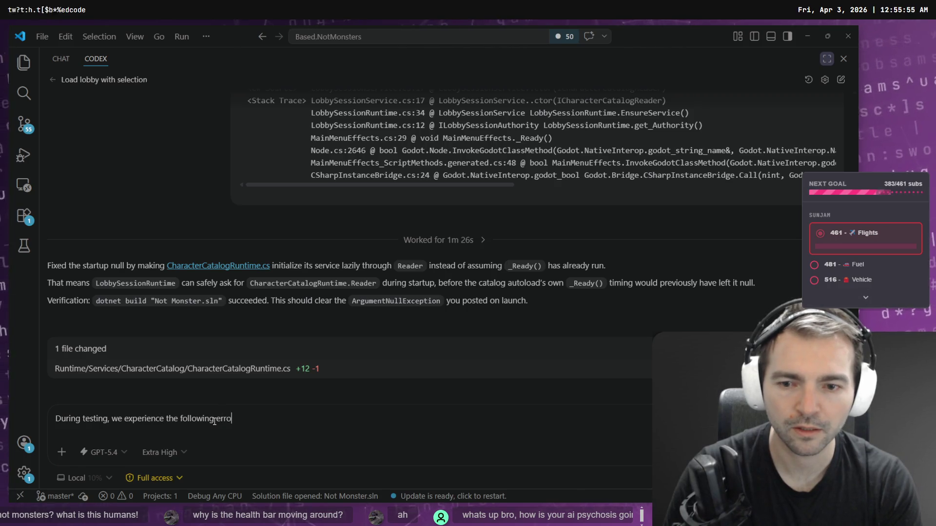
key(shift+Return)
text(```)
key(shift+Return)
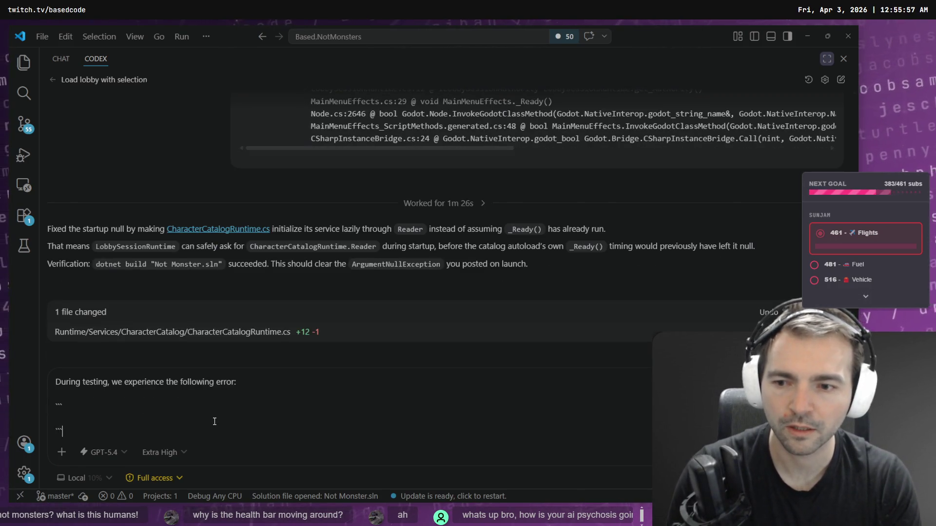
key(ctrl+v)
key(Return)
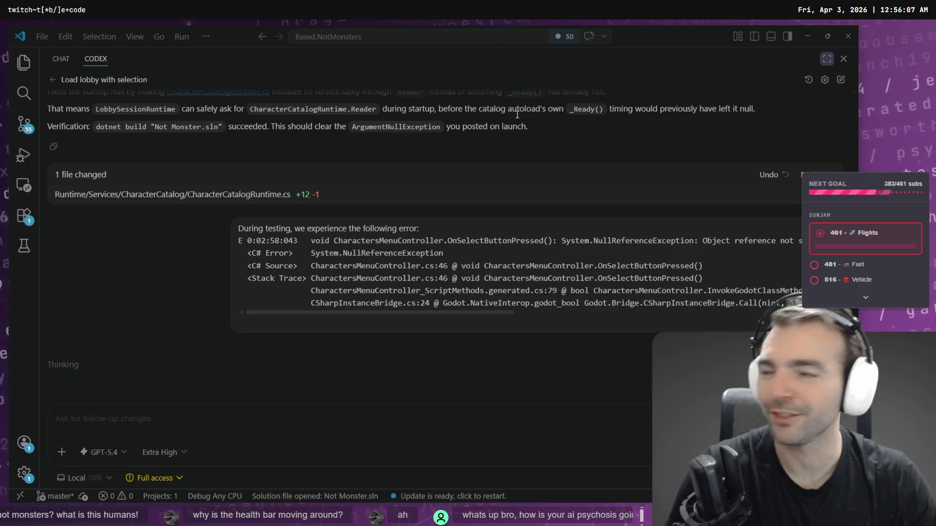
click(807, 37)
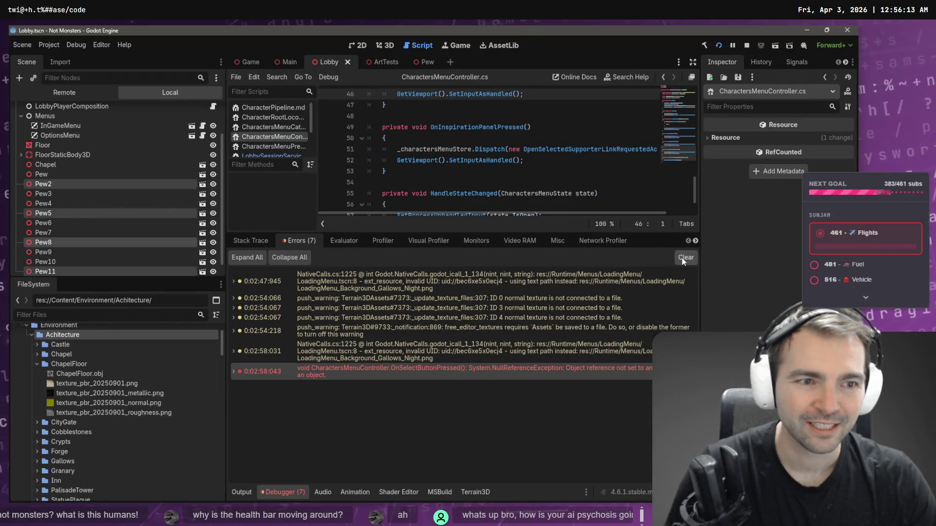
Step: Clear the debugger errors and enlarge CharactersMenuController.cs, placing the cursor on line 48
click(682, 259)
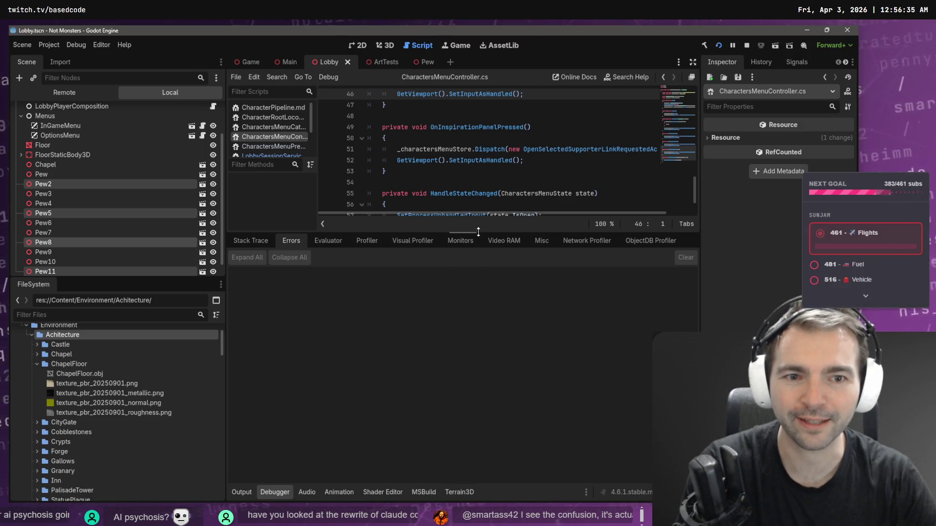
drag(471, 232, 469, 373)
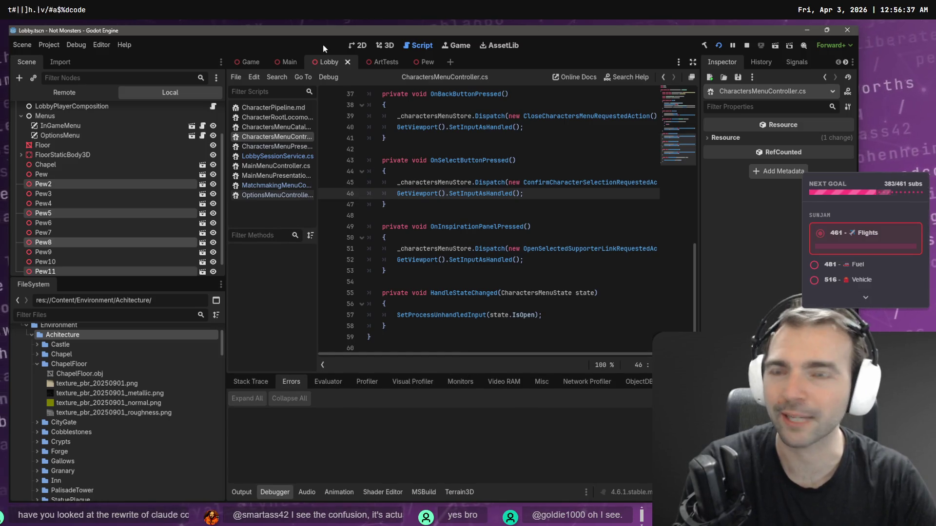
click(447, 216)
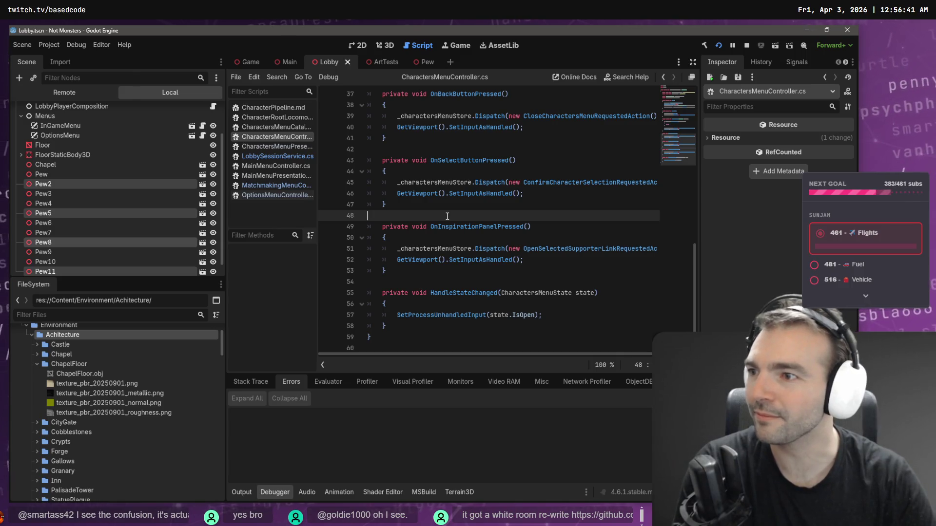
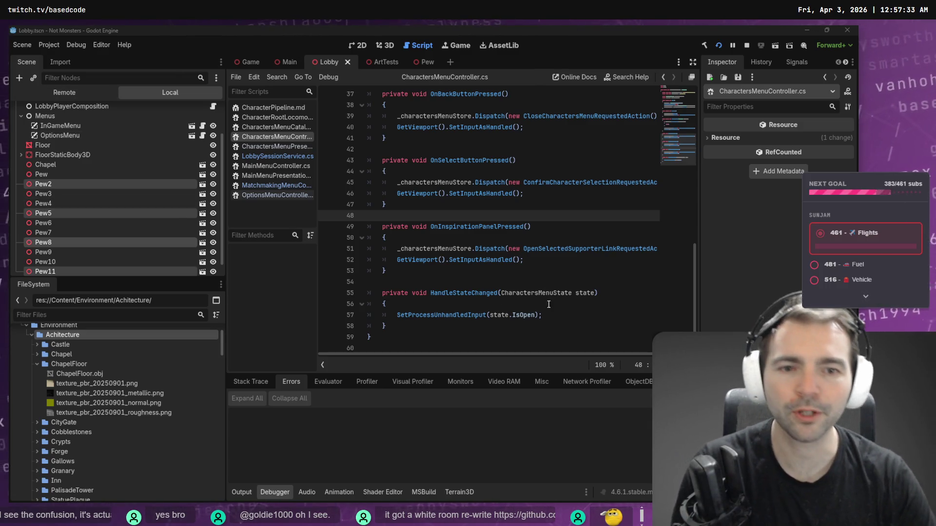
Step: Switch the editor to the 3D view and quit the running Not Monsters game
click(390, 44)
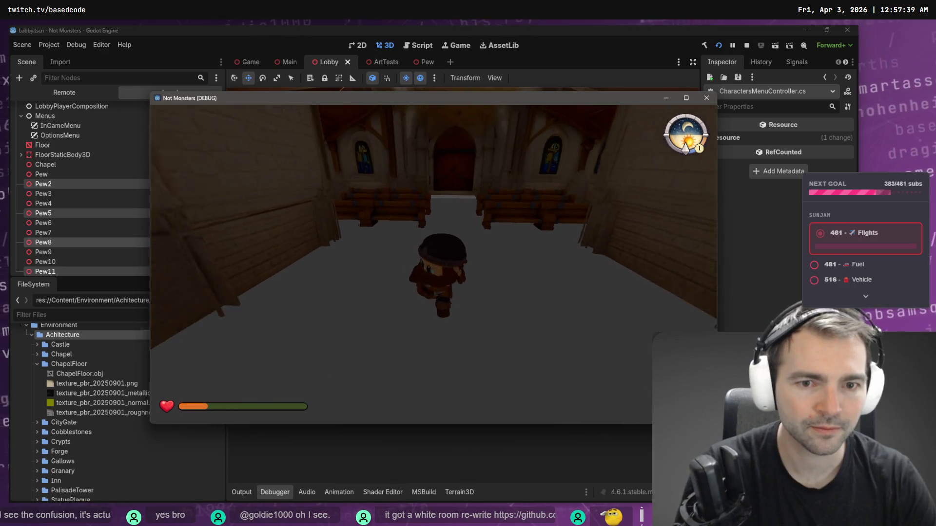
key(Escape)
click(431, 314)
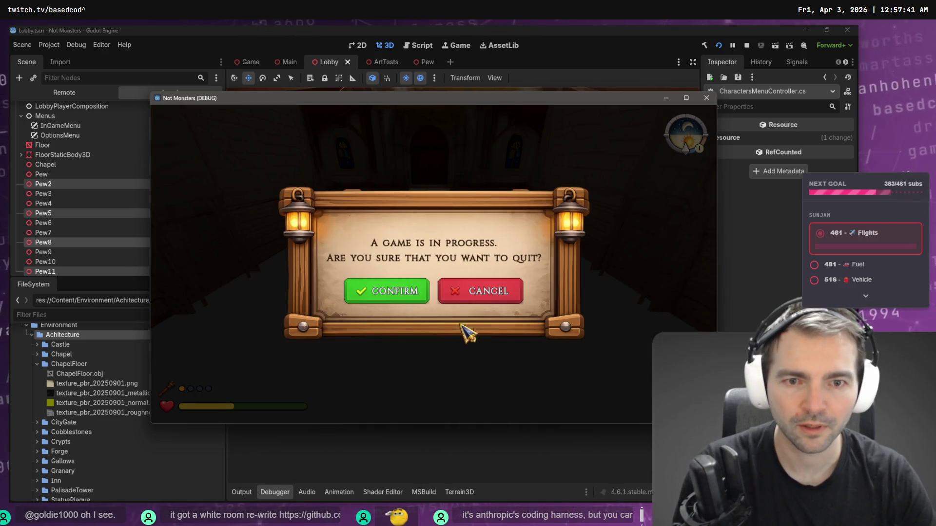
click(420, 295)
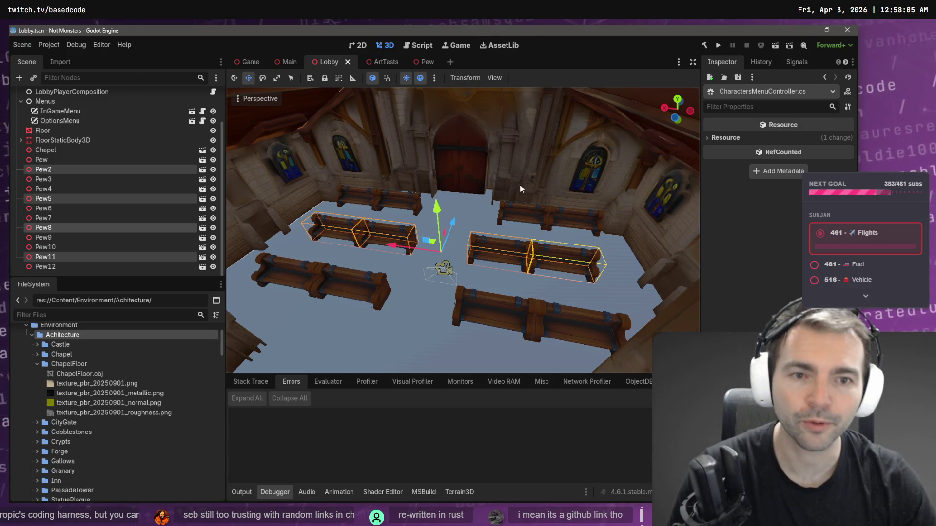
Step: Fly the viewport camera among the chapel pews to face the door, then go to ChatGPT
key(w)
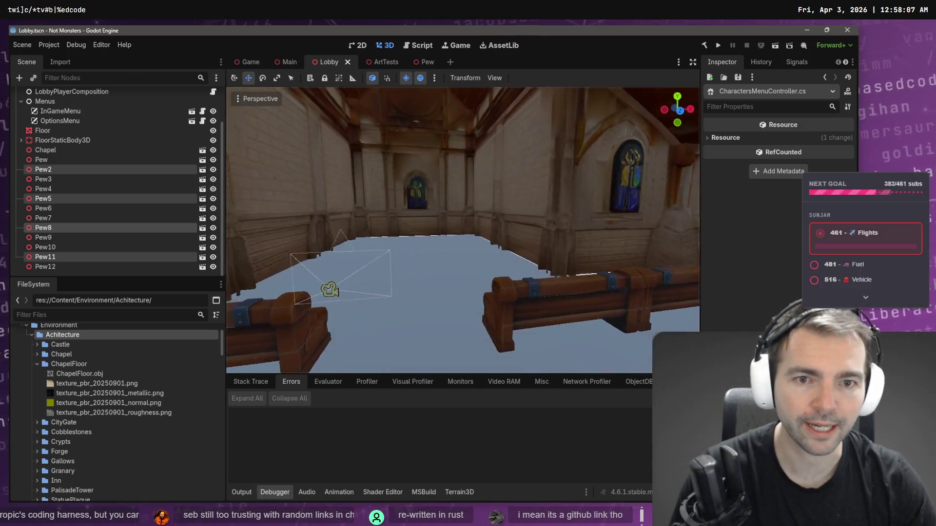
key(s)
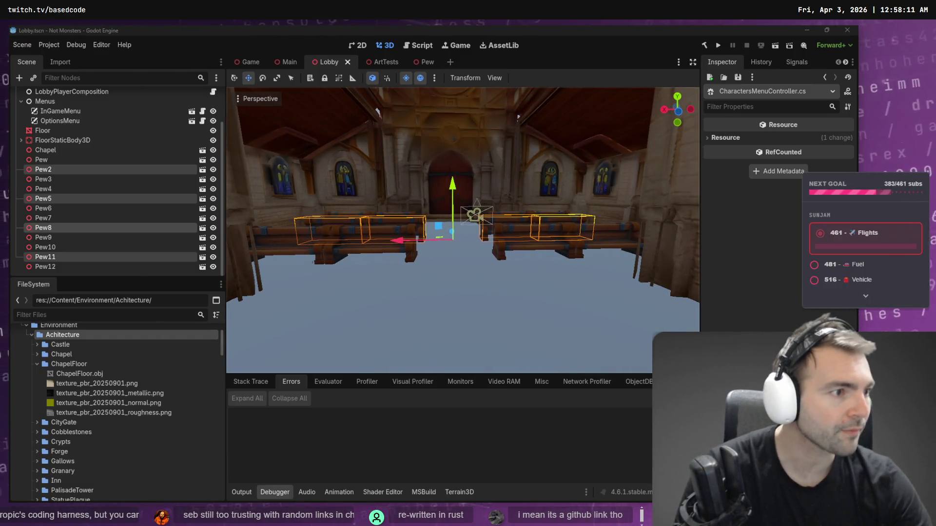
key(alt+Tab)
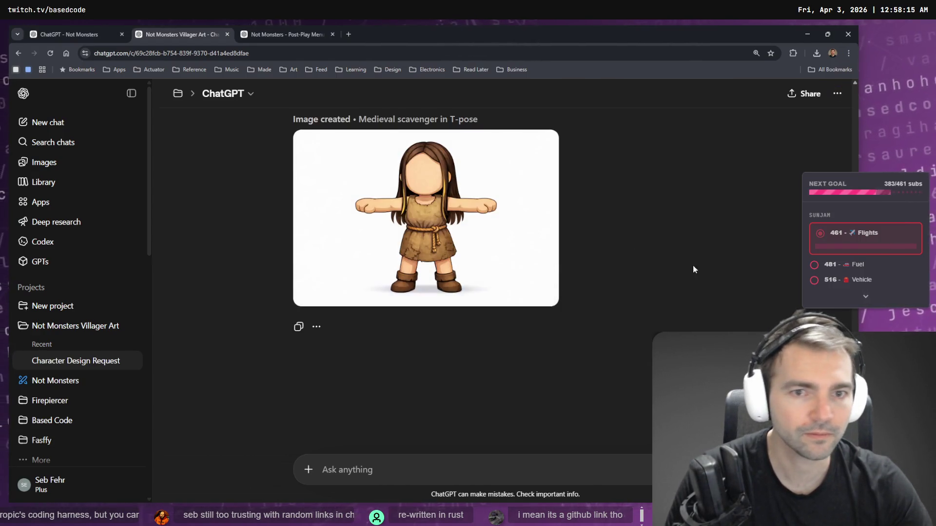
Step: Inspect the finished scavenger image at full size
click(457, 224)
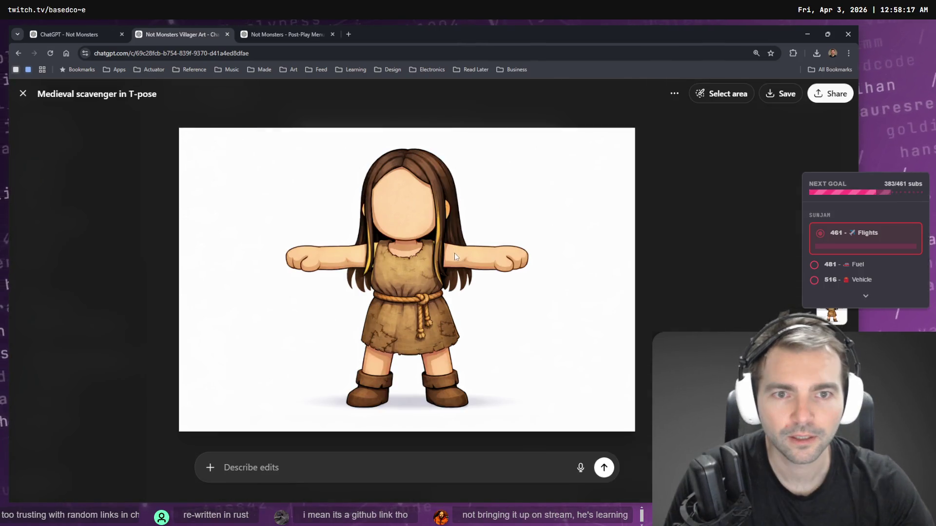
key(Escape)
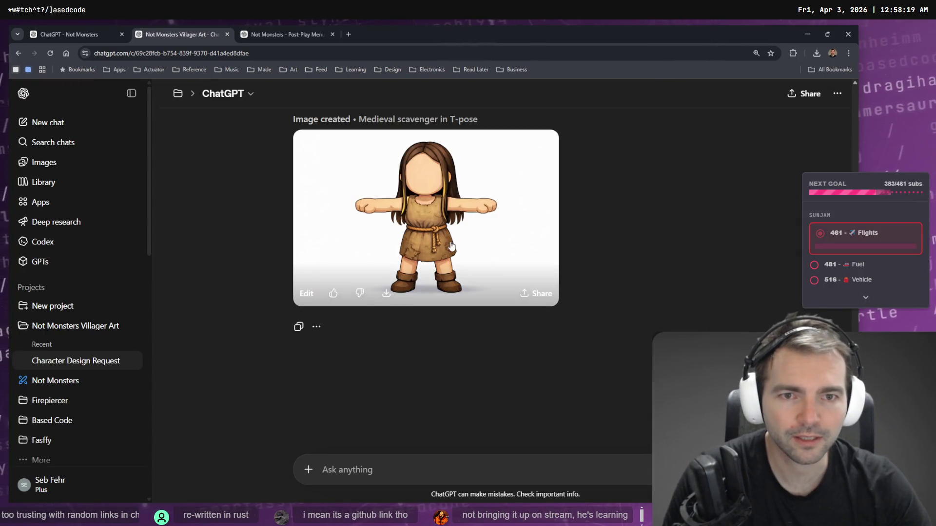
scroll(642, 235, up, 5)
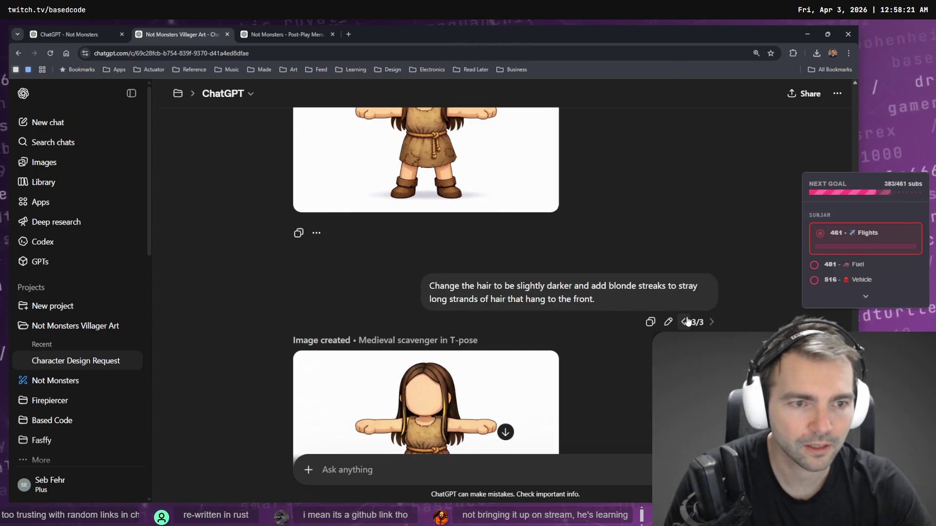
Step: Reword the earlier hair prompt's ending to finish with 'her hair.' and resend it
click(668, 322)
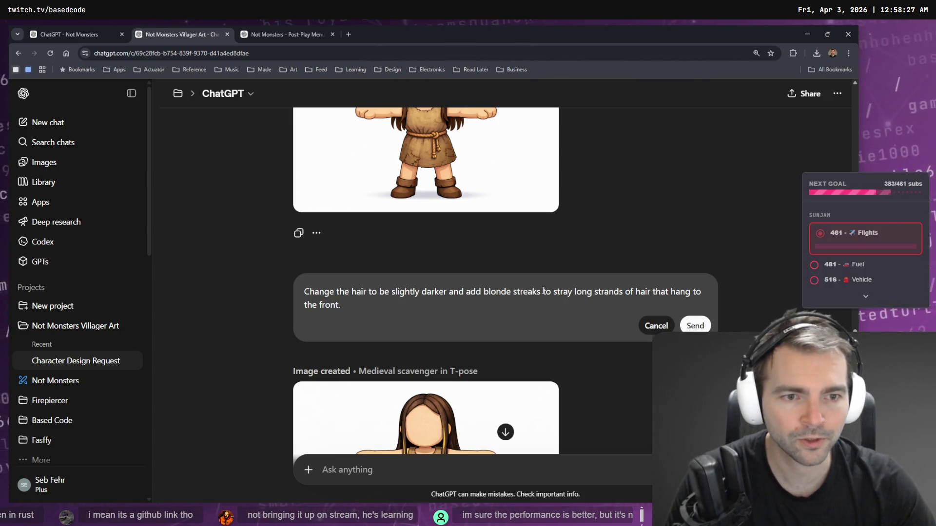
mouse_move(543, 291)
mouse_down()
mouse_move(621, 293)
mouse_move(587, 334)
mouse_up()
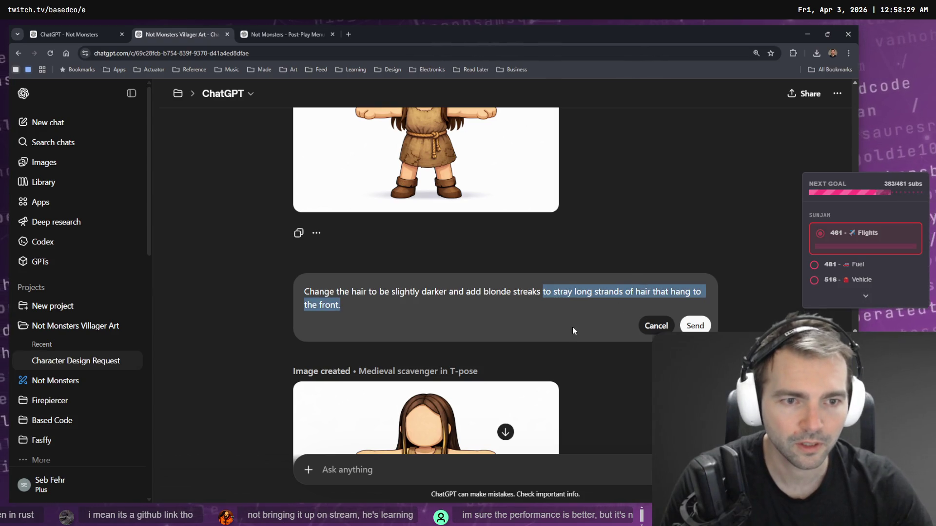
text(the ha)
key(BackSpace)
key(BackSpace)
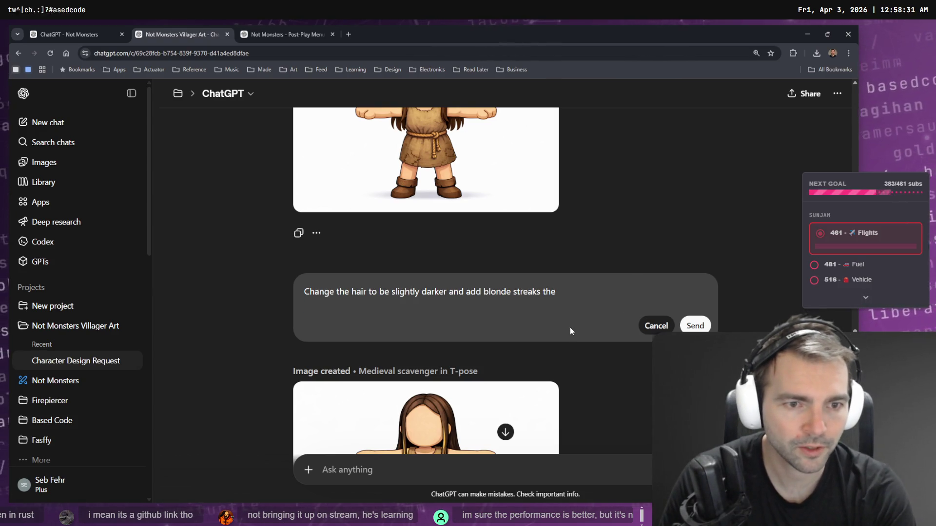
key(BackSpace)
key(BackSpace)
key(BackSpace)
text(from her)
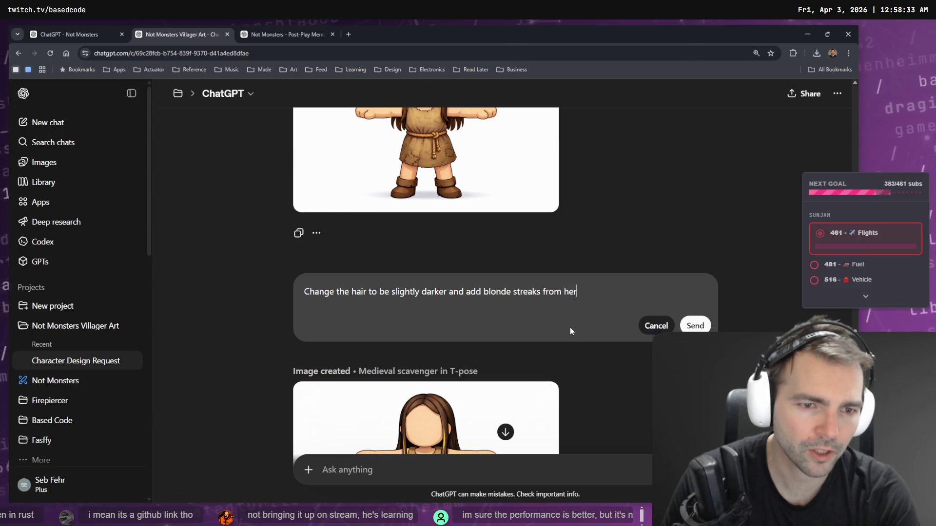
key(BackSpace)
key(BackSpace)
key(BackSpace)
text(the)
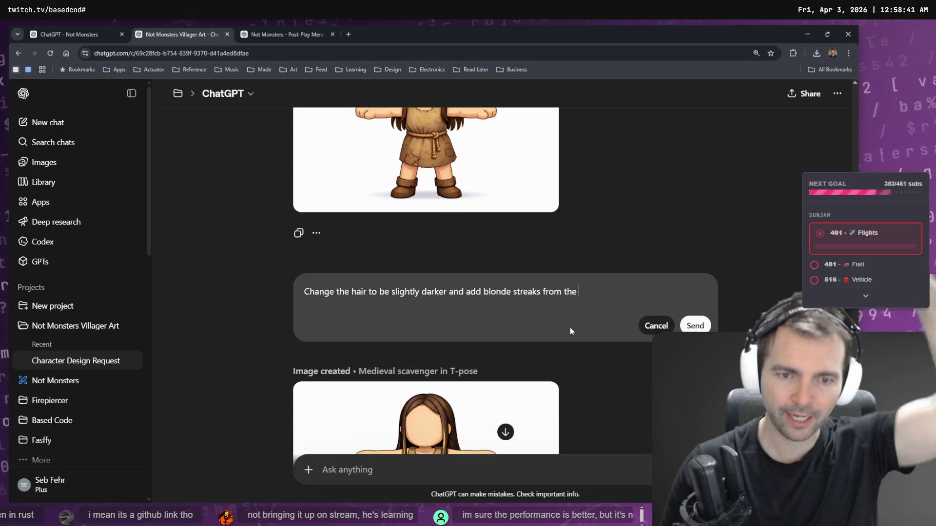
key(BackSpace)
key(BackSpace)
key(BackSpace)
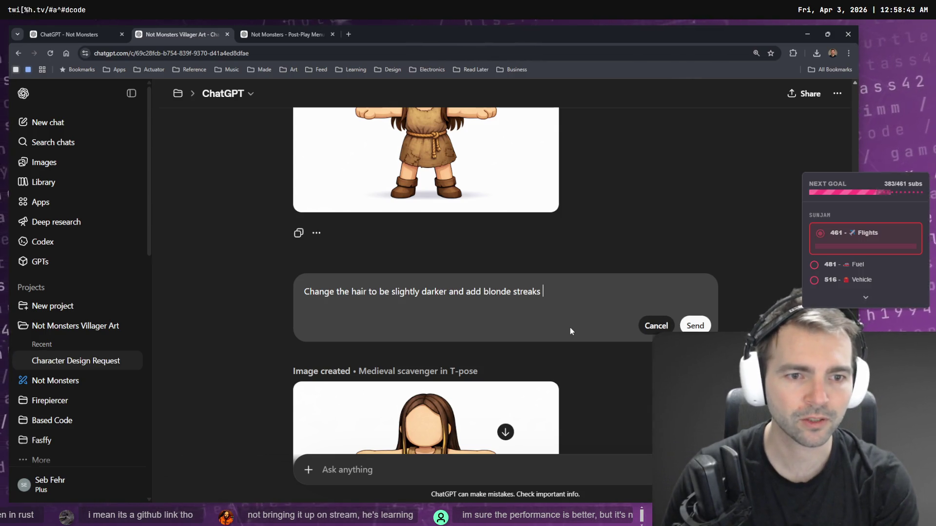
text(her hair.)
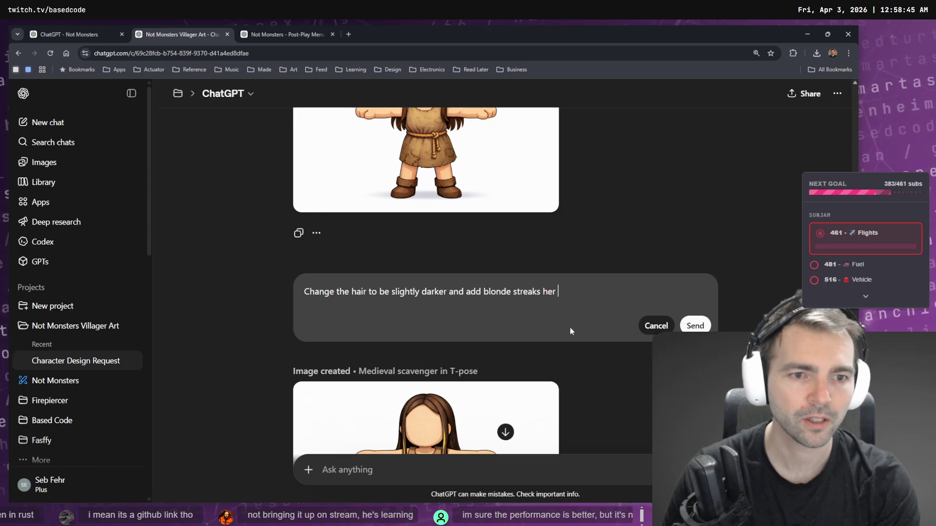
key(Return)
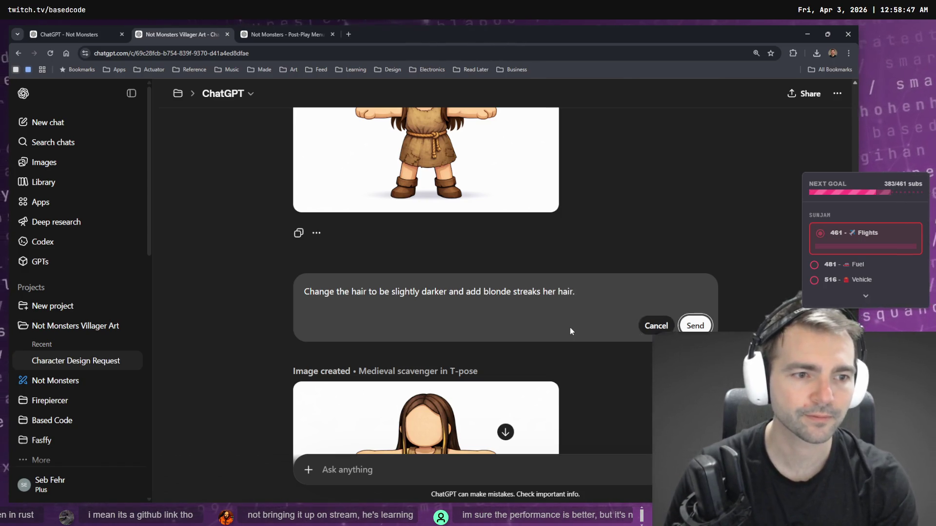
click(274, 30)
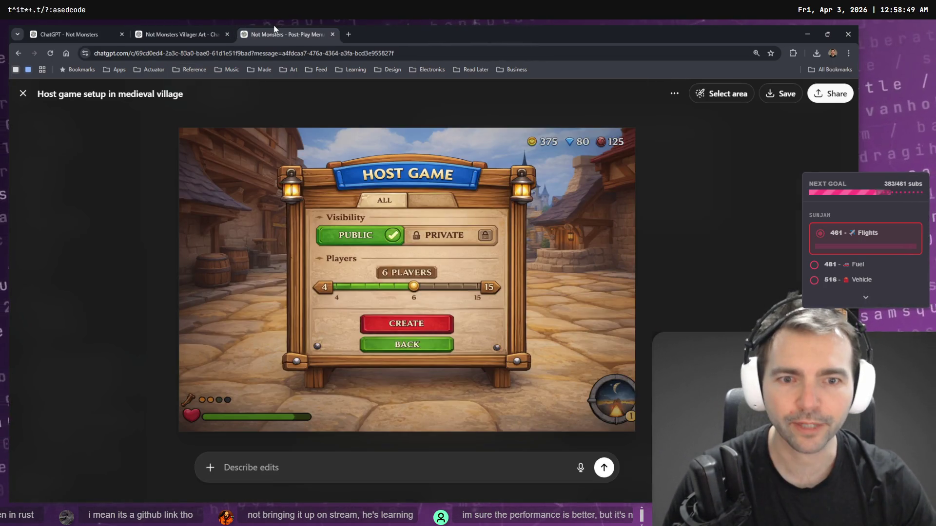
Step: Check the Post-Play Menu chat and return to the Villager Art conversation
click(157, 35)
click(169, 35)
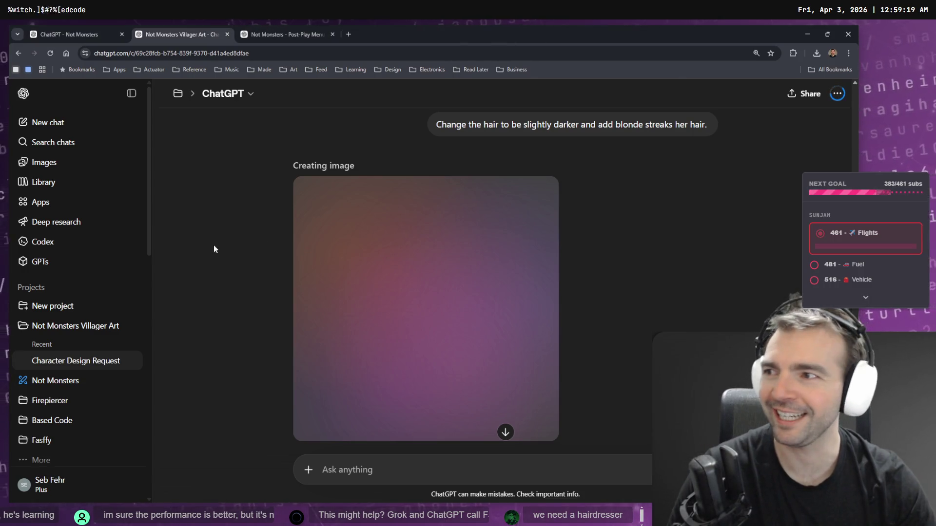
scroll(224, 245, down, 2)
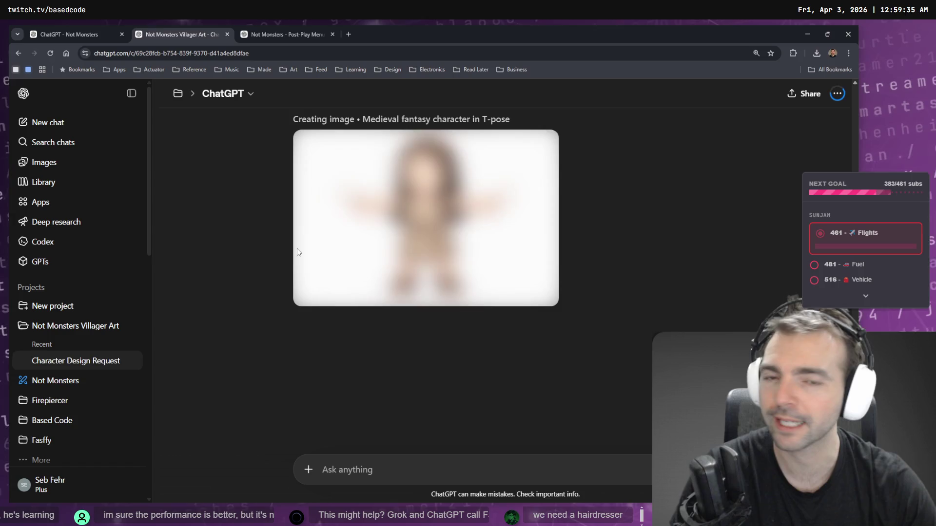
click(288, 34)
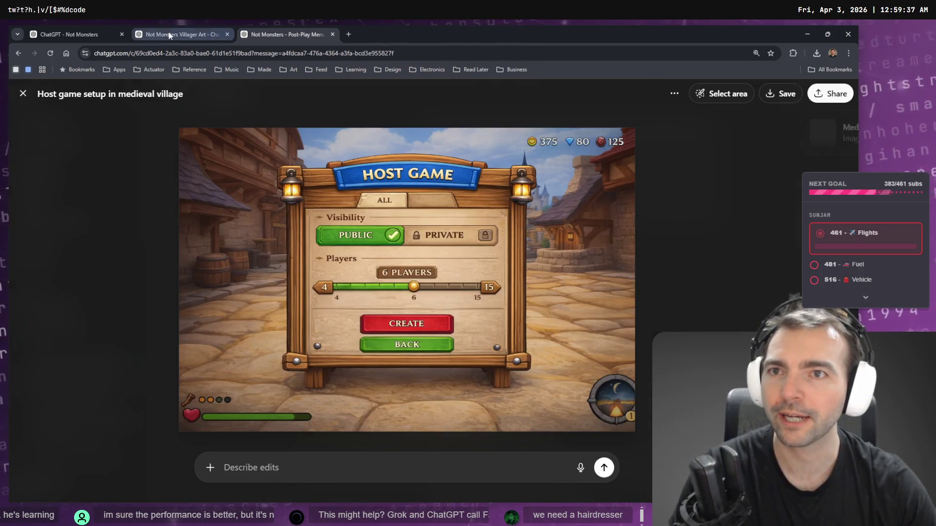
click(169, 36)
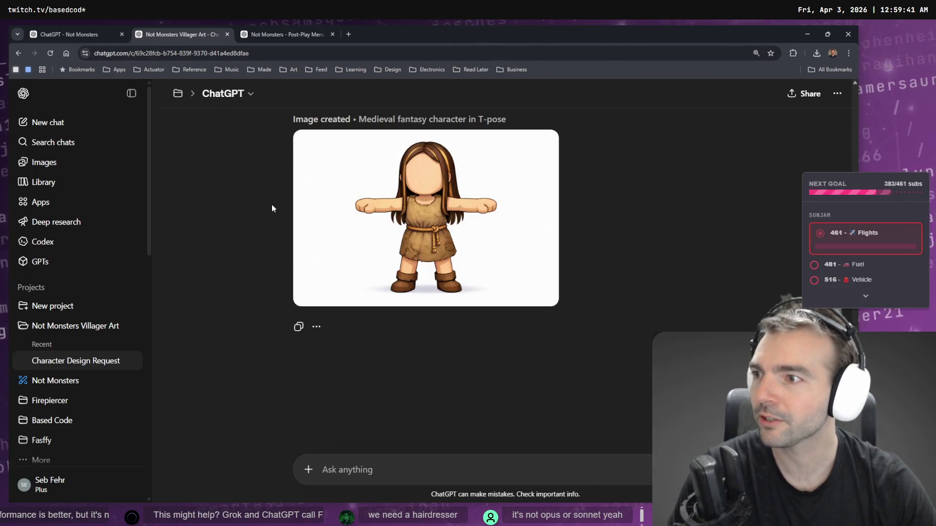
Step: View the regenerated scavenger image full size, then reopen the hair prompt for editing
click(364, 196)
key(Escape)
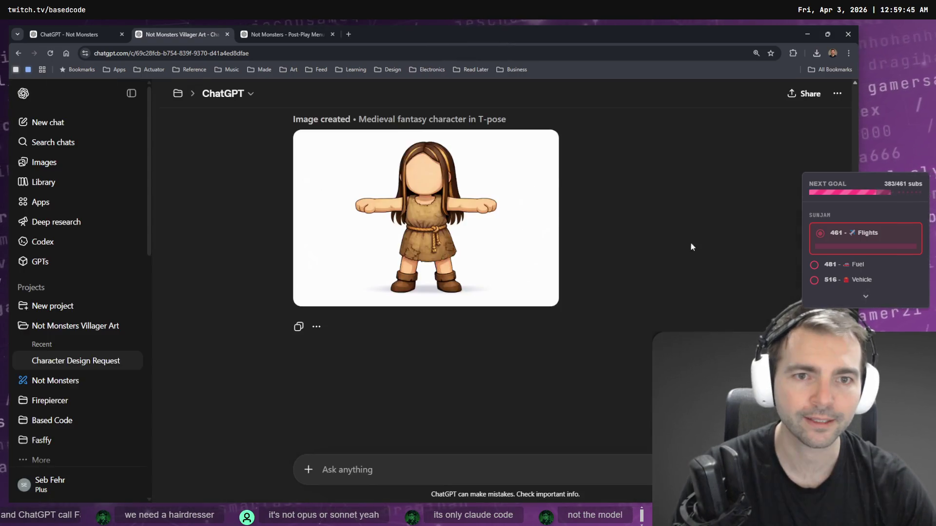
scroll(691, 246, up, 5)
click(665, 410)
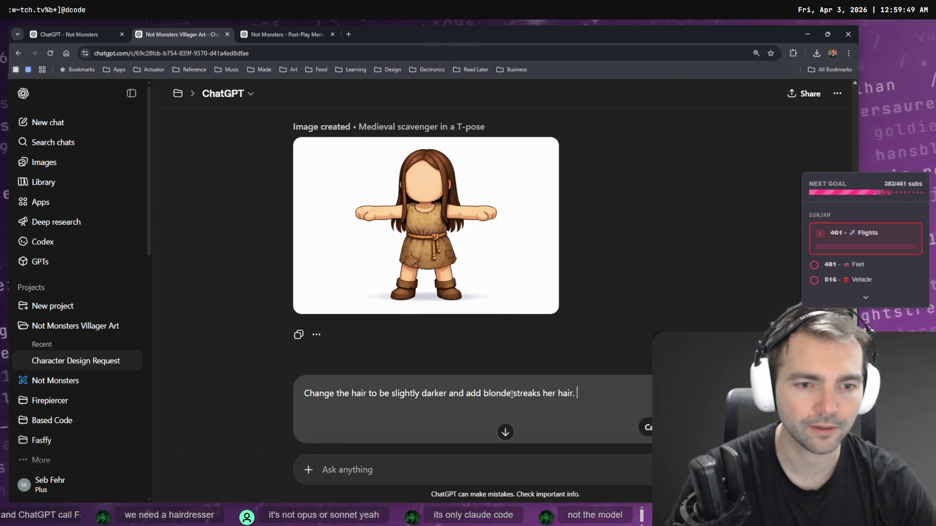
Step: Replace the prompt ending with '"Money piece highlights" to her hair' and submit it
drag(512, 394, 643, 399)
key(BackSpace)
text("Money piece highlights)
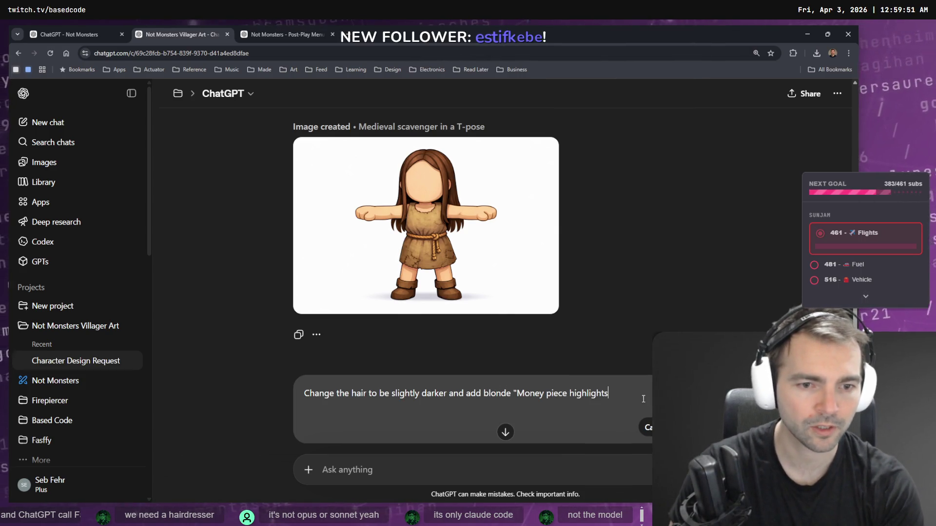
text(" )
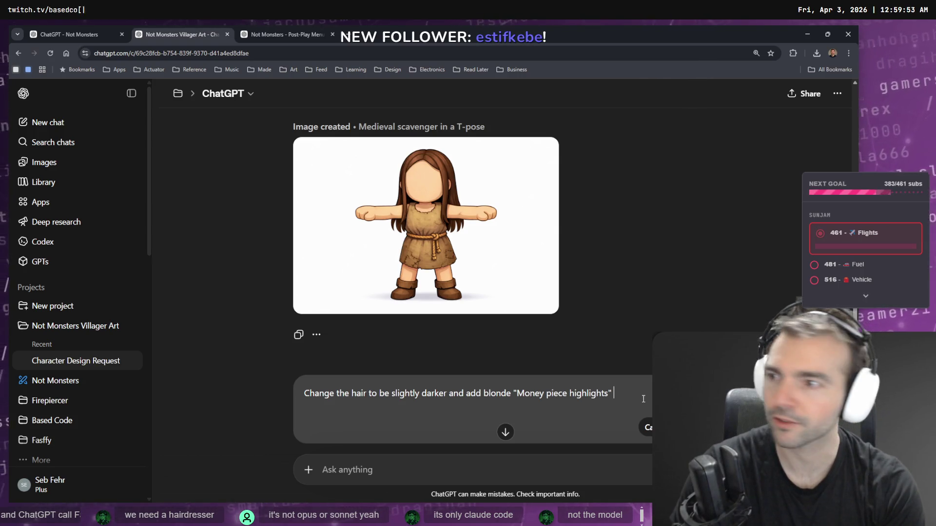
text(to her hai)
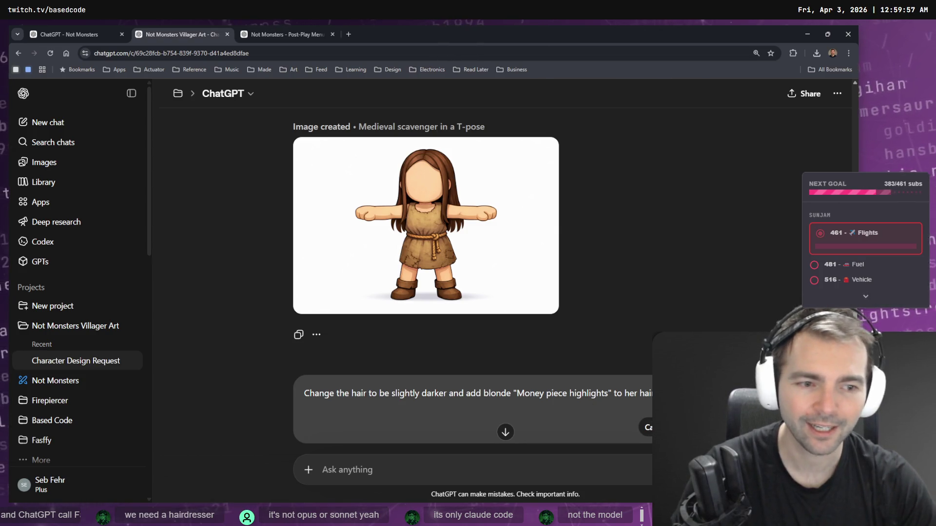
key(Return)
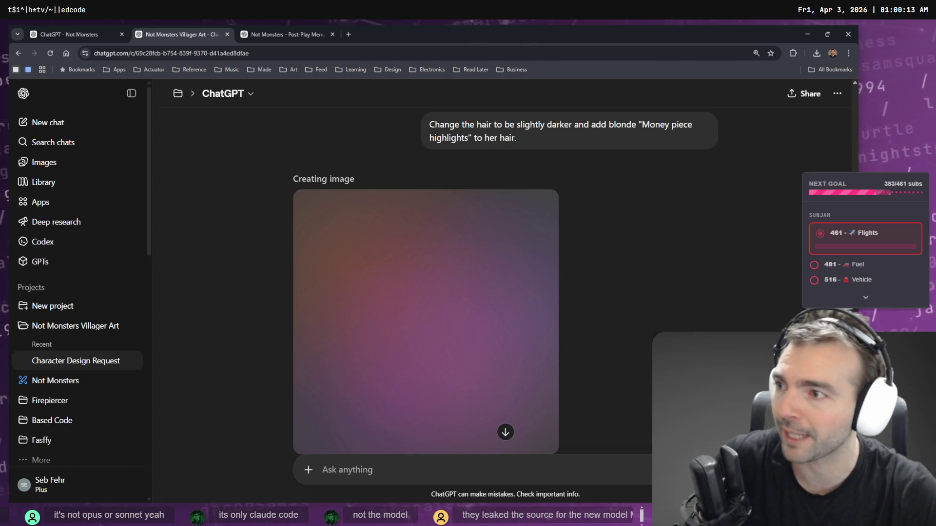
Step: Browse the Host Game and Not Monsters chats, return to the scavenger chat, then go to tldraw
scroll(329, 153, down, 2)
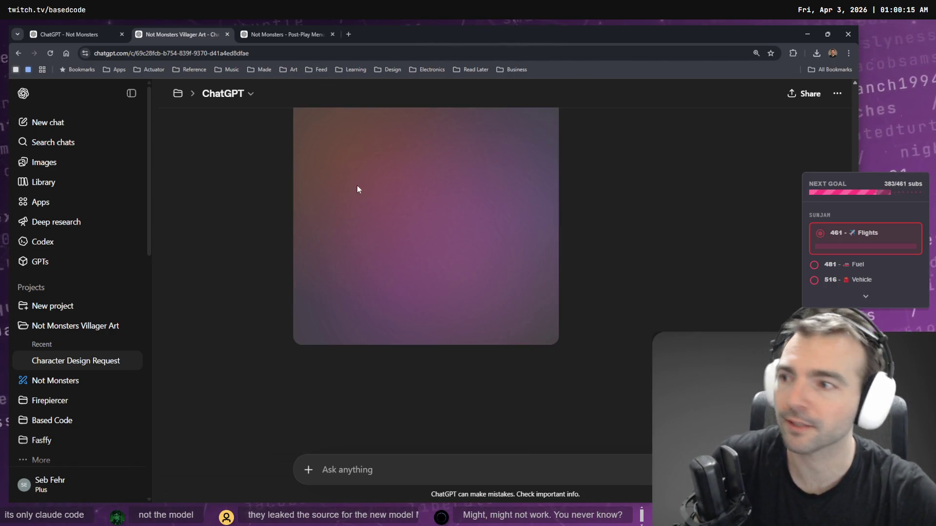
scroll(621, 243, up, 1)
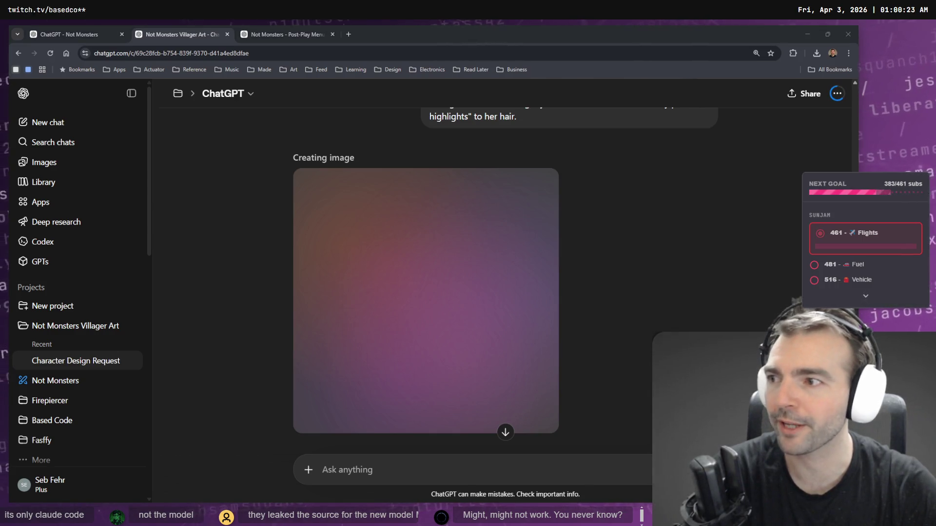
scroll(653, 189, down, 1)
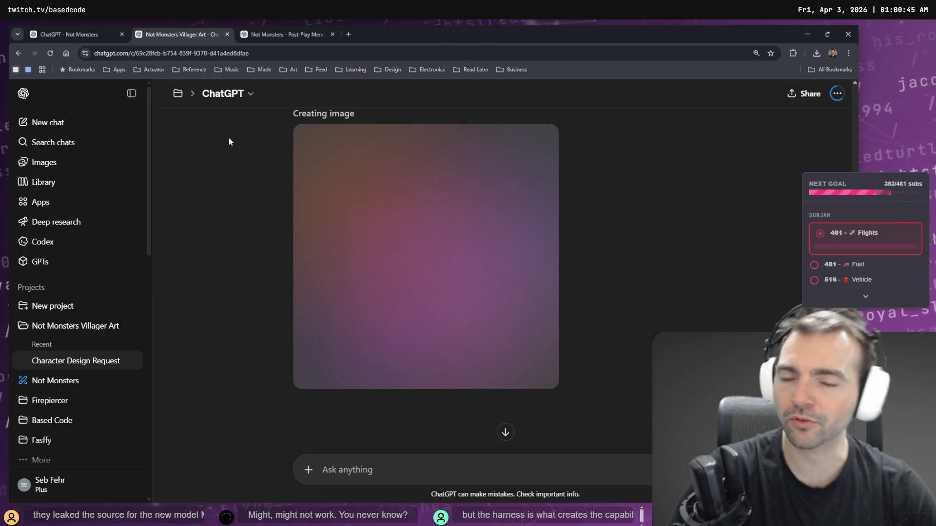
click(255, 39)
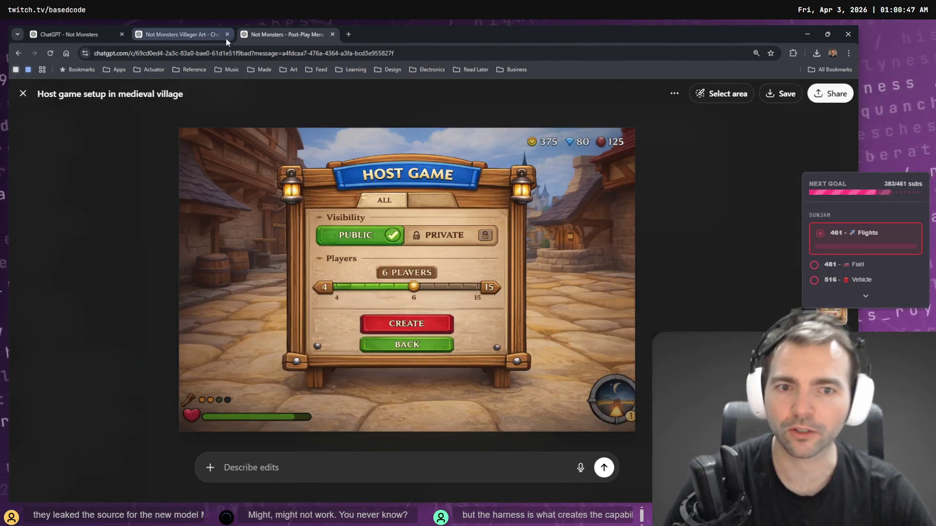
click(195, 33)
click(123, 30)
click(146, 35)
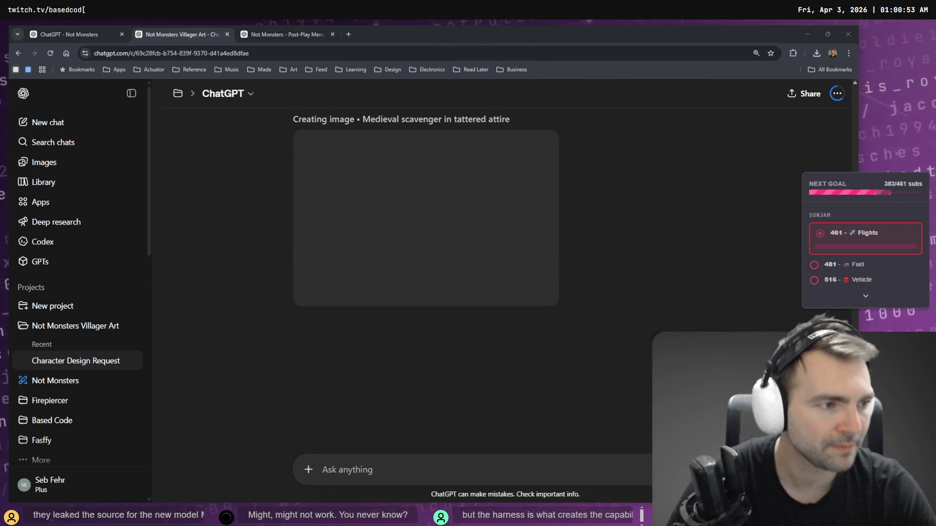
key(alt+Tab)
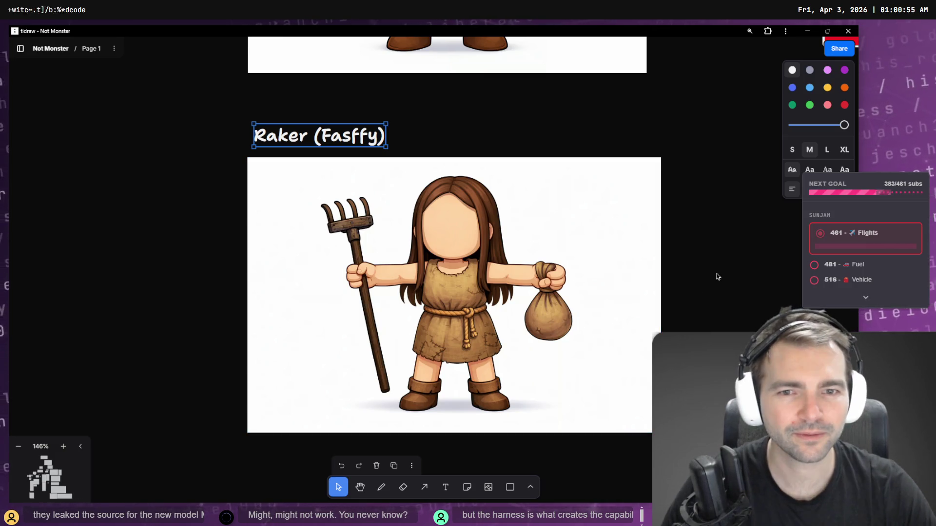
Step: Review the ChapelFloor files in File Explorer, then select ChapelFloor.obj in Godot's FileSystem
click(689, 255)
key(alt+Tab)
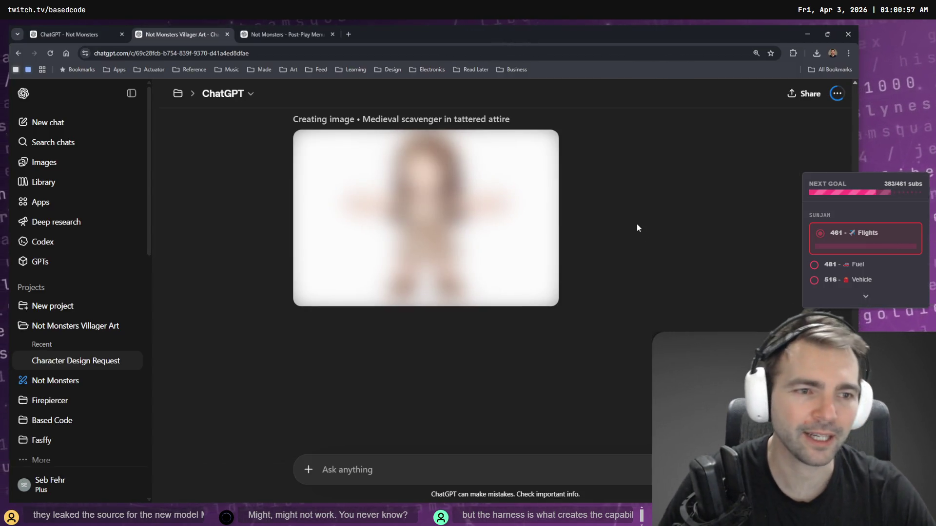
key(alt+Tab)
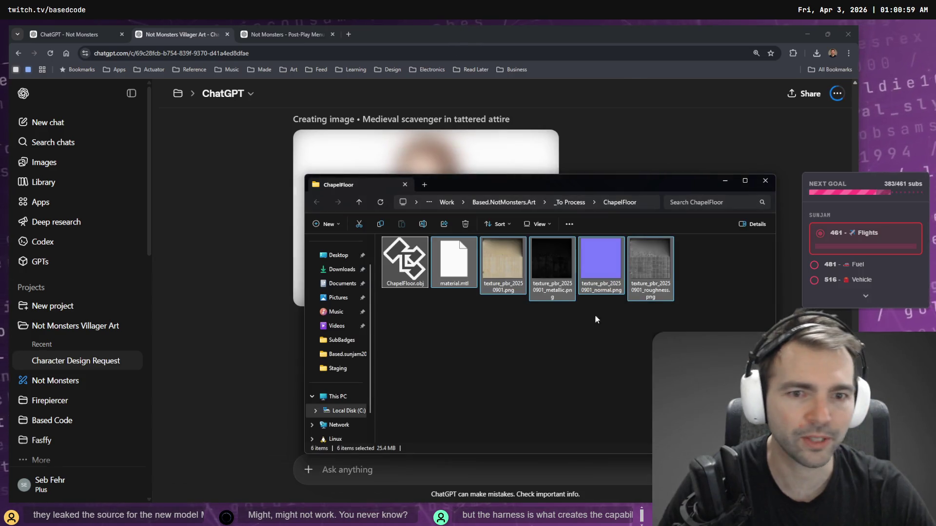
click(595, 314)
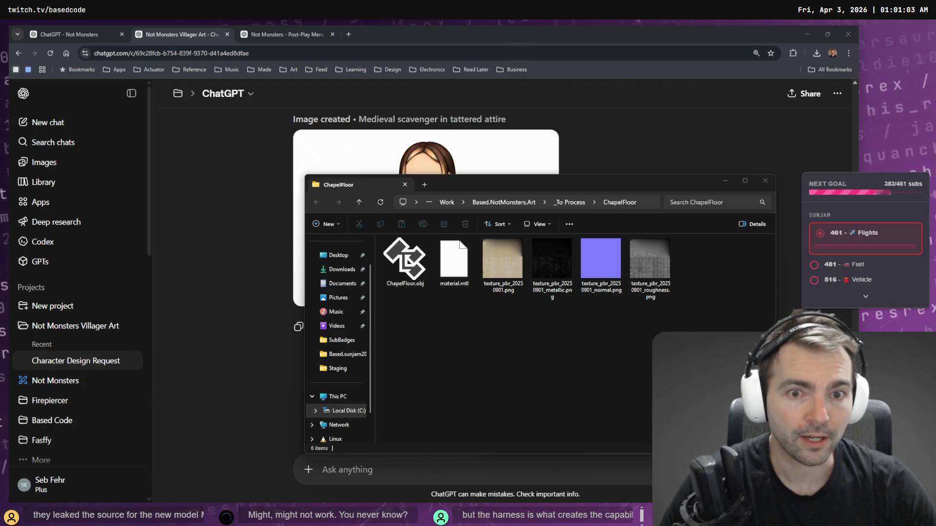
key(alt+Tab)
click(78, 374)
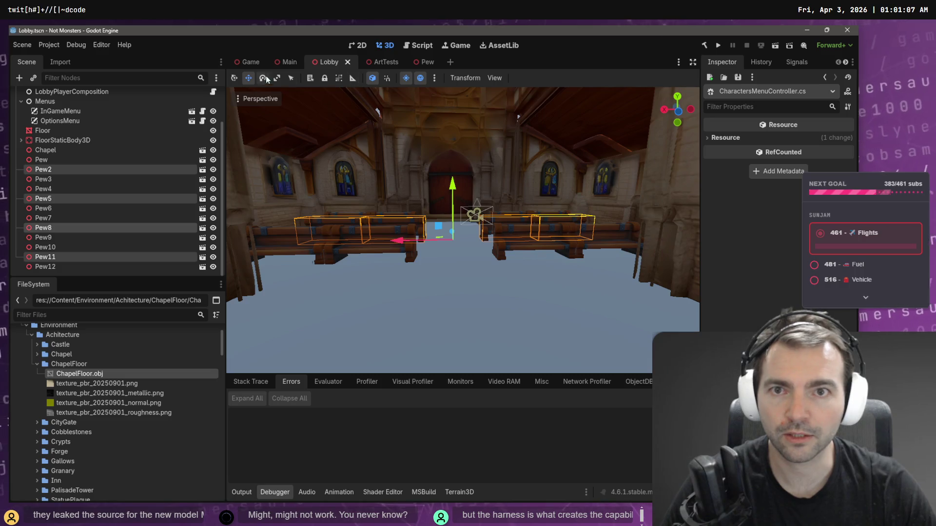
Step: Create a new scene named ChapelFloor in the ChapelFloor folder
click(378, 63)
key(s)
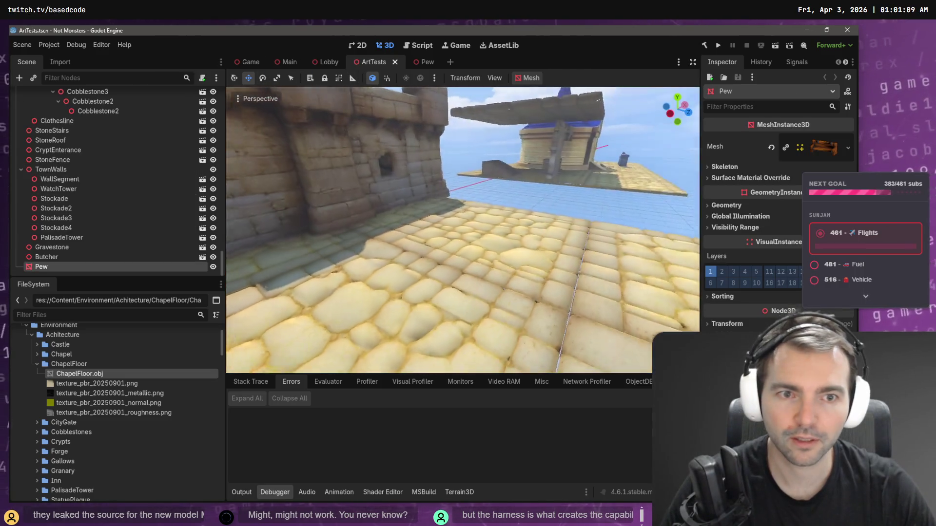
key(a)
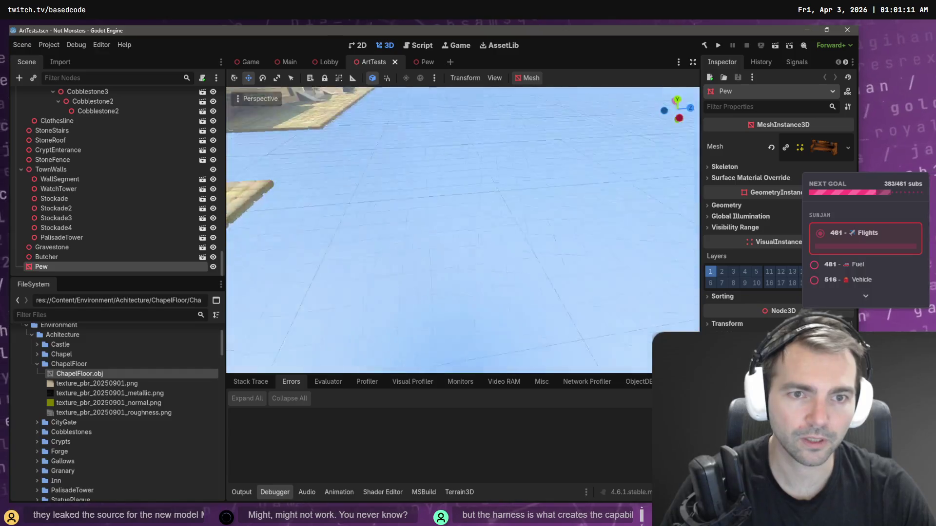
key(a)
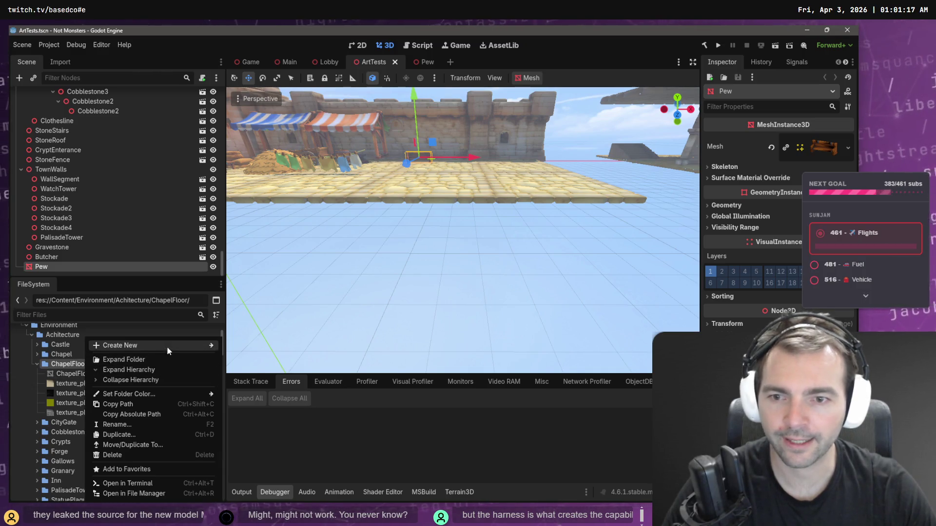
mouse_move(167, 346)
click(260, 355)
text(Chg)
key(BackSpace)
text(appel)
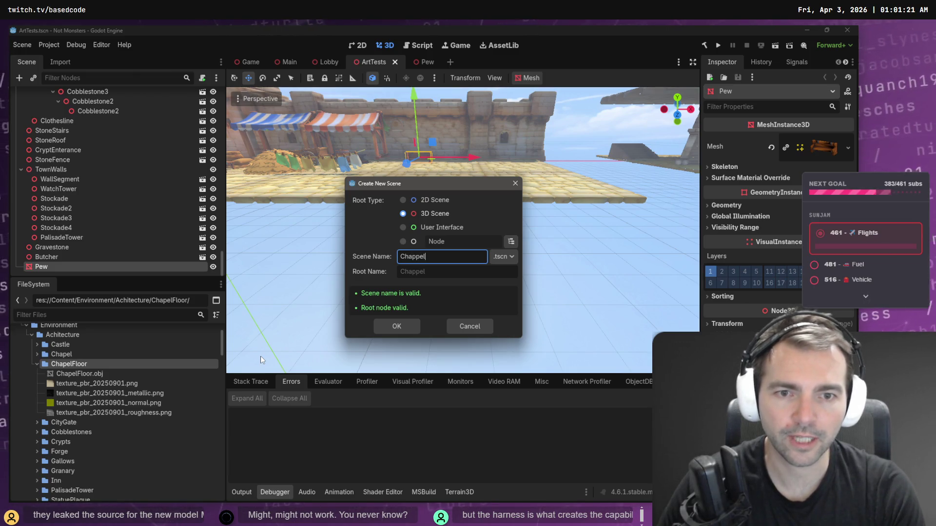
key(BackSpace)
key(BackSpace)
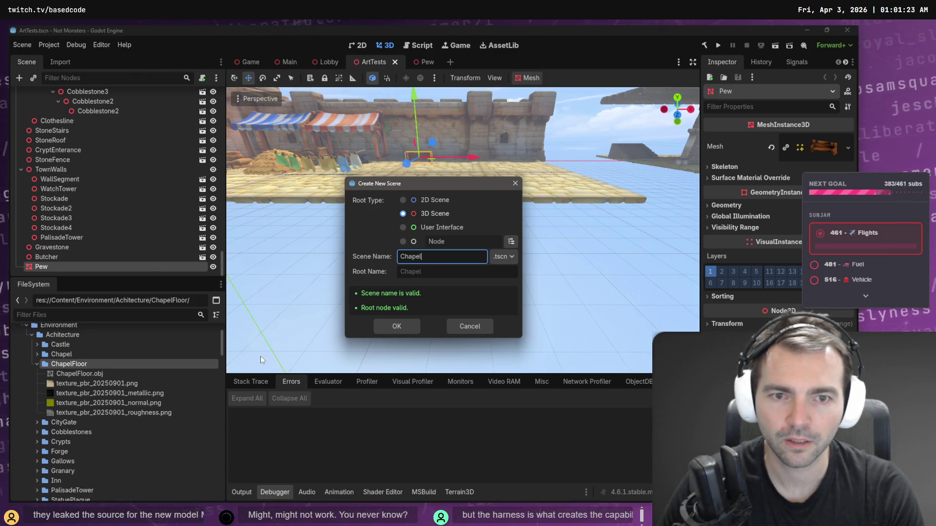
text(loor)
key(Return)
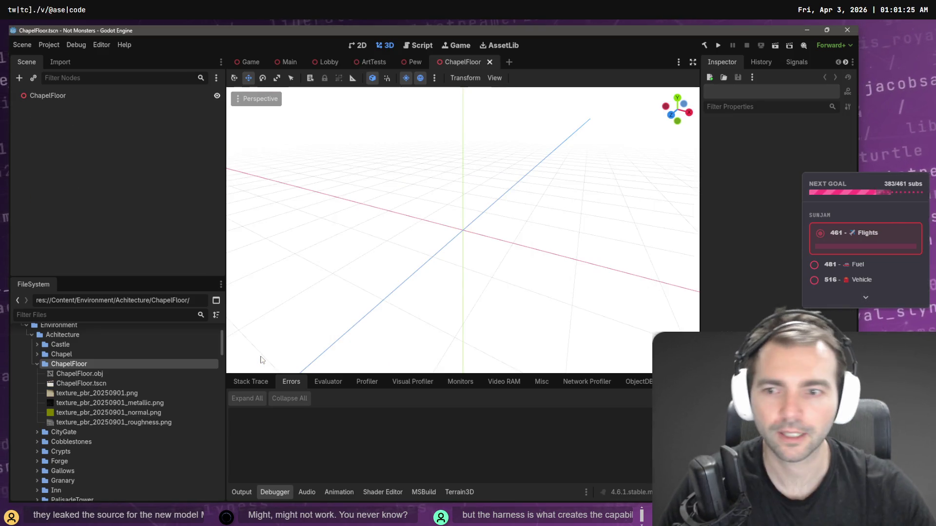
Step: Place the ChapelFloor.obj mesh into the new scene and check its transform
drag(90, 373, 435, 259)
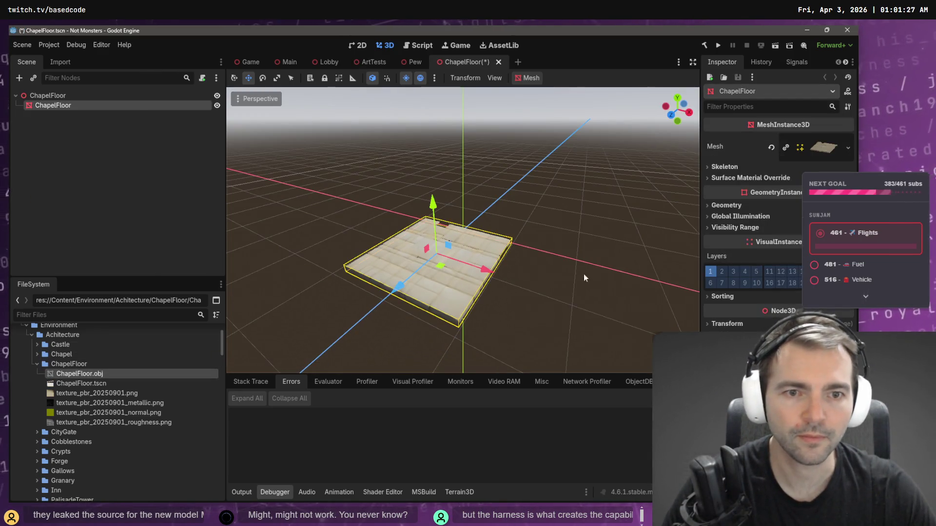
click(731, 324)
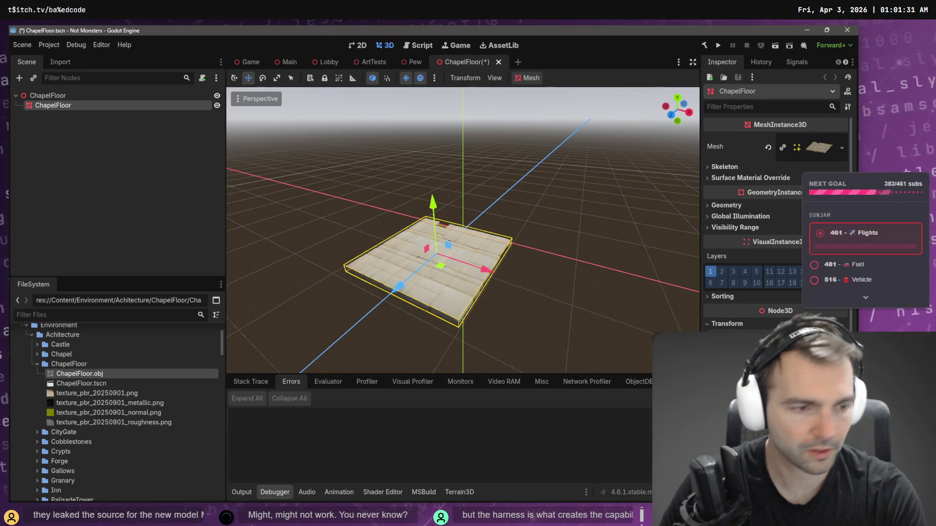
click(531, 309)
scroll(510, 248, up, 5)
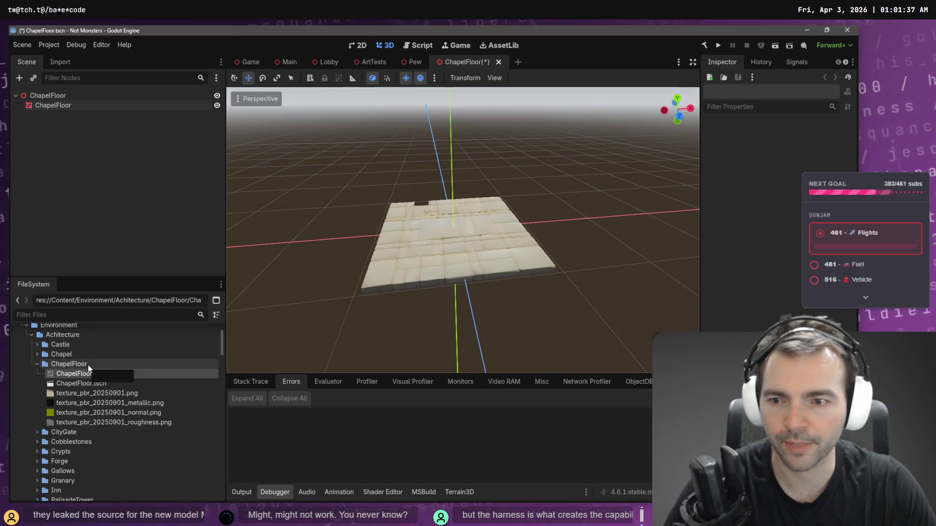
Step: Add a CollisionShape3D and a StaticBody3D as children of the ChapelFloor root
right_click(63, 95)
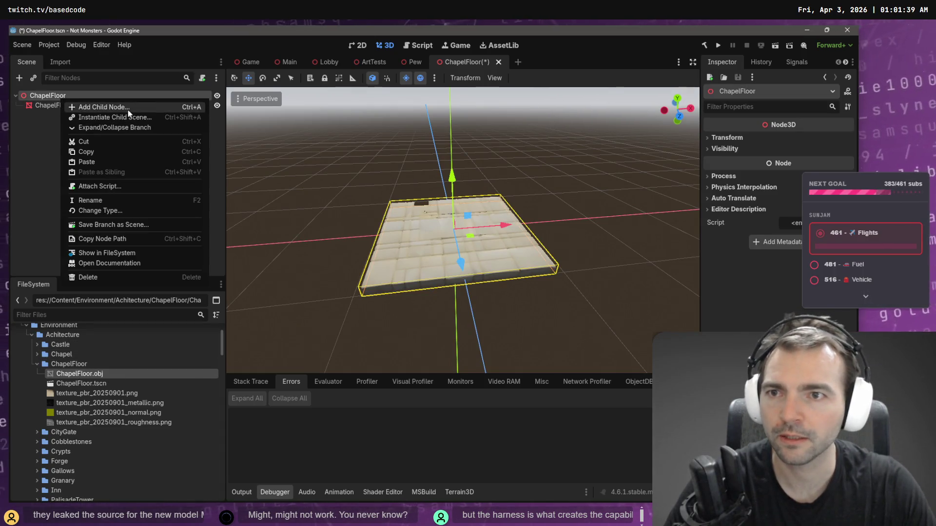
click(128, 108)
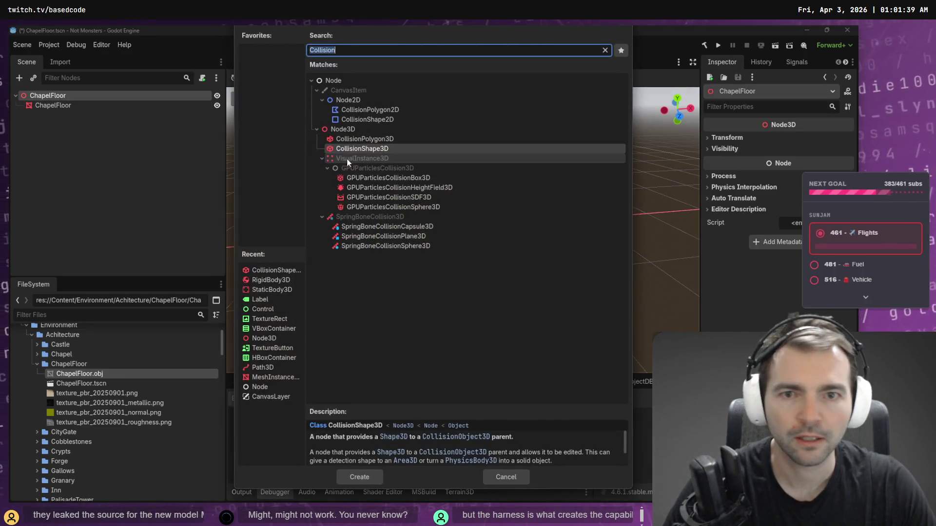
double_click(378, 149)
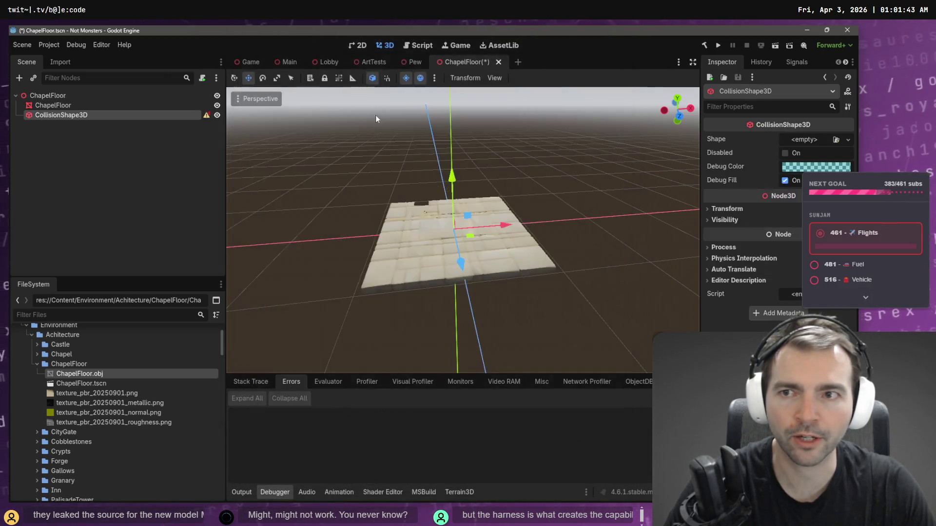
click(90, 95)
right_click(90, 95)
click(195, 105)
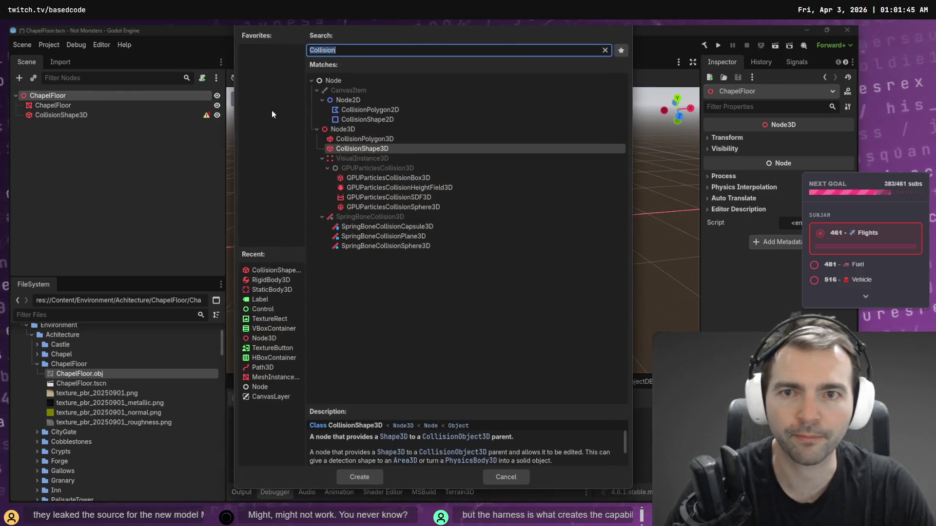
text(Stati)
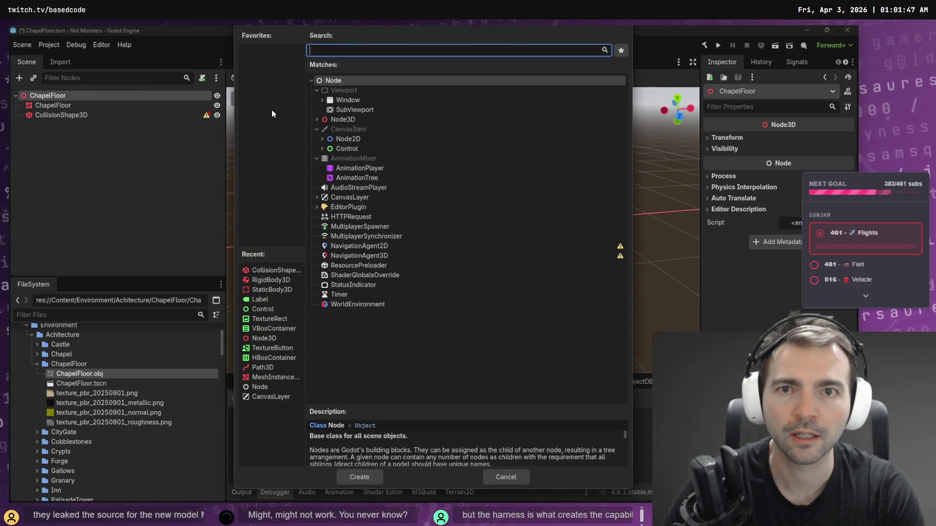
text(c3D)
key(BackSpace)
key(BackSpace)
key(BackSpace)
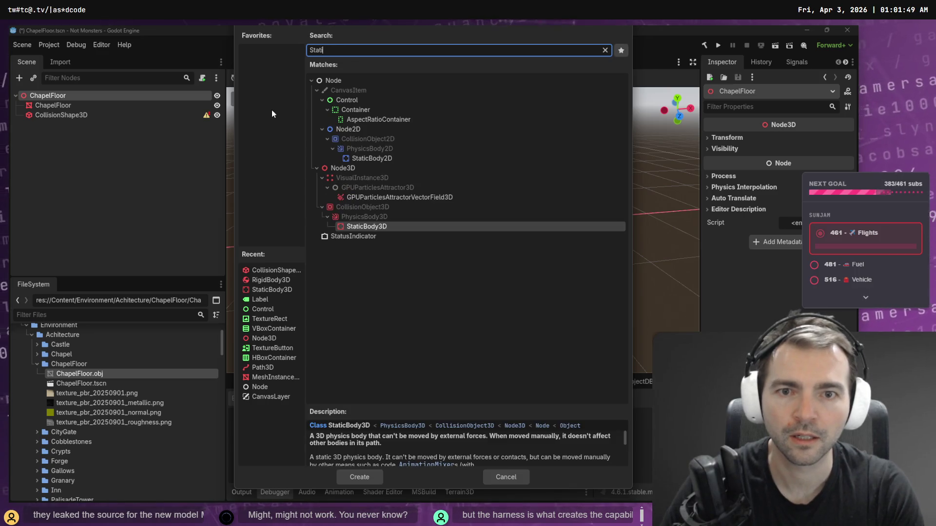
key(Return)
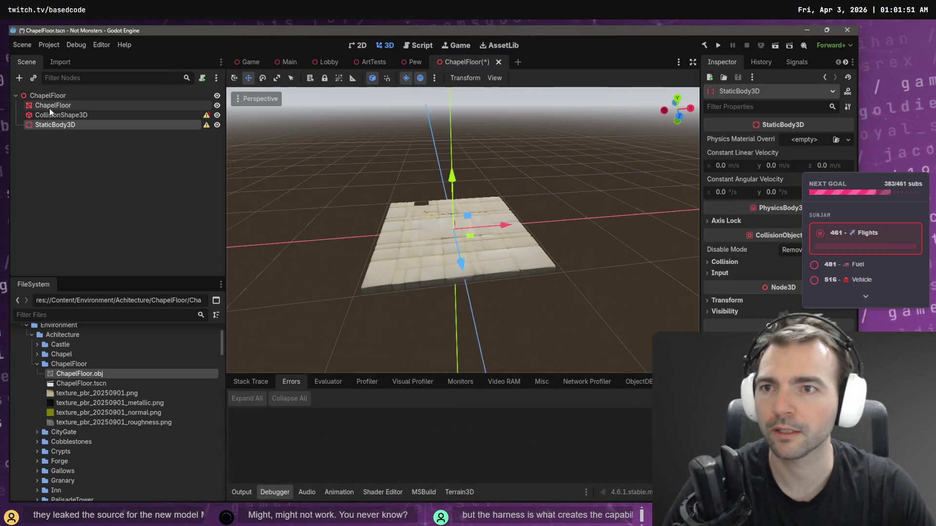
Step: Nest the CollisionShape3D under the StaticBody3D and save the scene
click(65, 116)
drag(64, 120, 69, 126)
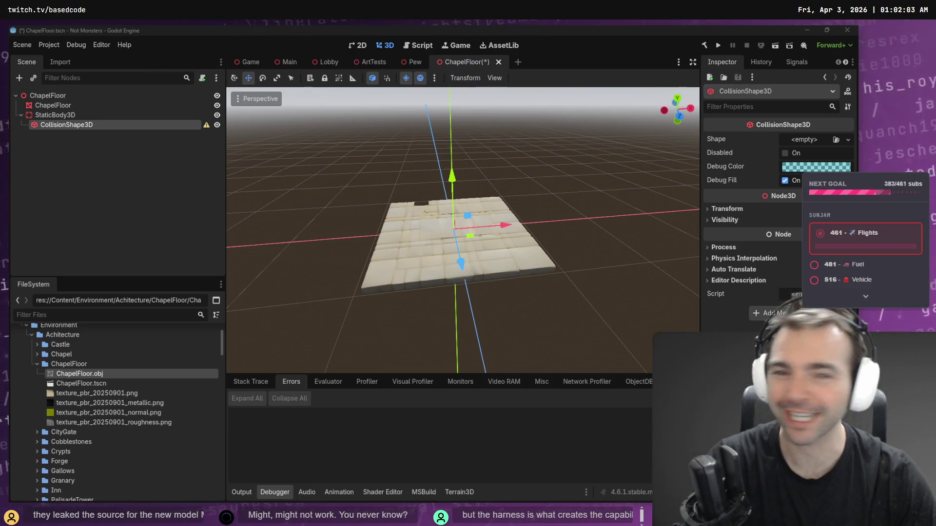
key(ctrl+s)
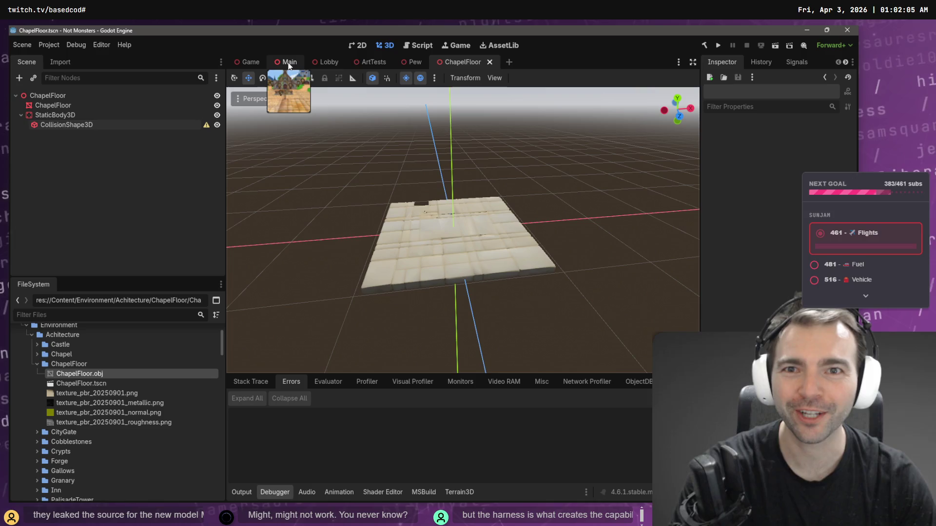
Step: Open the Main town scene and run the game with F5
click(288, 64)
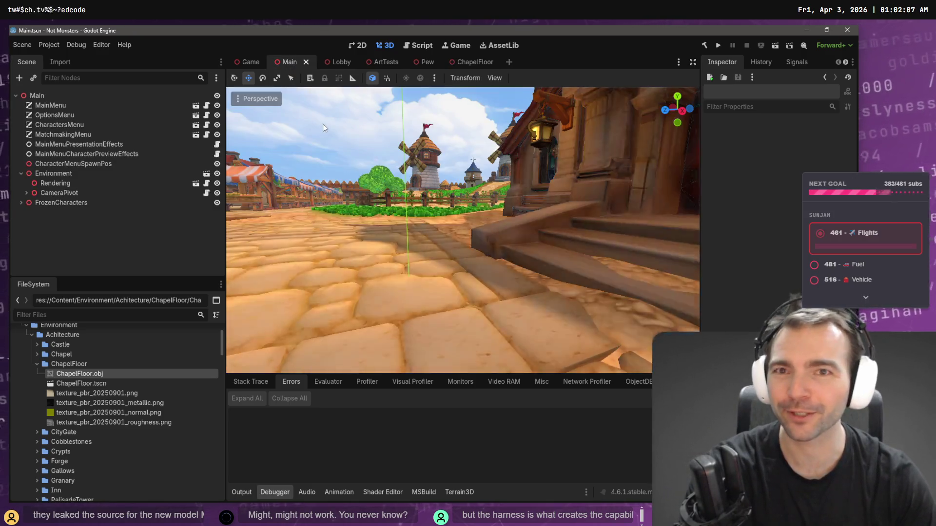
scroll(480, 168, down, 5)
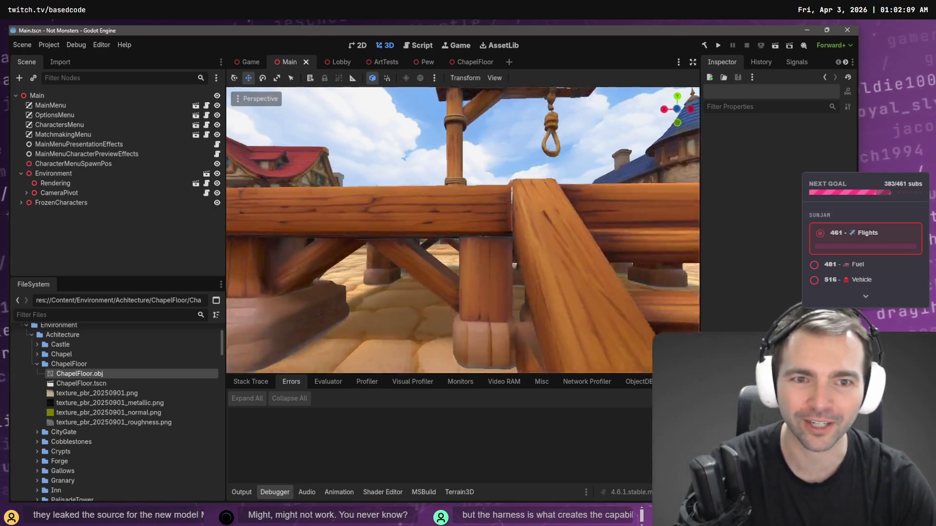
drag(481, 168, 481, 168)
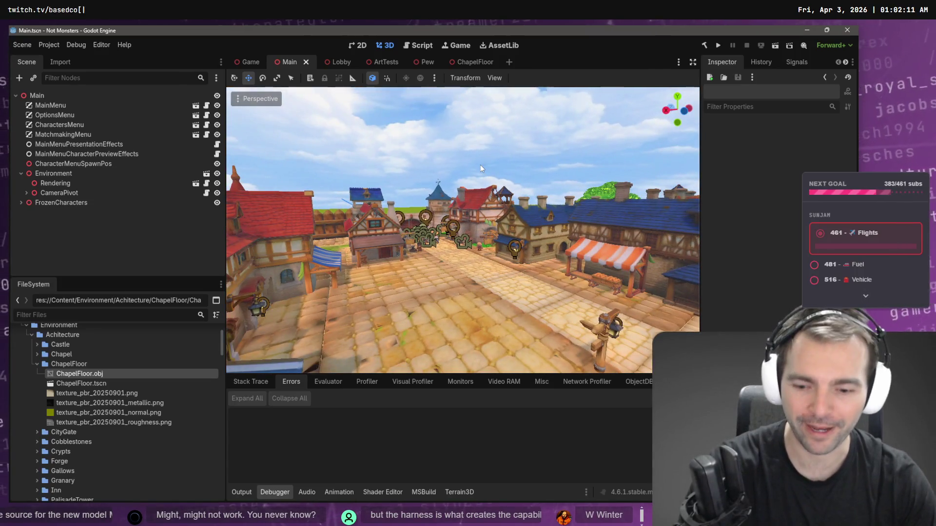
key(F5)
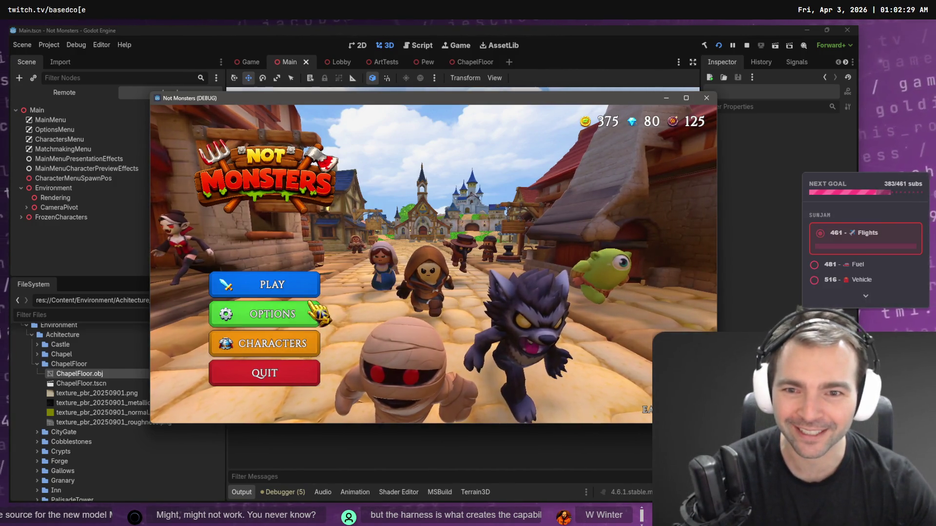
Step: Look through the online play options, then open the character screen on the monster roster
click(304, 285)
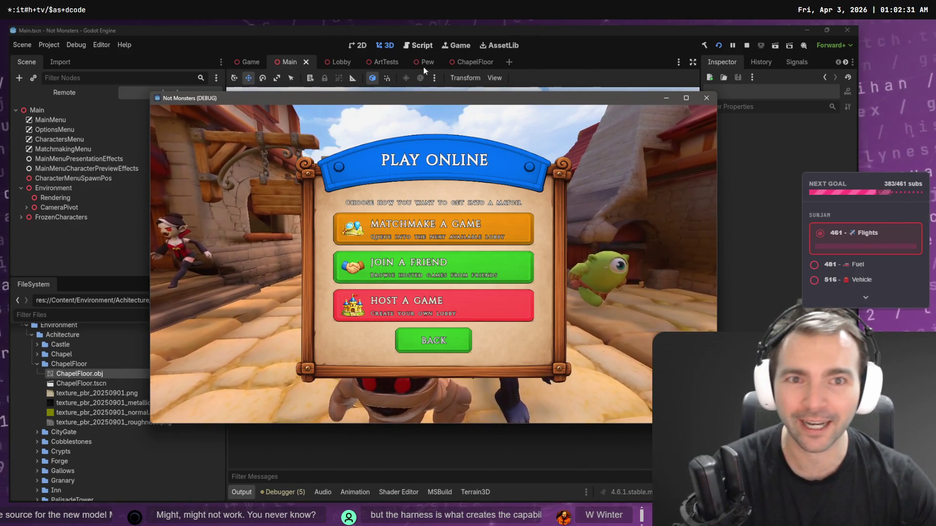
drag(438, 97, 374, 91)
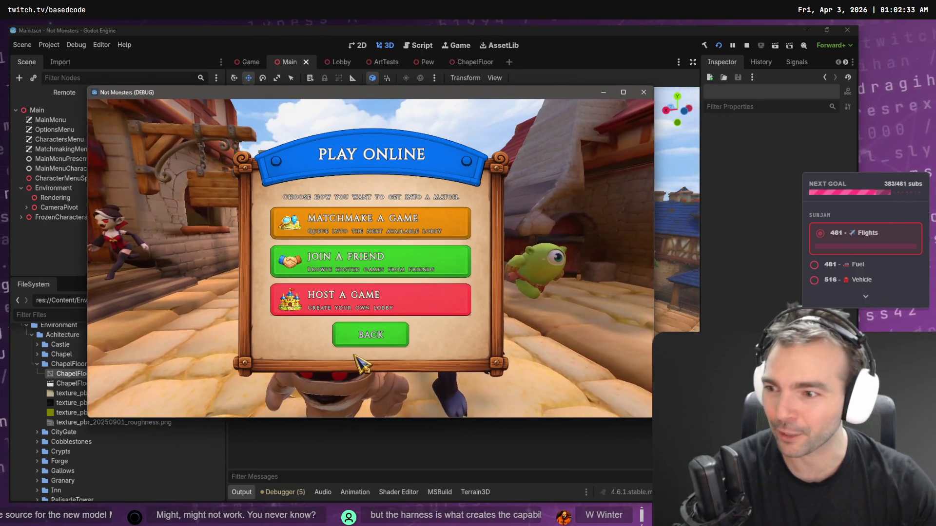
click(378, 341)
click(243, 282)
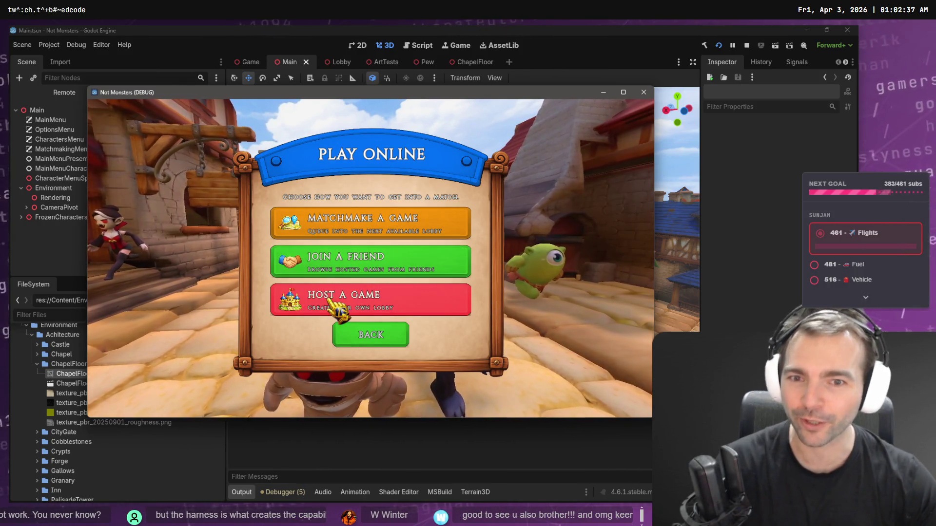
click(346, 334)
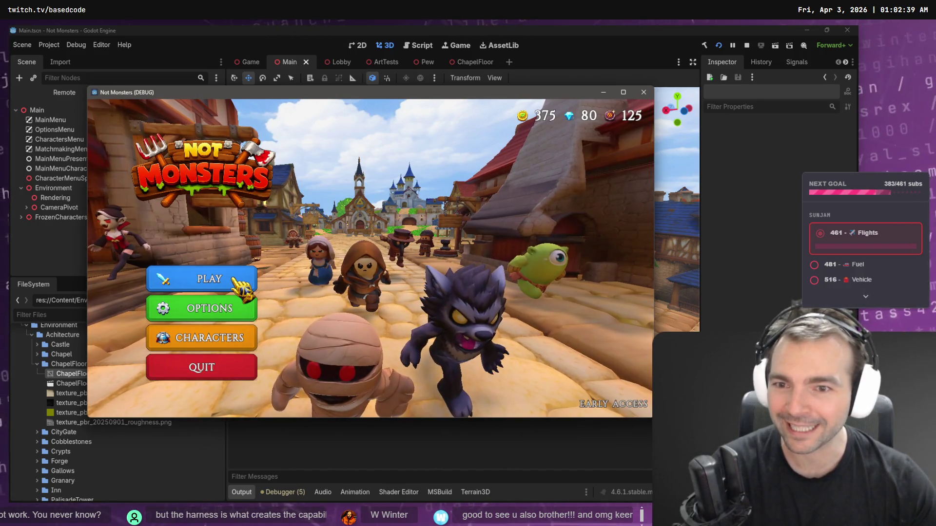
click(233, 338)
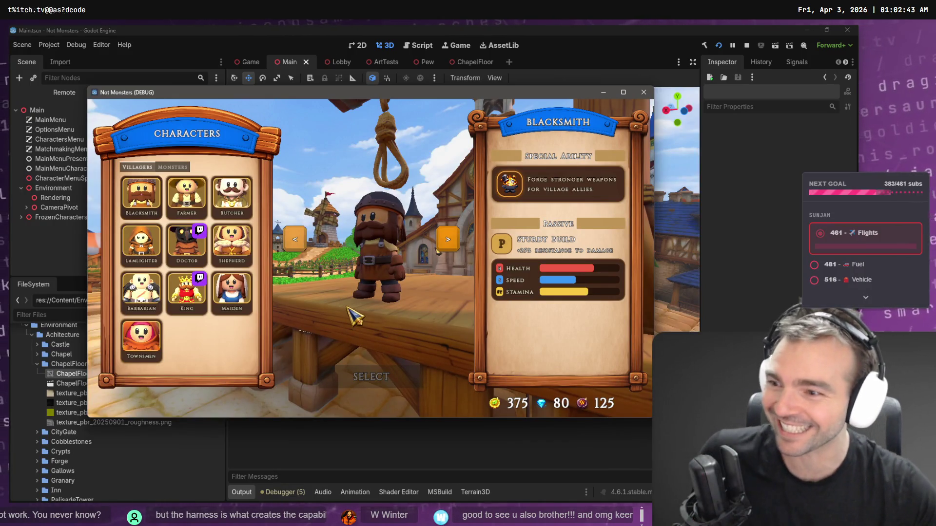
click(180, 167)
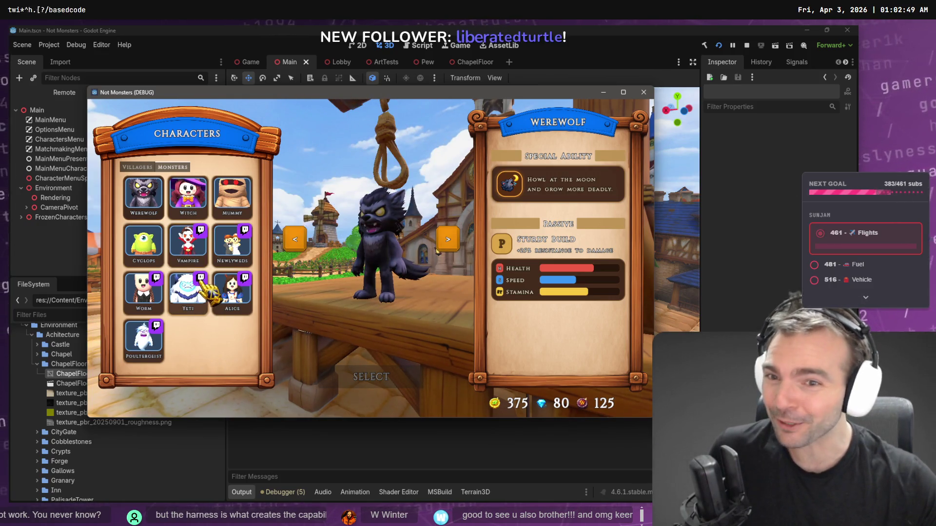
Step: Preview the Yeti, then pick the Doctor from the villagers to start the chapel match
click(197, 297)
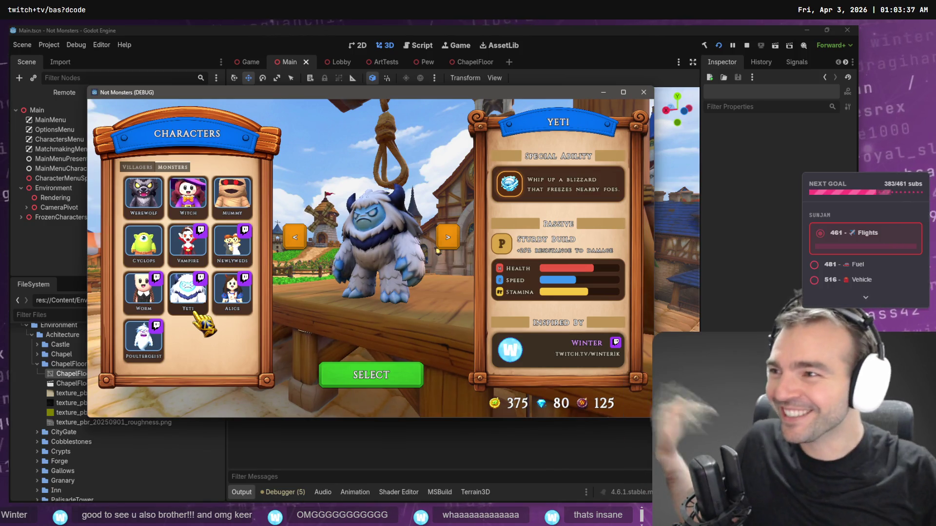
click(370, 378)
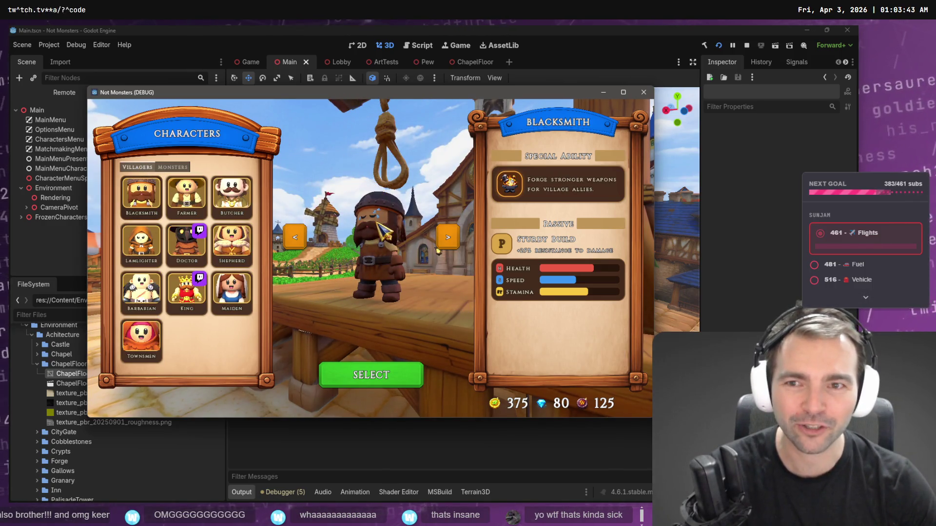
click(174, 168)
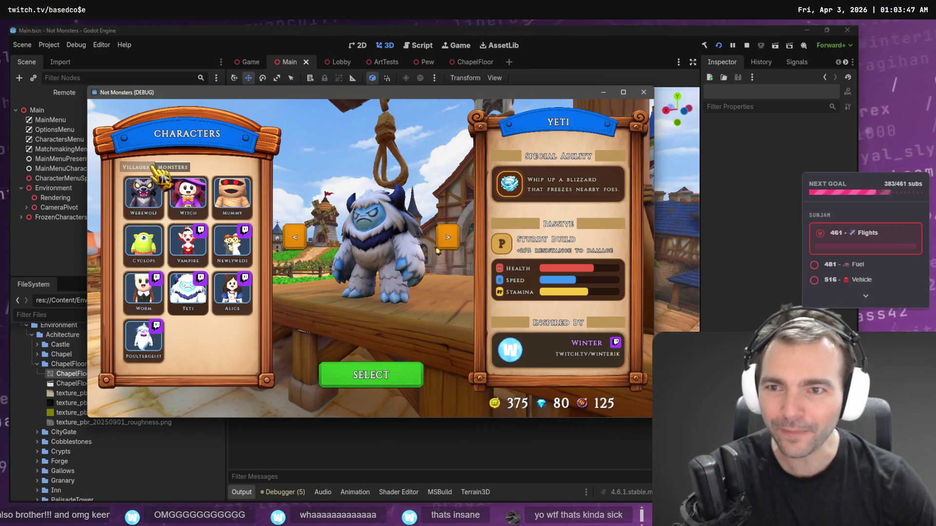
click(152, 167)
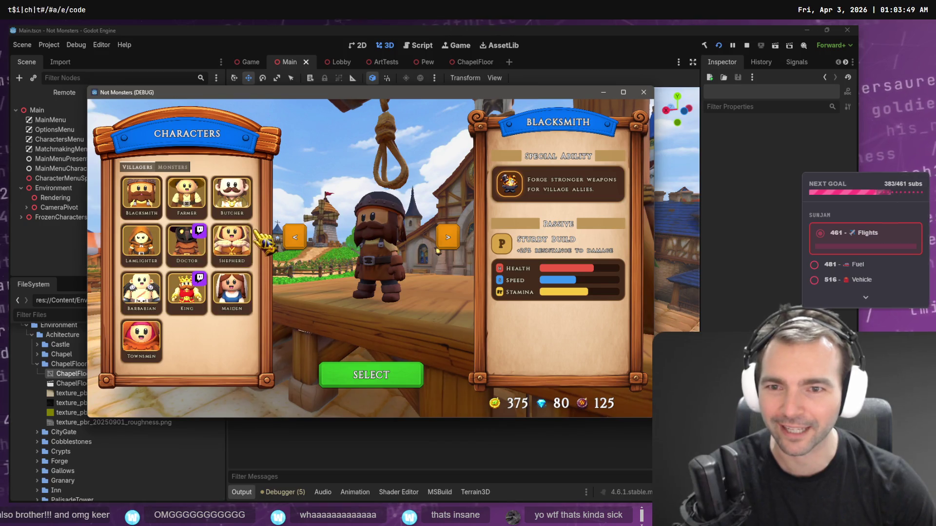
click(187, 243)
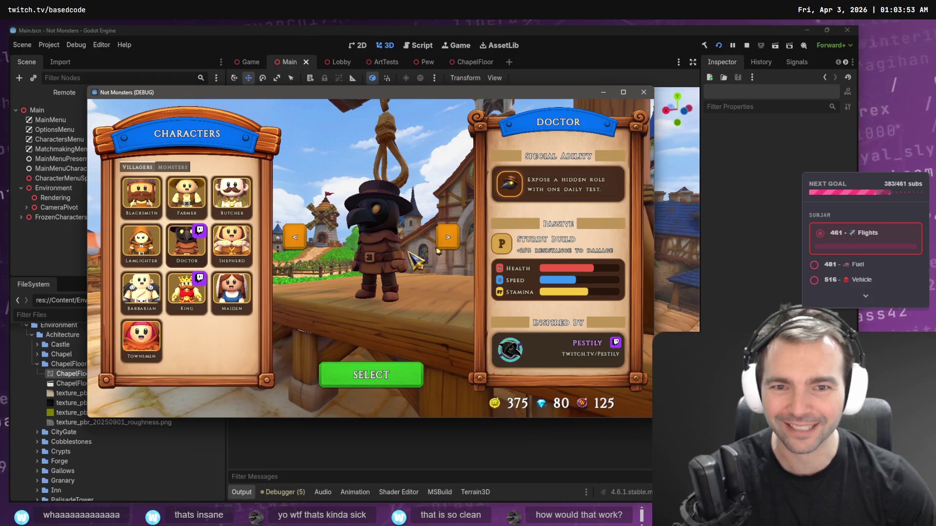
click(396, 376)
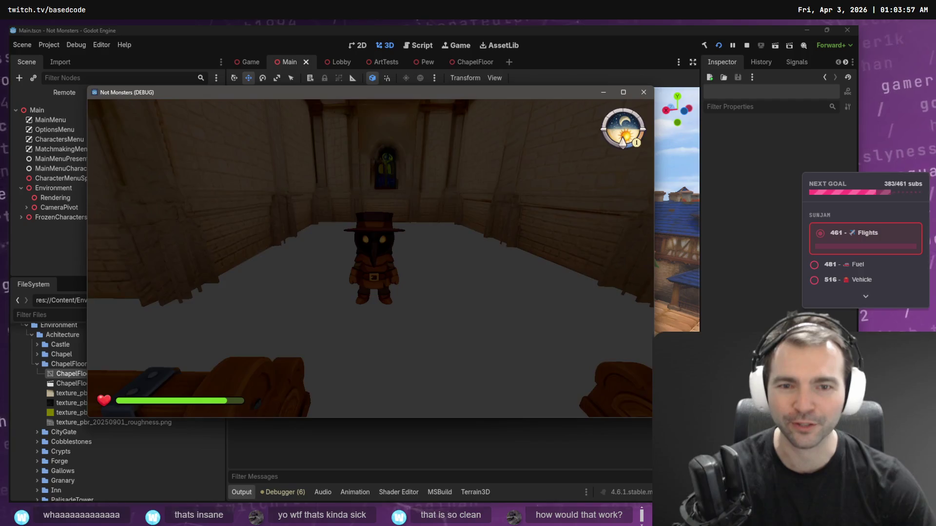
Step: Walk through the chapel, leave the match to the main menu, and re-enter the chapel as the Yeti
key(w)
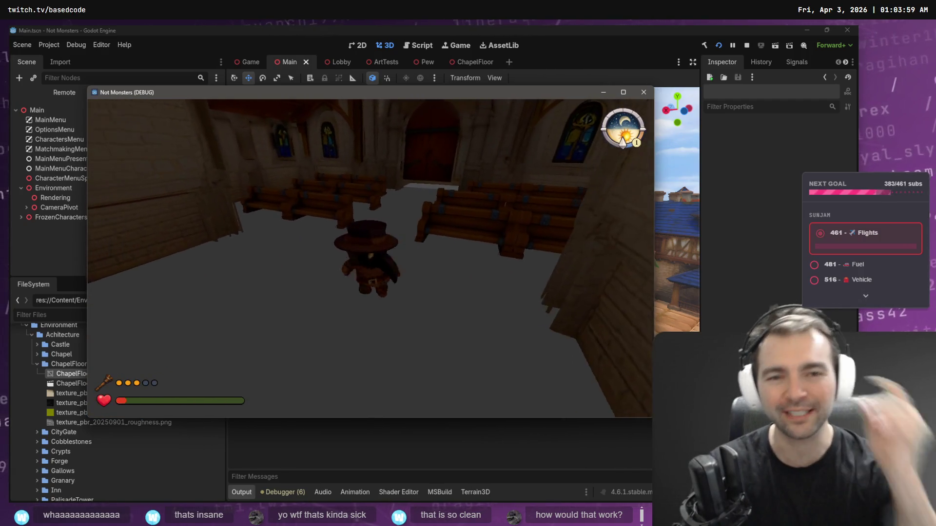
key(Escape)
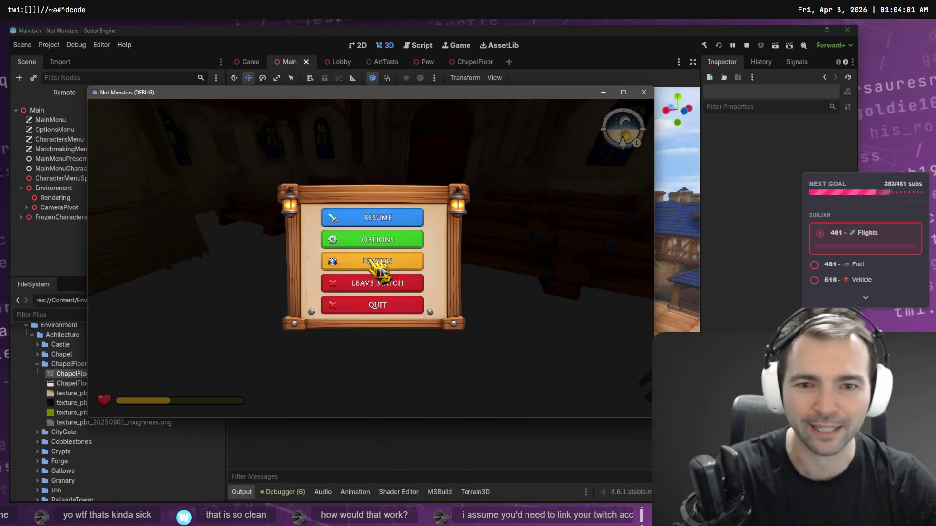
click(371, 282)
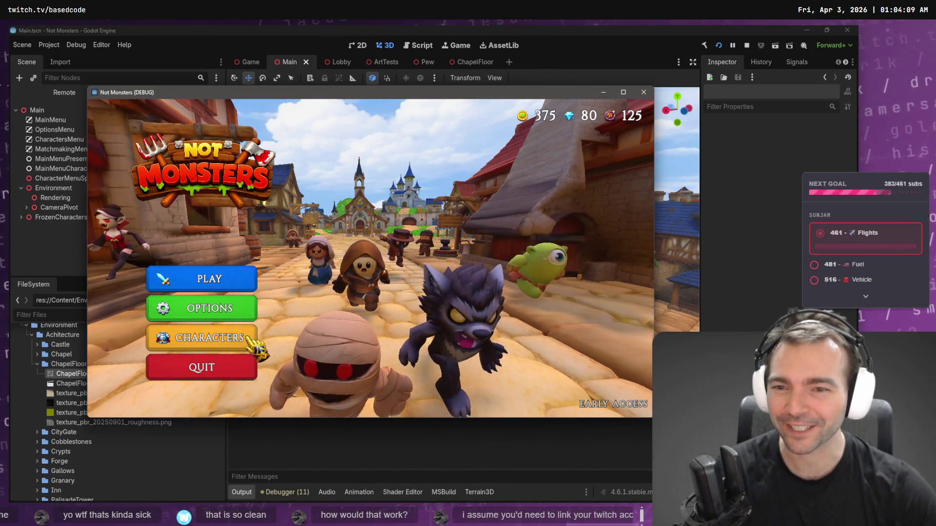
click(246, 339)
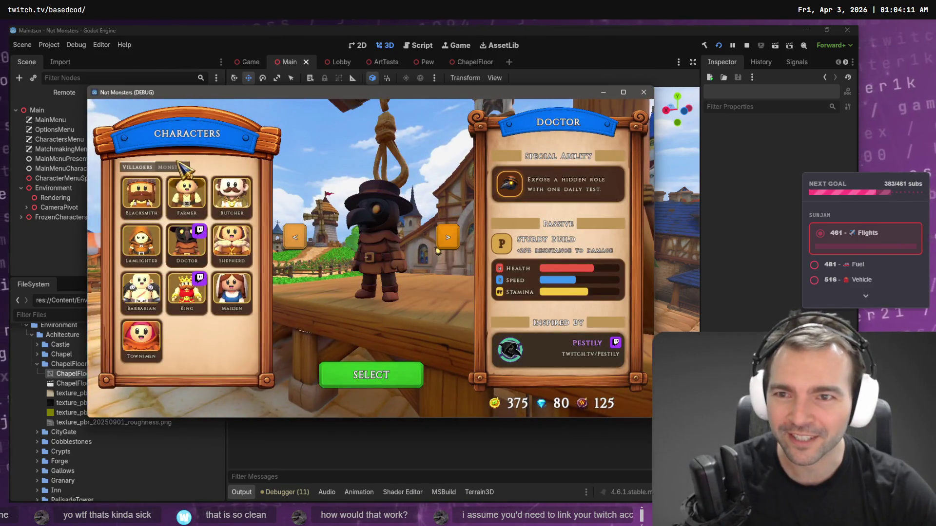
click(173, 167)
click(188, 291)
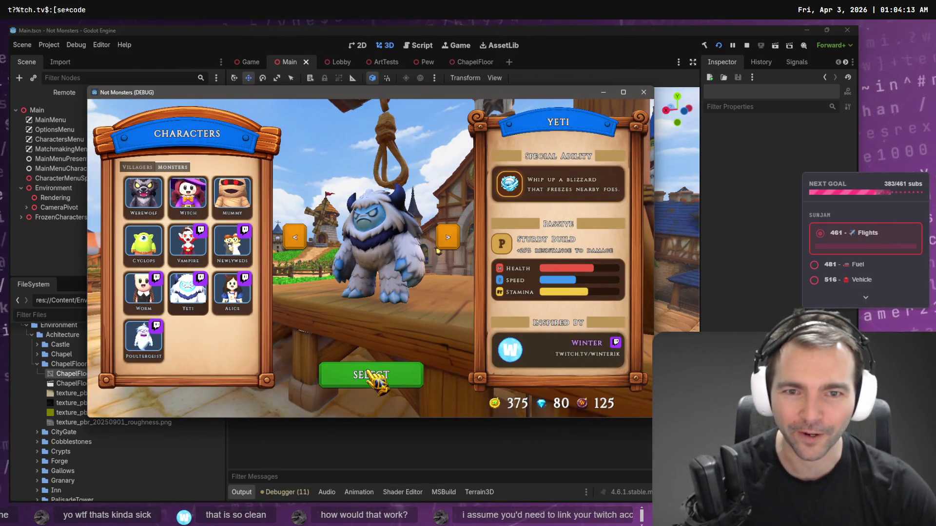
click(371, 375)
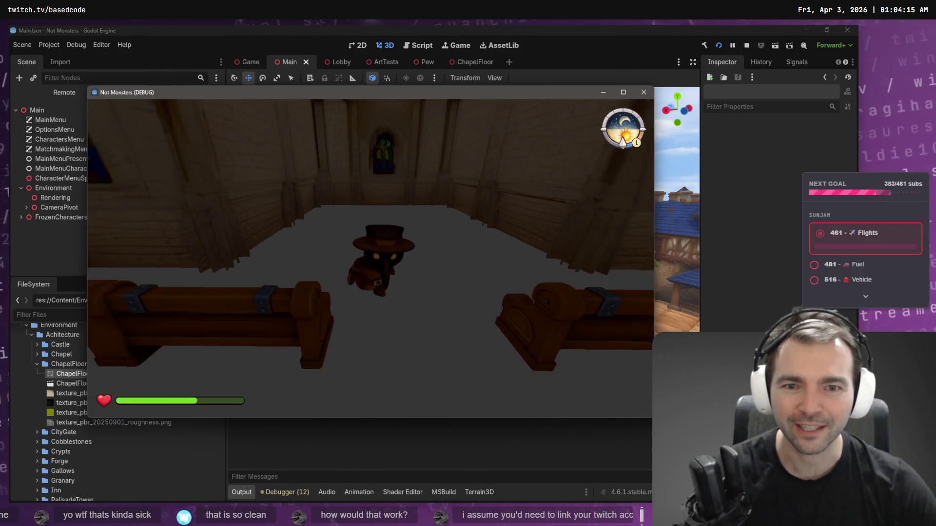
Step: Walk around the chapel again, quit the game with confirmation, and select CharacterMenuSpawnPos
key(w)
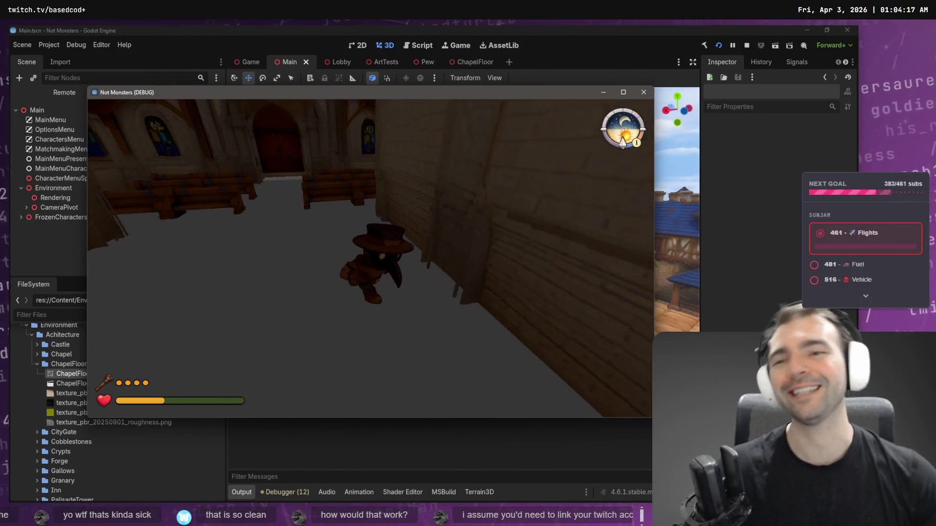
key(Escape)
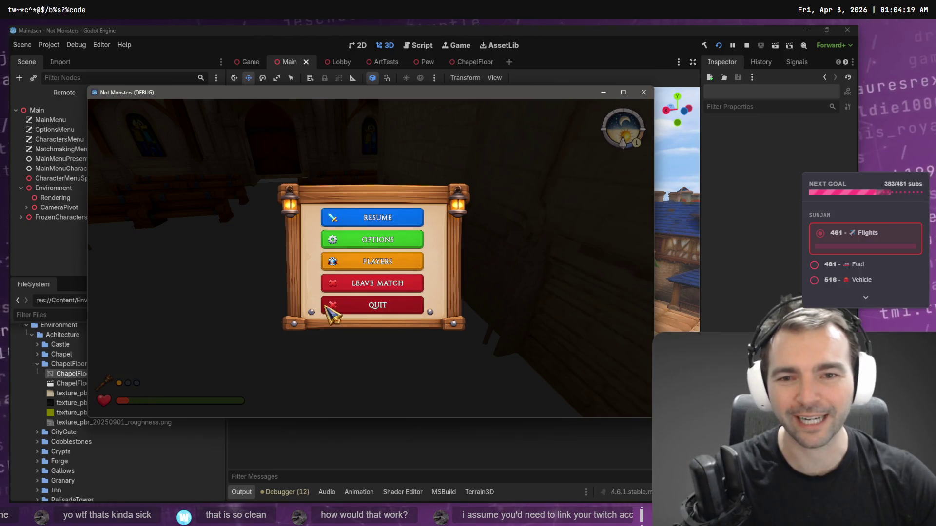
click(327, 308)
click(369, 287)
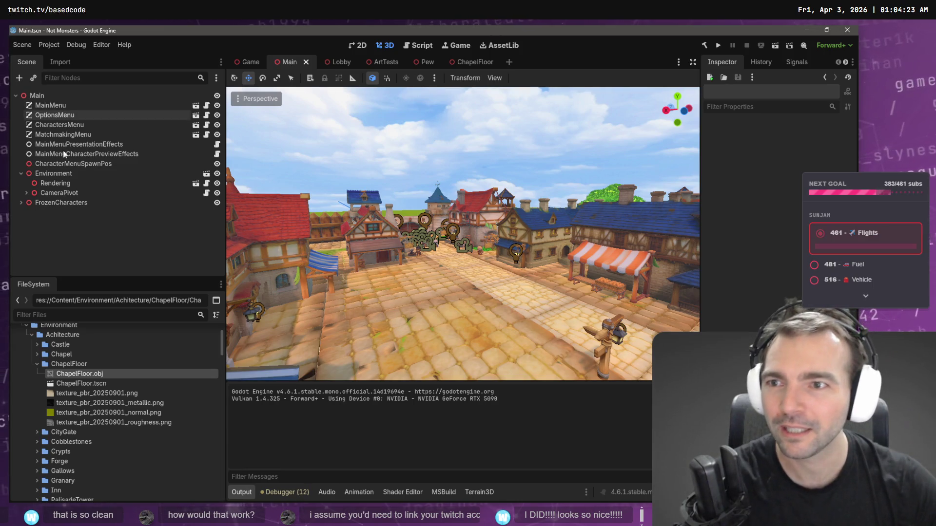
click(85, 167)
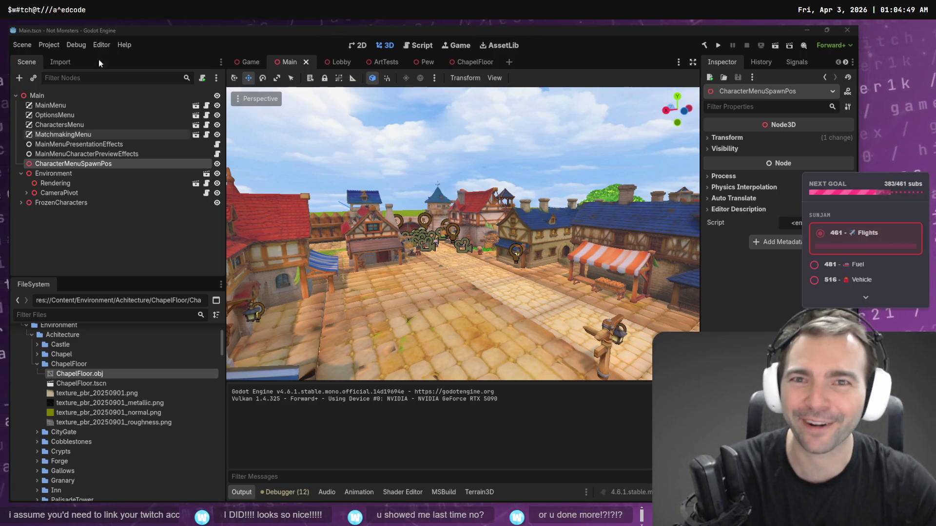
Step: Switch the editor to the Game scene tab
click(250, 62)
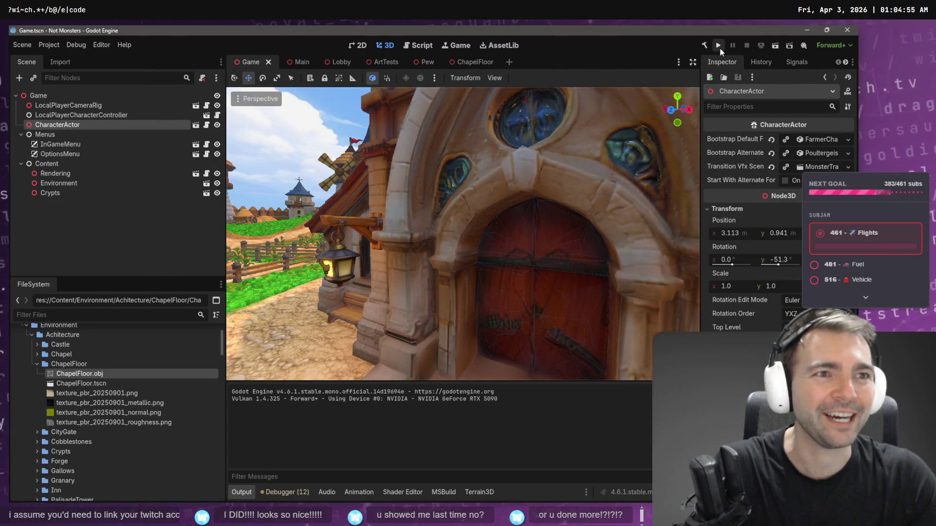
Step: Frame the CharacterActor, orbit toward the gallows, and run the project with F5
key(f)
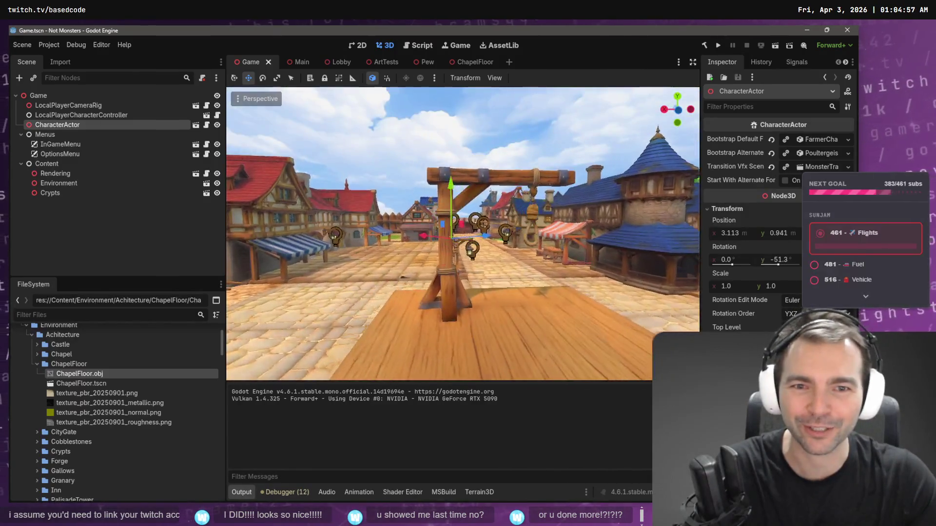
drag(463, 195, 491, 119)
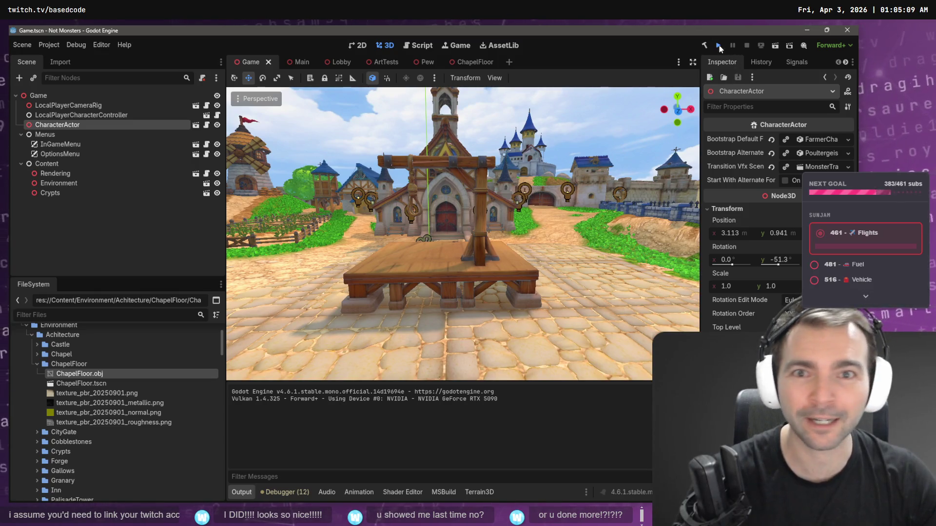
key(F5)
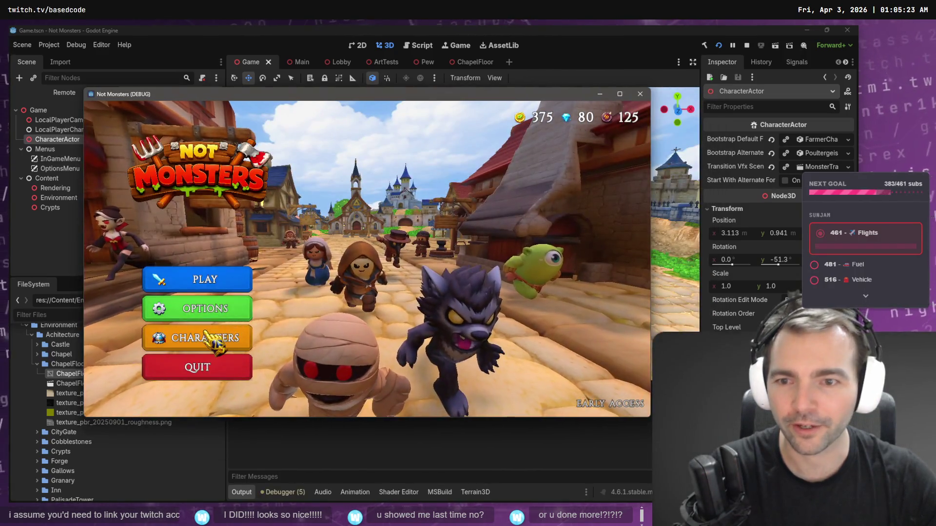
Step: On the CHARACTERS screen, cycle forward and back from the Blacksmith
click(202, 336)
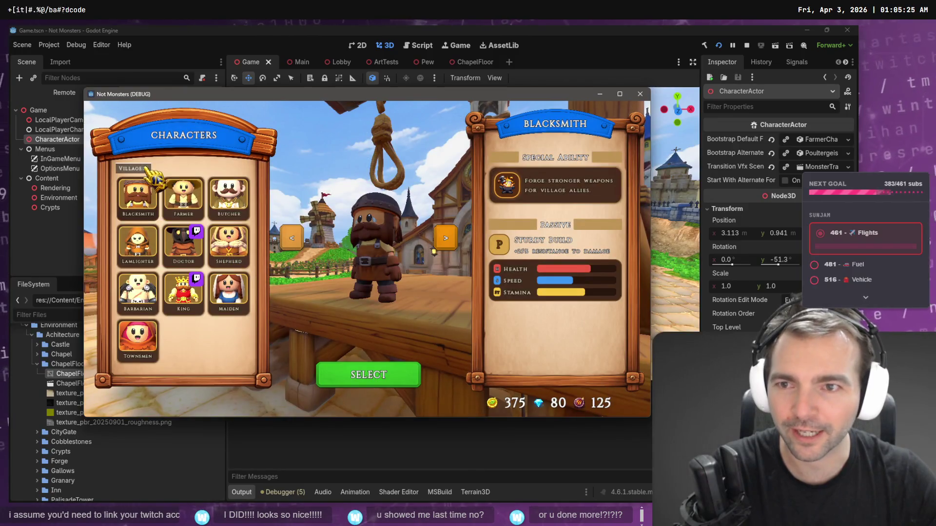
click(444, 239)
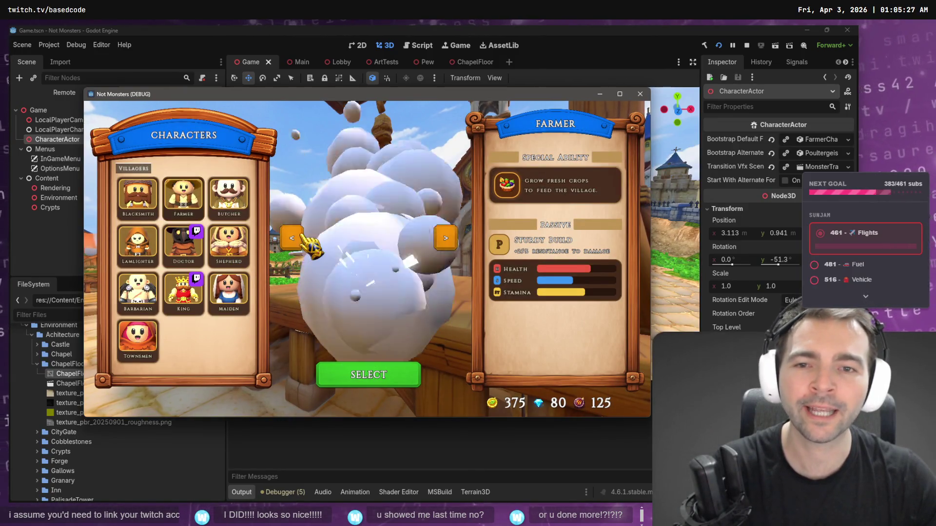
click(291, 239)
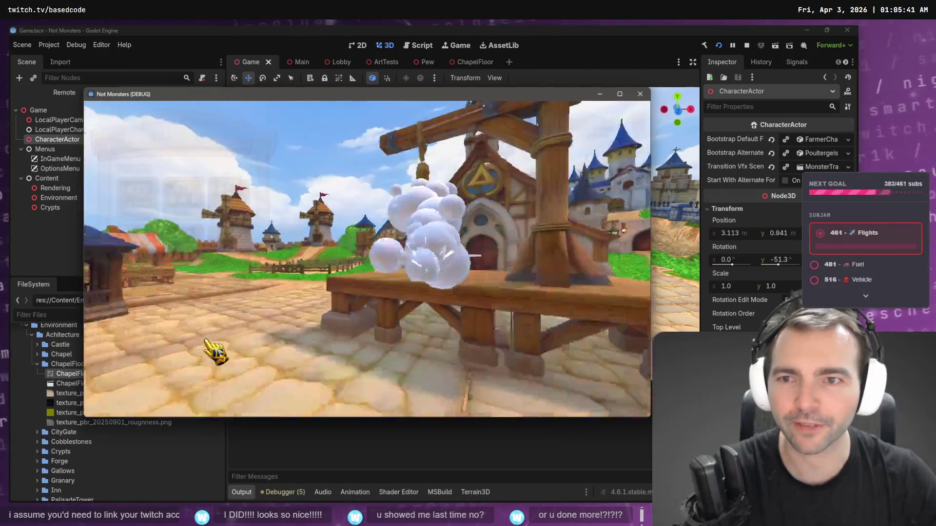
Step: Rerun the game, advance the character screen to the Farmer and Butcher, then stop with F8
key(F5)
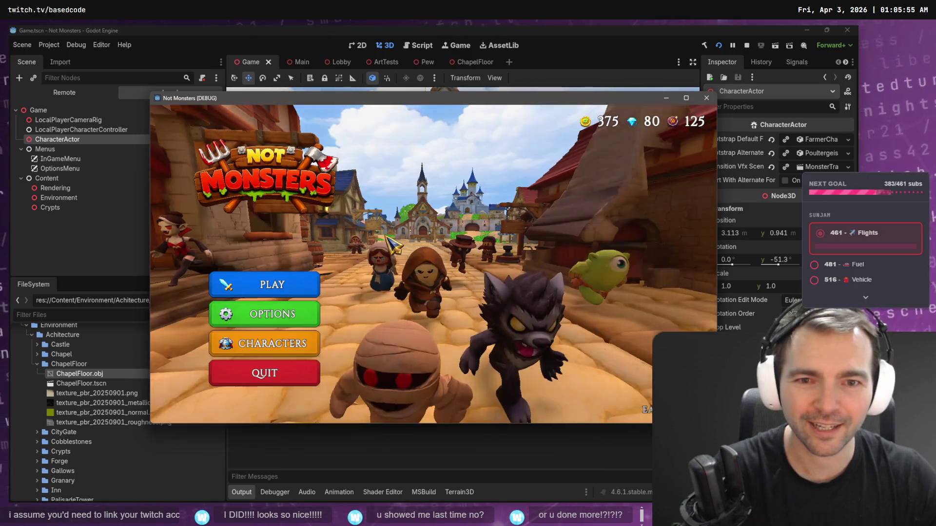
click(272, 342)
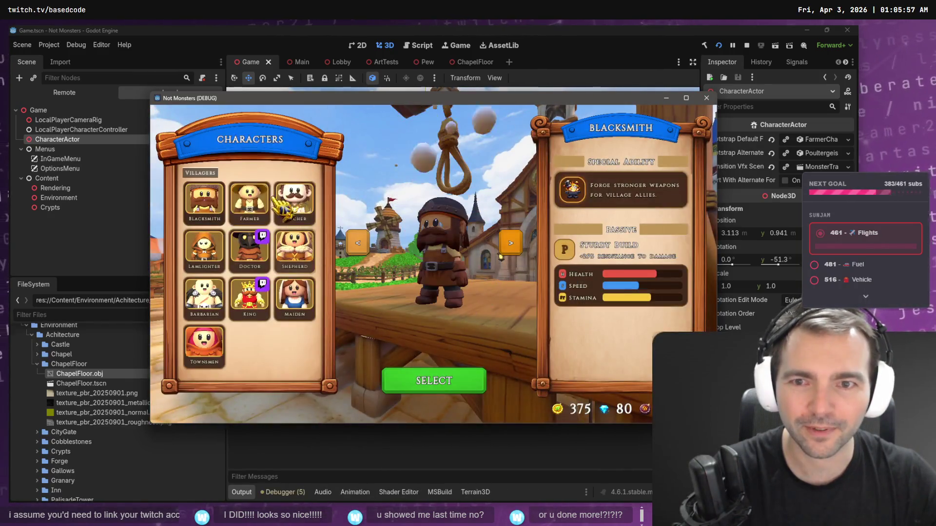
click(510, 242)
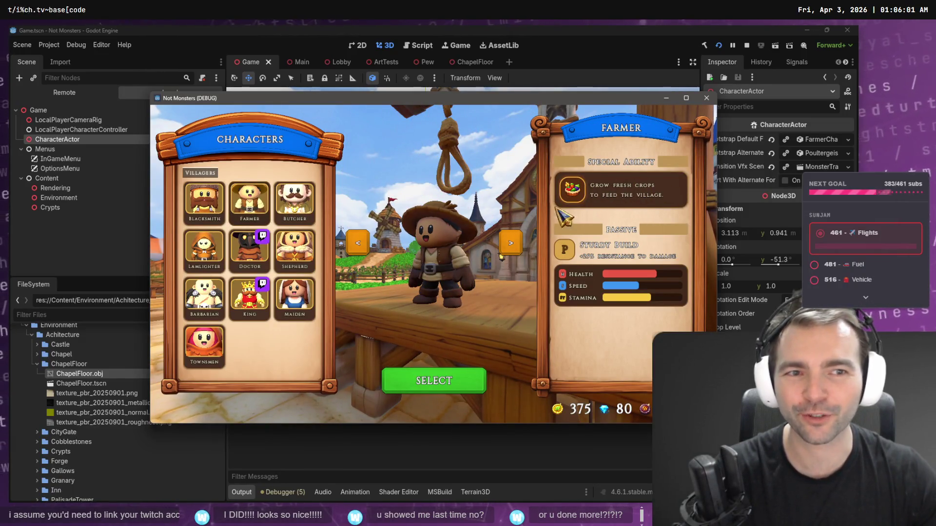
click(505, 249)
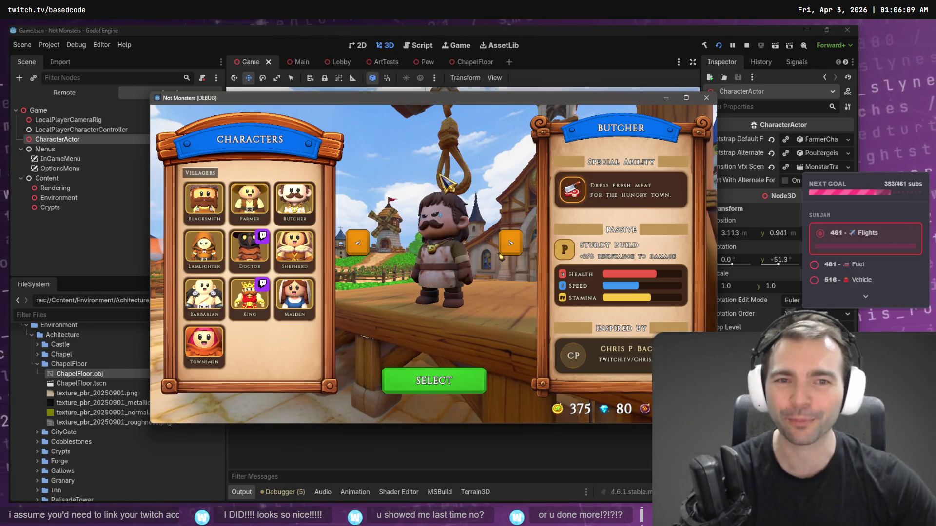
key(F8)
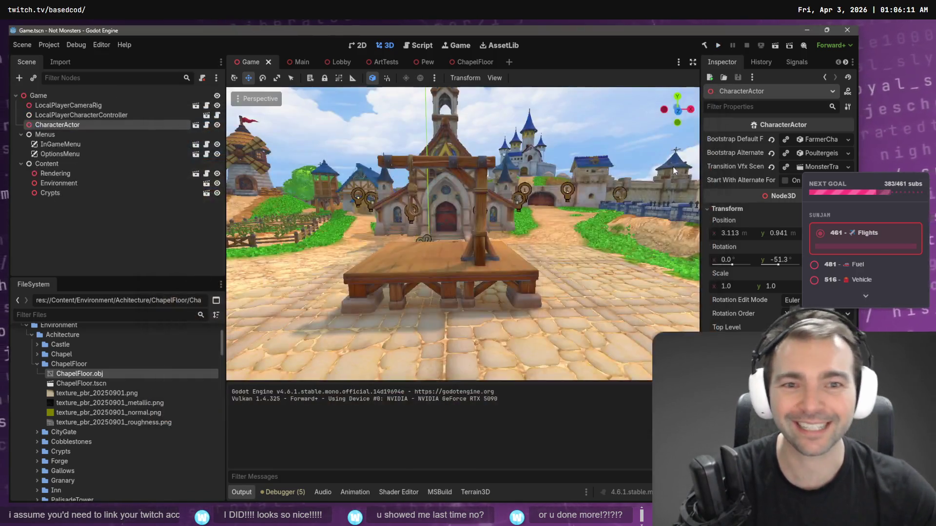
scroll(674, 170, up, 5)
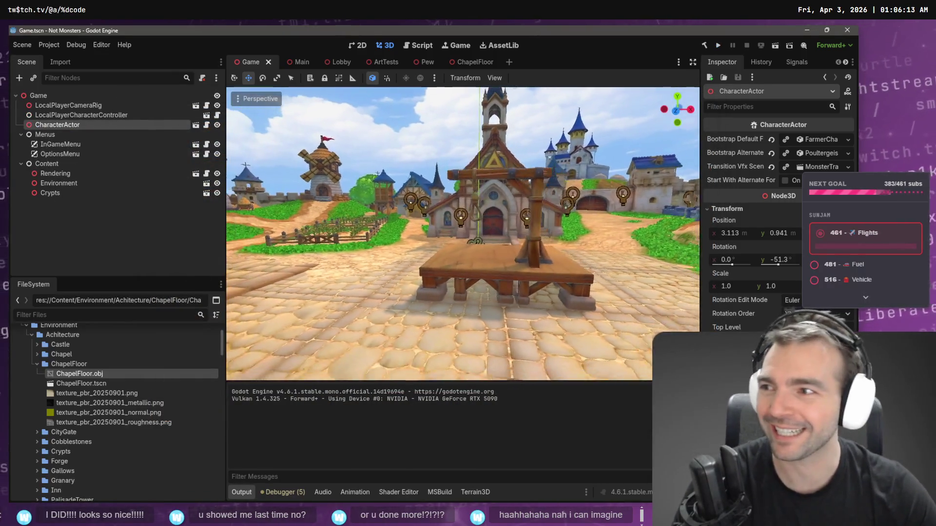
mouse_move(502, 177)
mouse_down()
mouse_move(483, 179)
mouse_move(502, 177)
mouse_up()
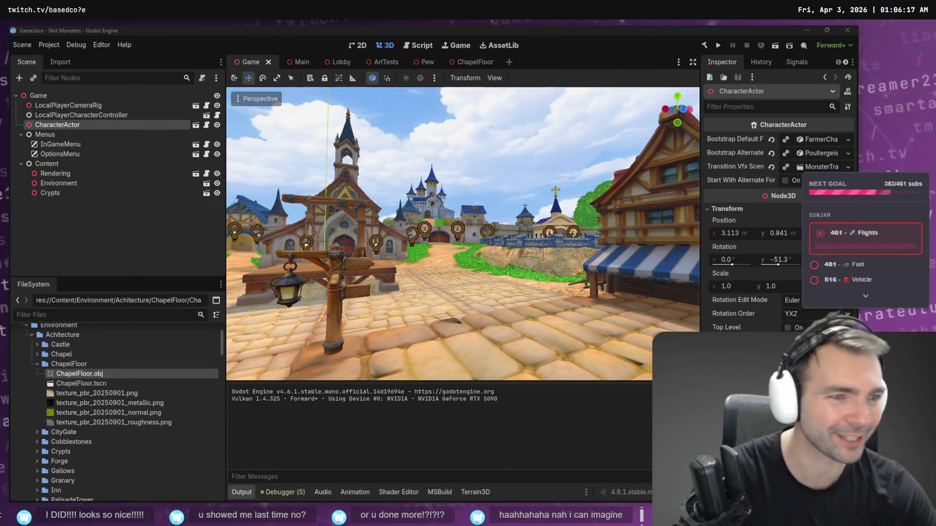
key(alt+Tab)
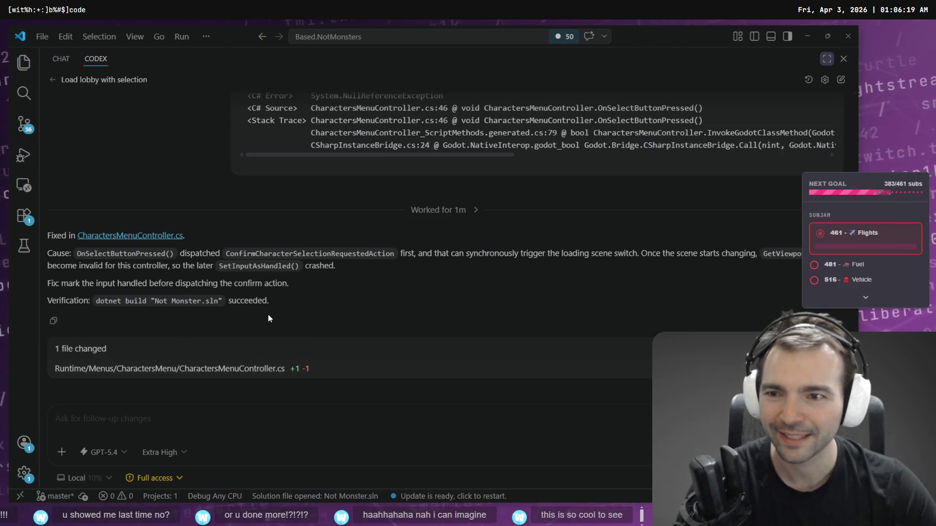
scroll(452, 312, up, 3)
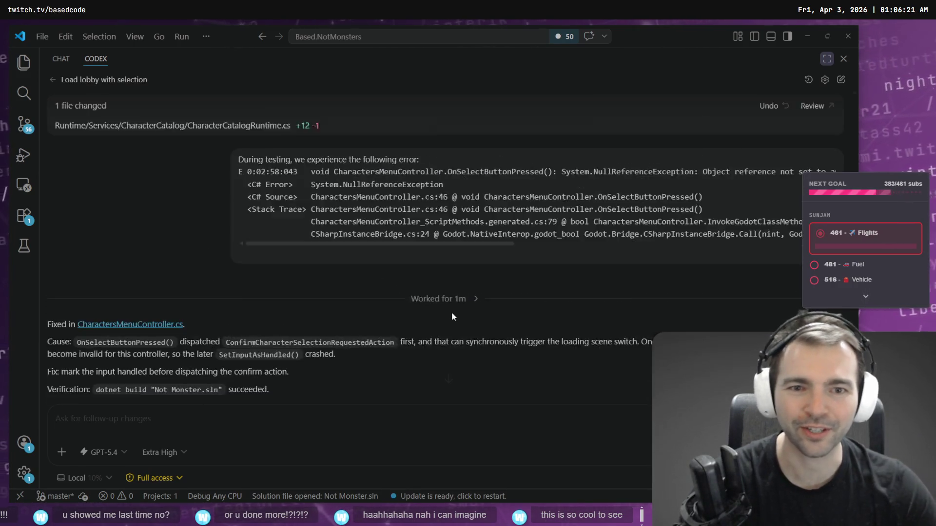
scroll(451, 312, down, 3)
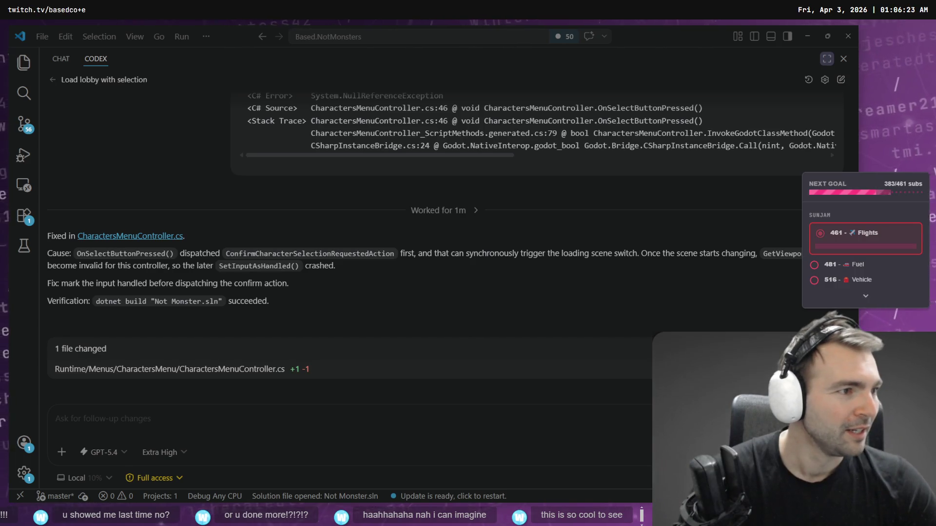
key(alt+Tab)
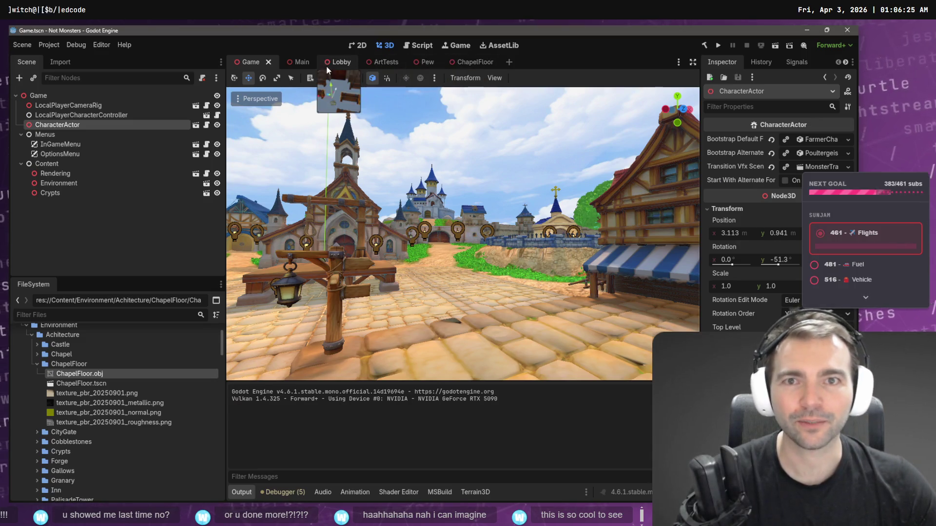
Step: Drop a ChapelFloor.tscn instance into the ArtTests scene, frame it, and open the ChapelFloor scene
click(334, 66)
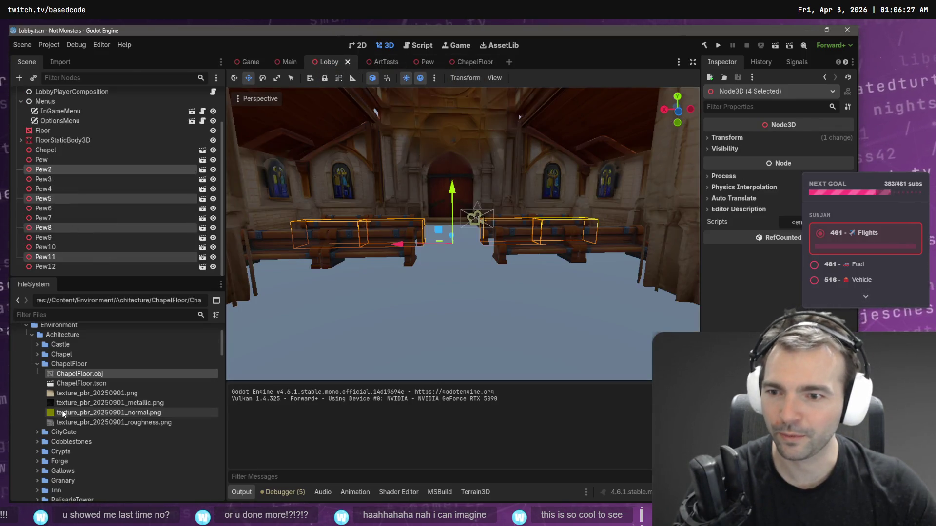
click(93, 384)
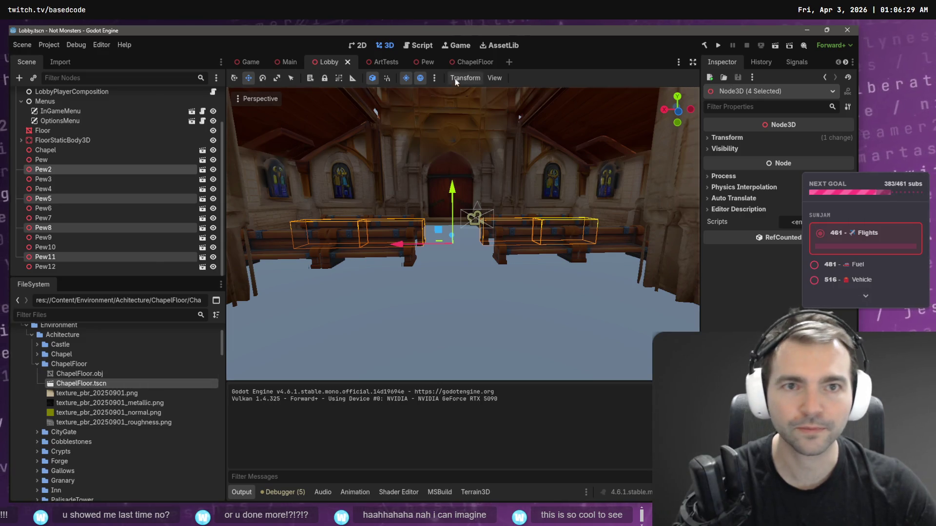
click(389, 63)
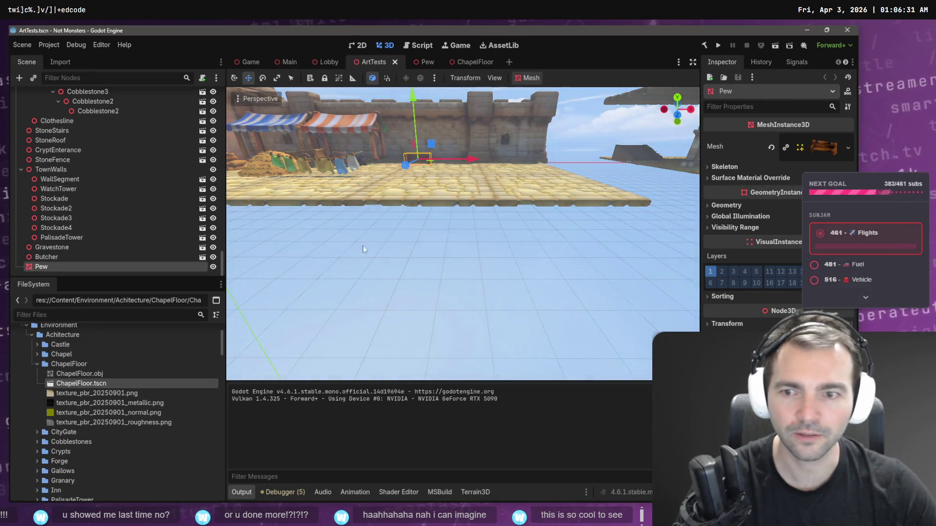
mouse_move(96, 385)
mouse_down()
mouse_move(494, 251)
mouse_move(579, 198)
mouse_move(561, 258)
mouse_up()
key(f)
mouse_move(579, 203)
mouse_down()
mouse_move(566, 219)
mouse_move(579, 204)
mouse_up()
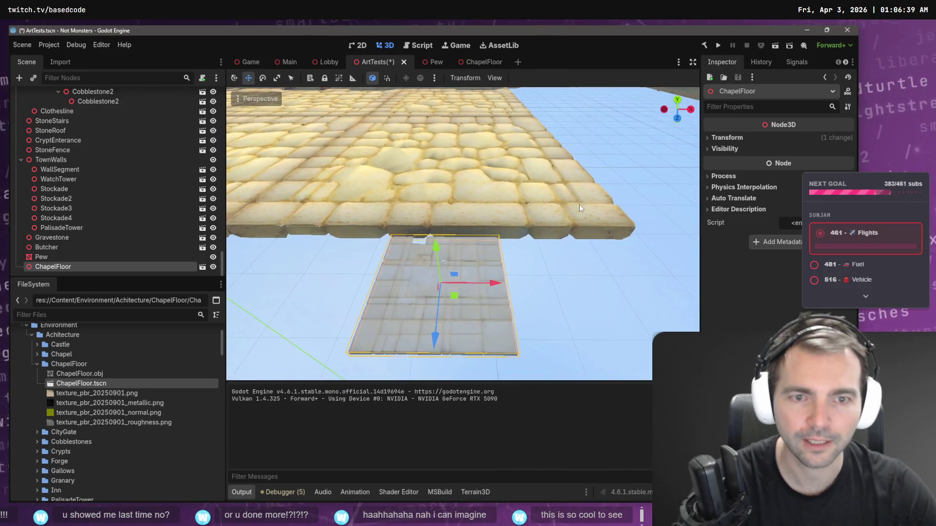
click(477, 62)
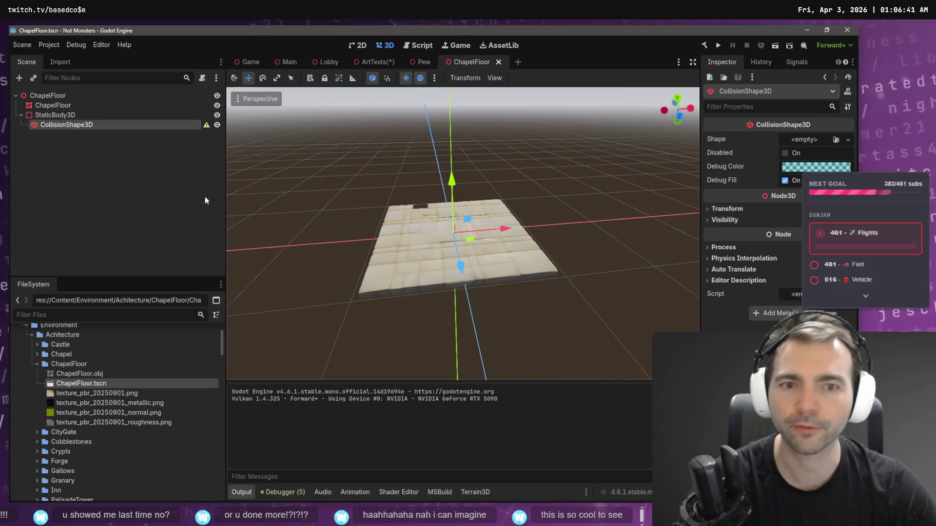
Step: Give the CollisionShape3D a new BoxShape3D and widen it left and right across the floor
click(75, 116)
click(78, 125)
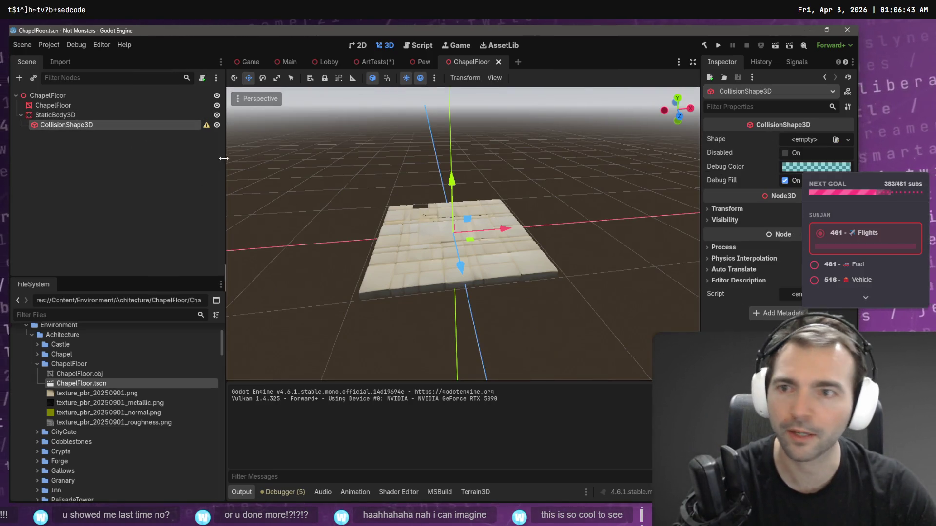
click(847, 139)
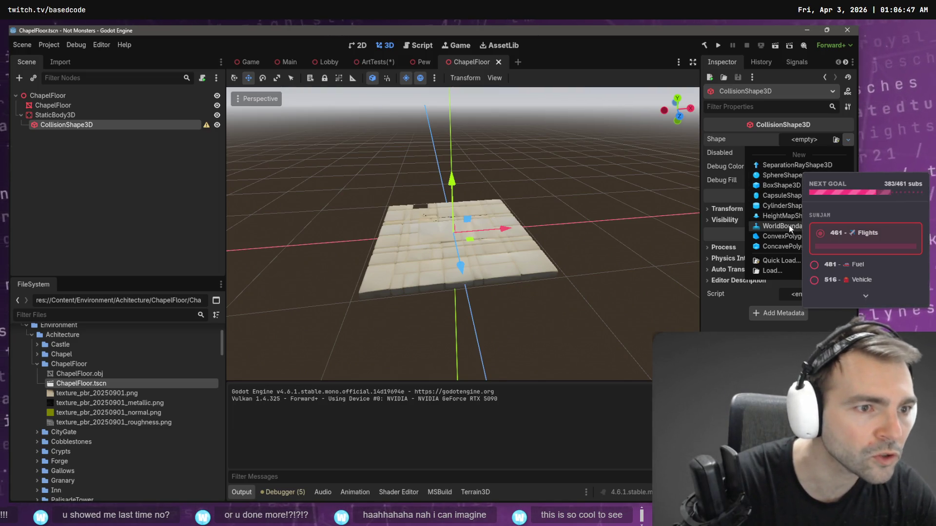
click(781, 186)
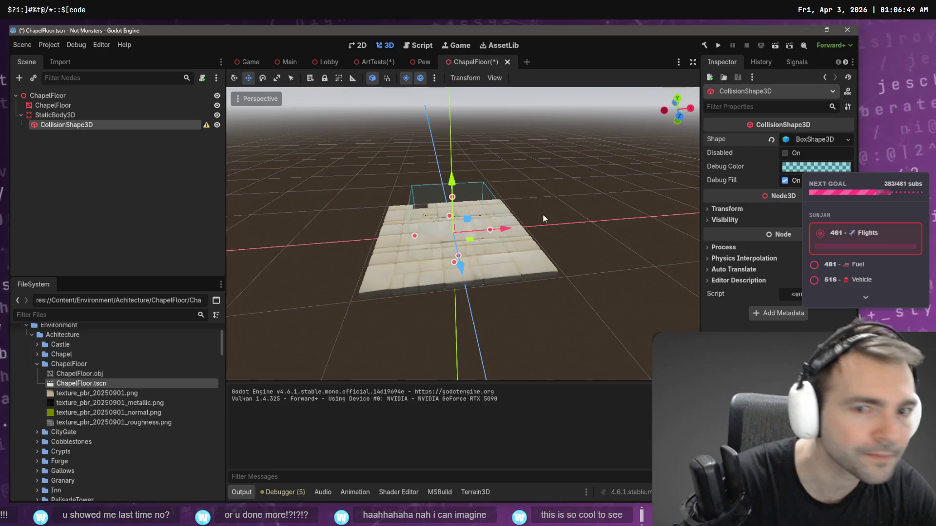
drag(415, 235, 378, 244)
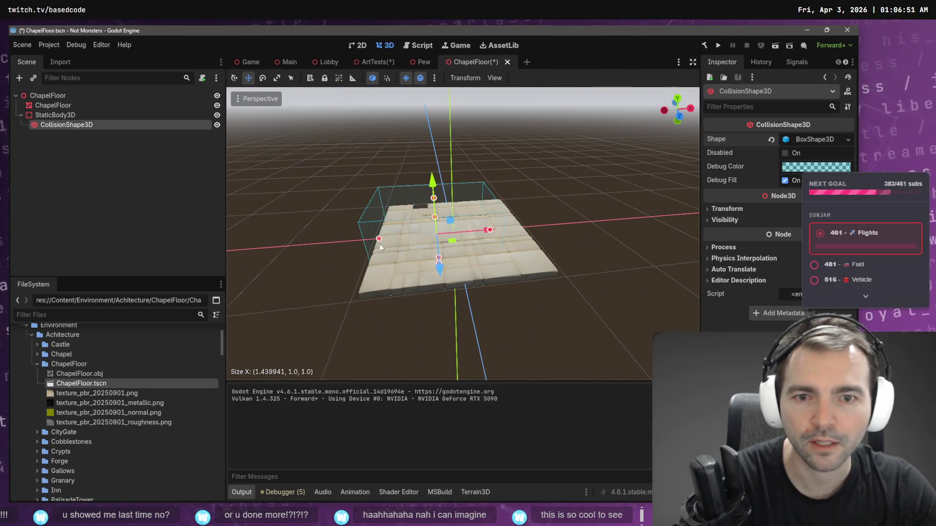
drag(486, 235, 523, 238)
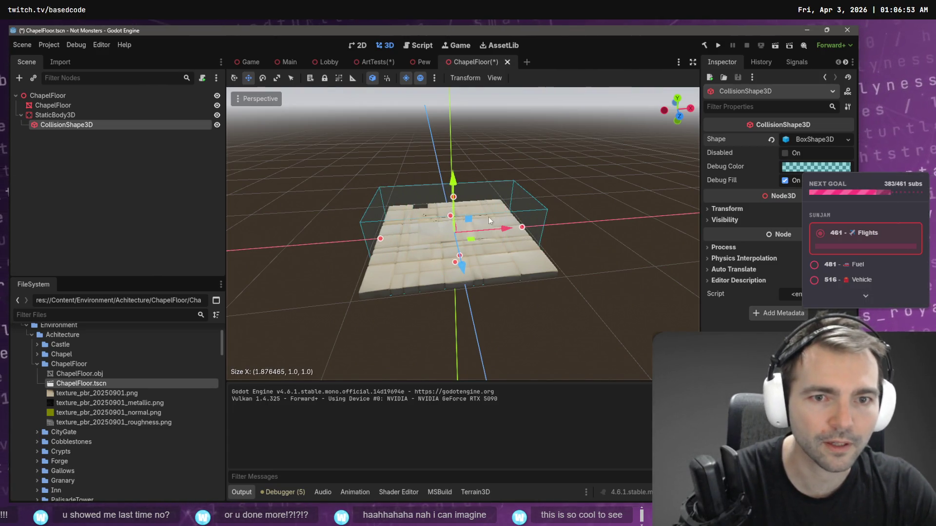
scroll(449, 216, up, 3)
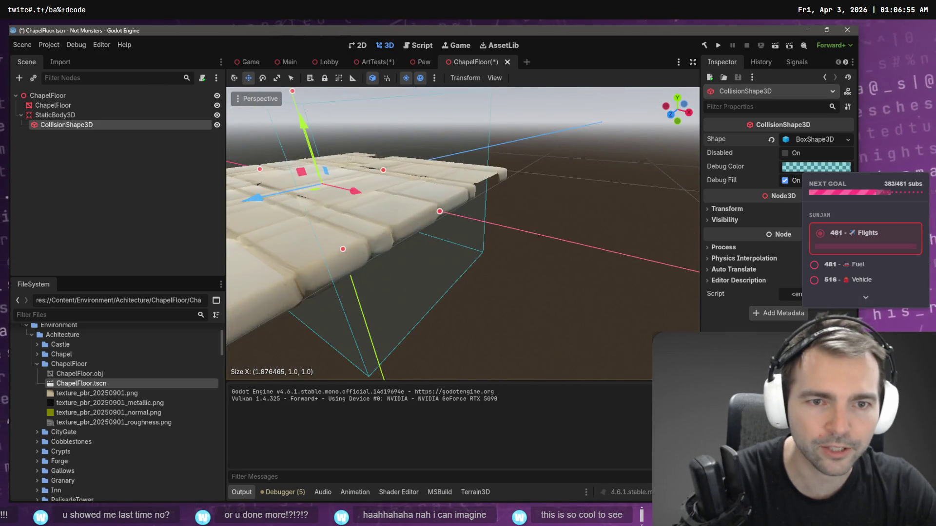
drag(489, 203, 486, 204)
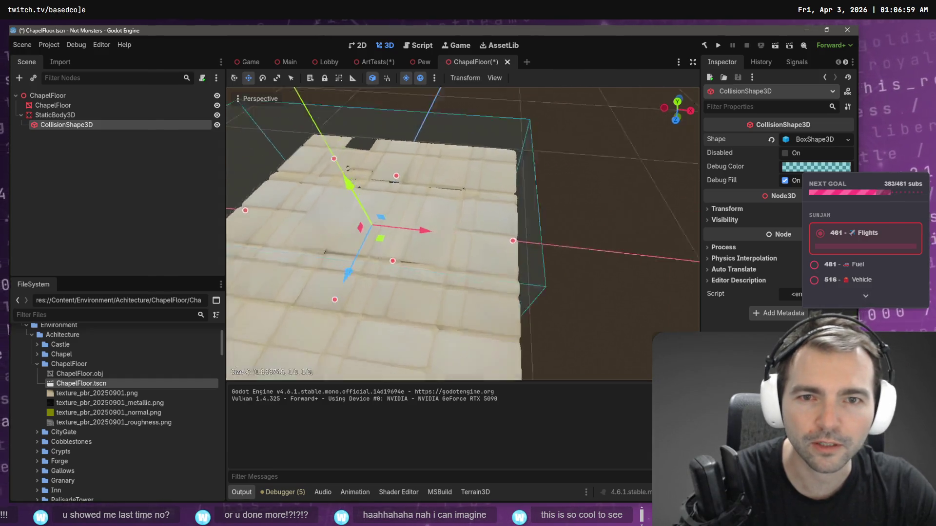
Step: Flatten the collision box's height, extend its depth, and widen it slightly
mouse_move(423, 234)
mouse_down()
mouse_move(423, 213)
mouse_move(438, 288)
mouse_move(438, 279)
mouse_up()
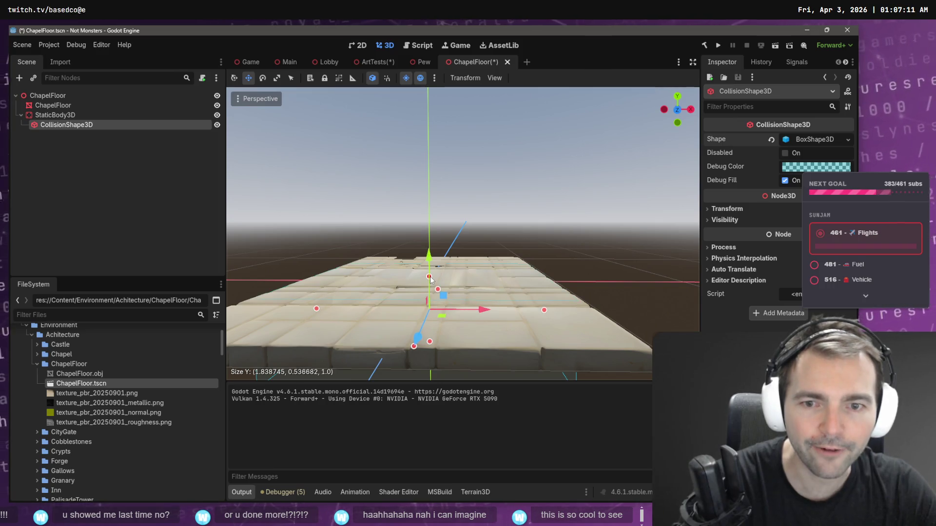
mouse_move(430, 277)
mouse_down()
mouse_move(436, 322)
mouse_move(435, 292)
mouse_up()
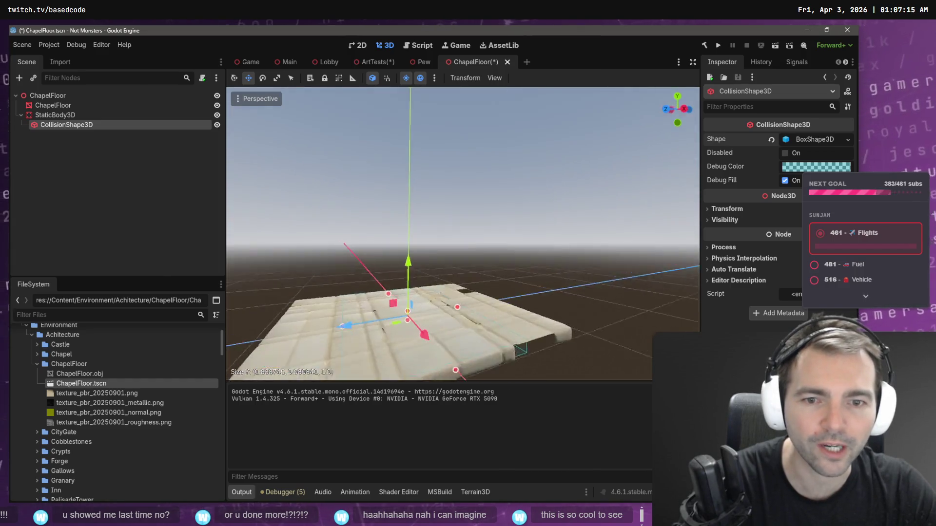
scroll(463, 234, up, 4)
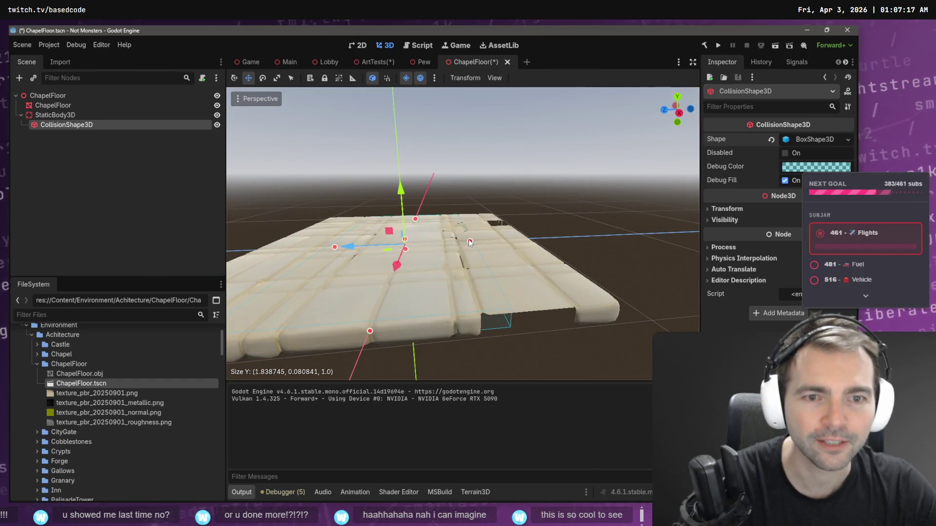
drag(470, 243, 524, 243)
drag(504, 294, 351, 290)
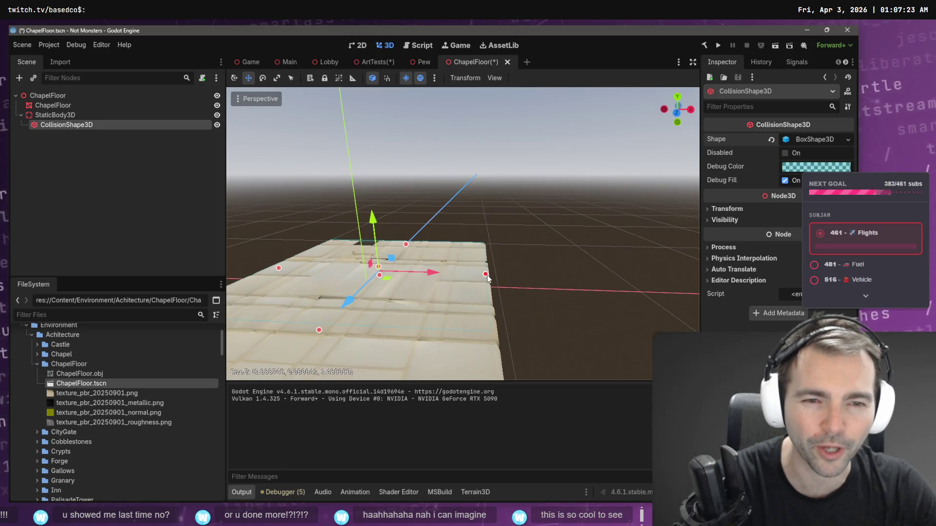
drag(487, 277, 491, 278)
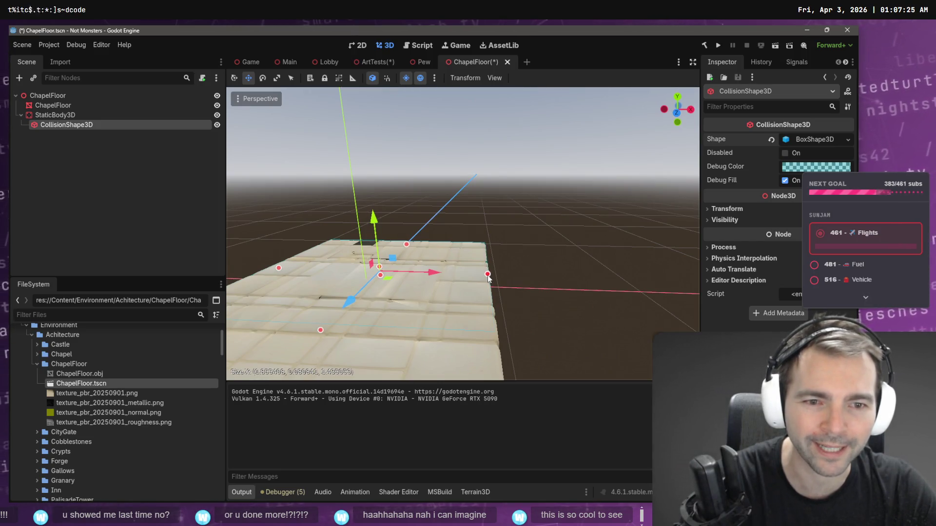
drag(488, 277, 585, 280)
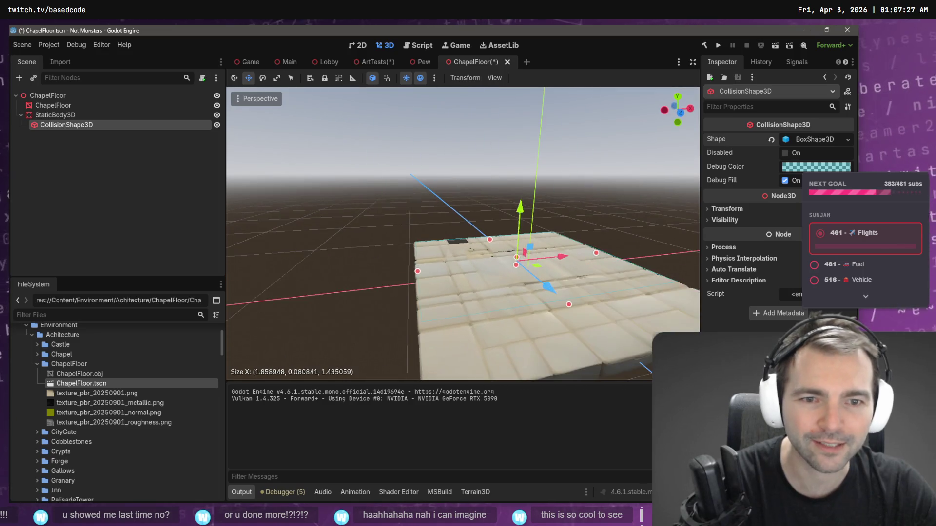
drag(475, 277, 478, 276)
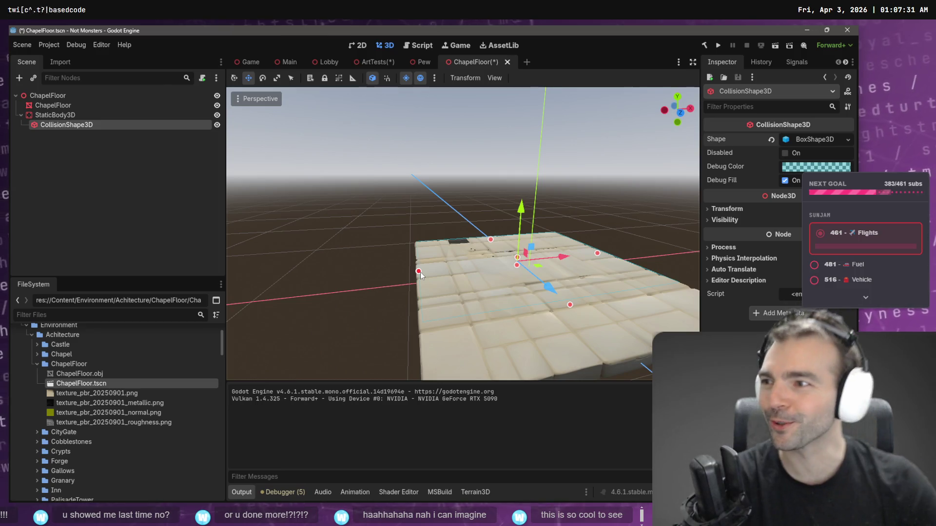
Step: Fit the box to about 1.88 × 0.08 × 1.87 over the tiles and save ChapelFloor
mouse_move(420, 272)
mouse_down()
mouse_move(463, 289)
mouse_move(515, 292)
mouse_move(517, 258)
mouse_move(463, 259)
mouse_move(521, 282)
mouse_up()
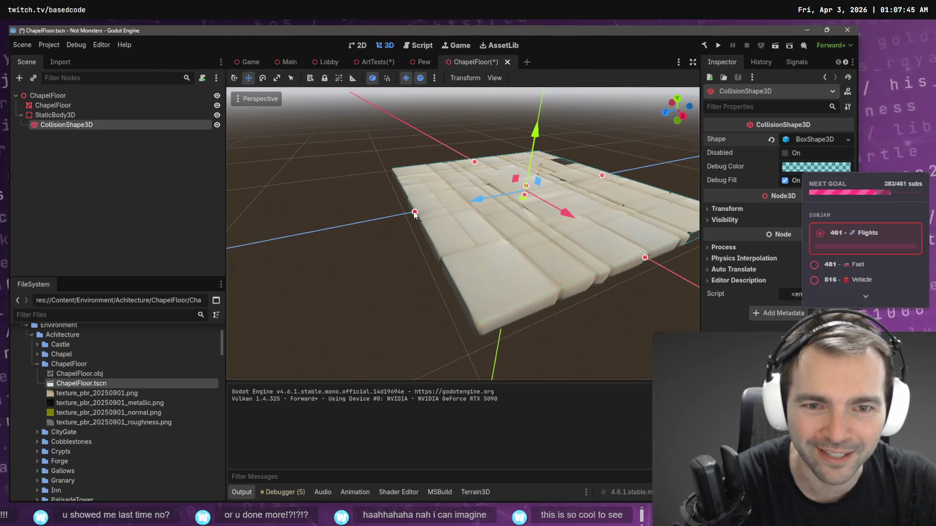
drag(414, 213, 547, 263)
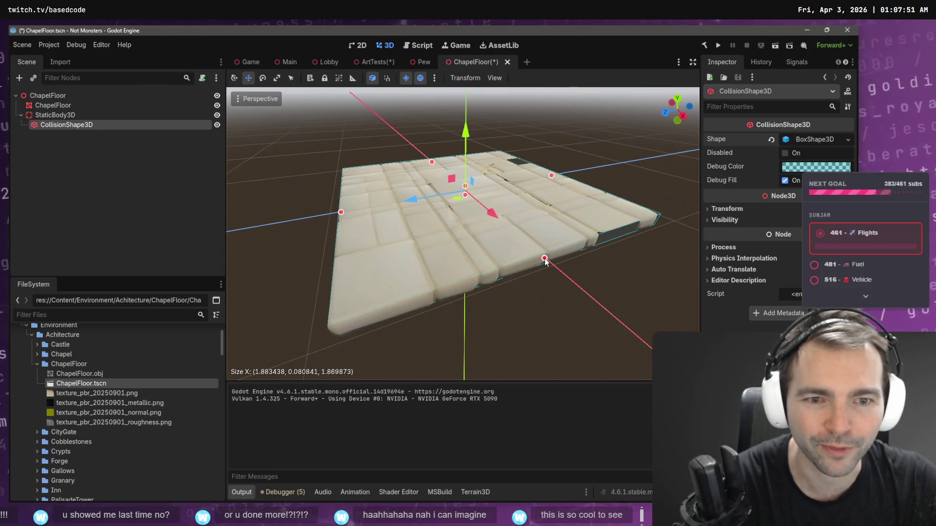
drag(545, 261, 534, 199)
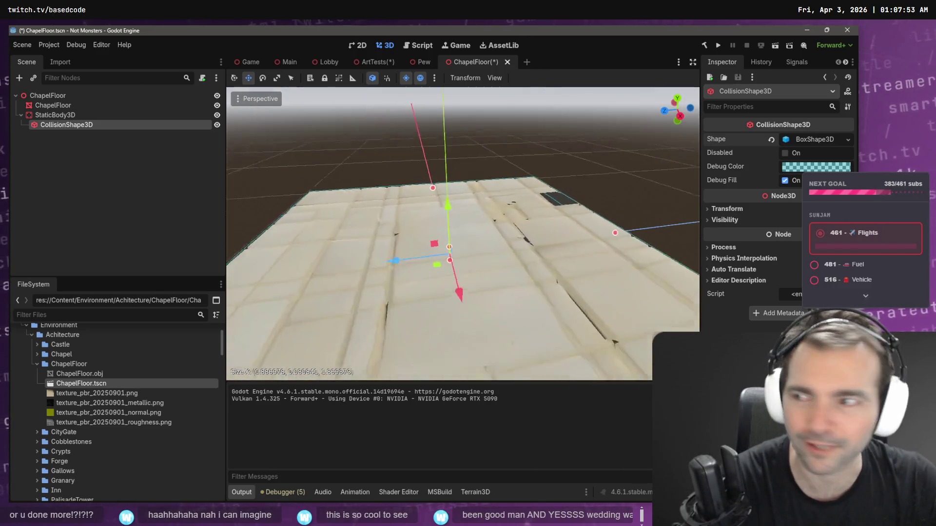
key(ctrl+s)
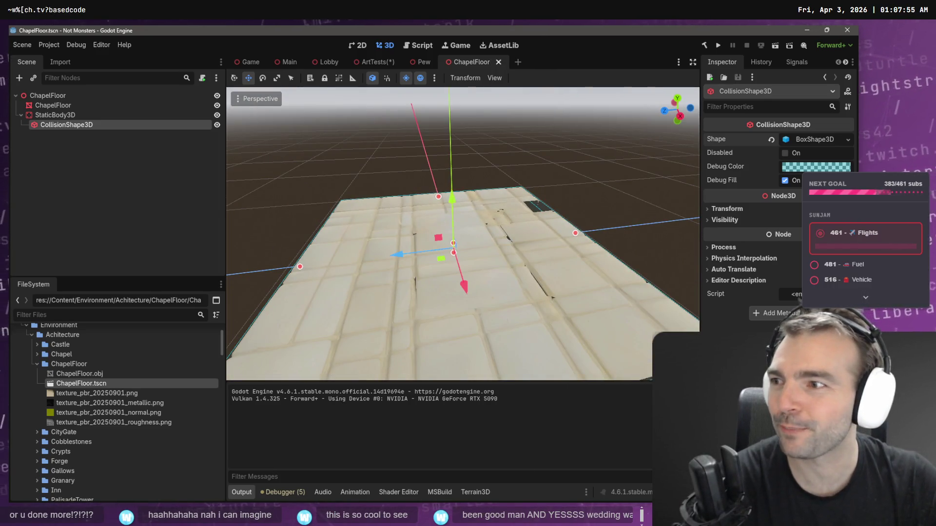
click(569, 159)
scroll(569, 159, down, 5)
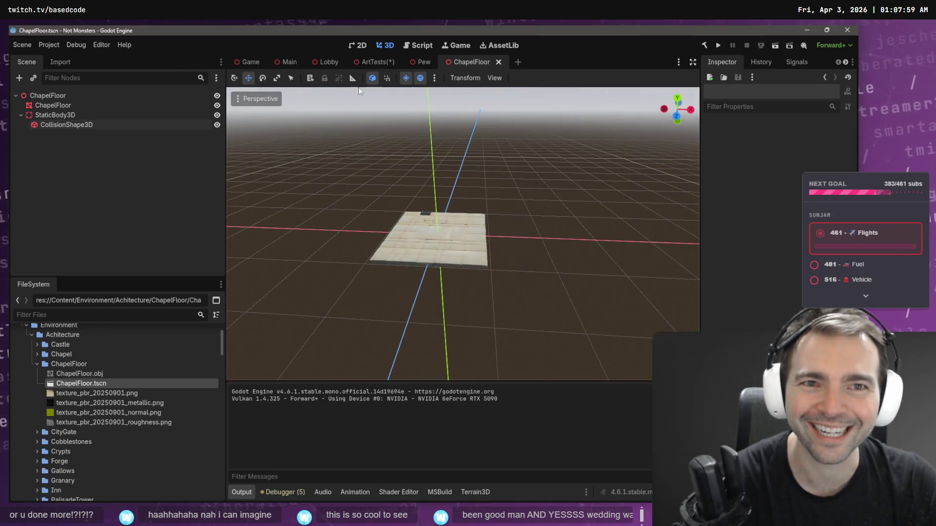
Step: Drag a ChapelFloor.tscn instance among the Lobby's pews, then return to the ChapelFloor scene
click(375, 63)
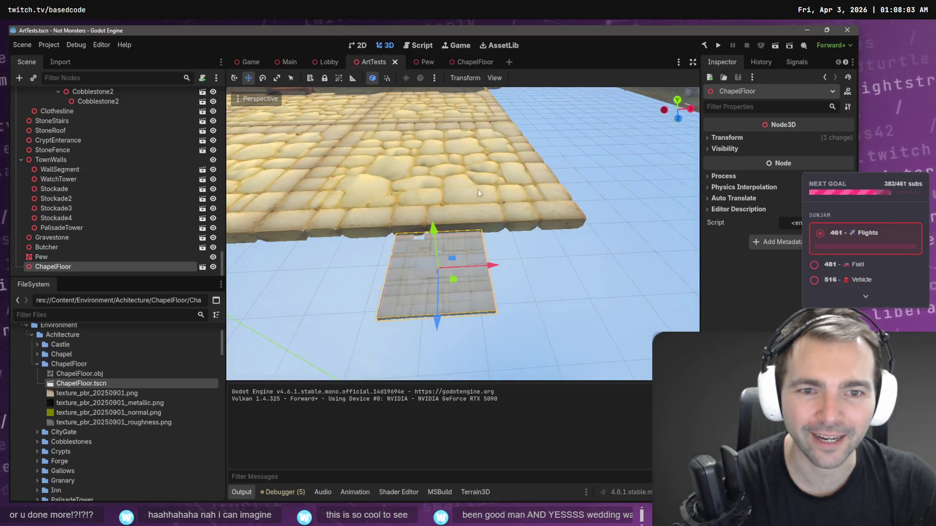
click(328, 63)
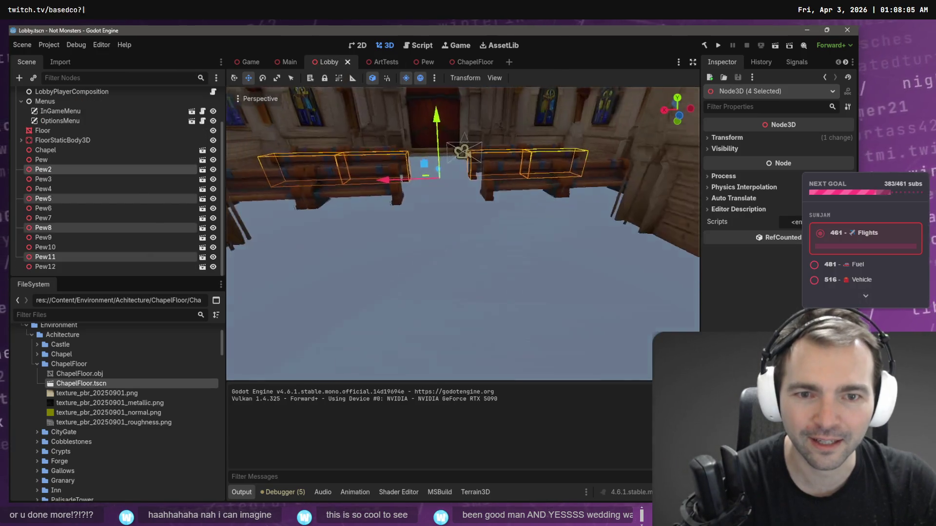
mouse_move(85, 385)
mouse_down()
mouse_move(246, 355)
mouse_move(312, 273)
mouse_move(333, 270)
mouse_move(447, 152)
mouse_move(430, 168)
mouse_up()
scroll(439, 168, up, 5)
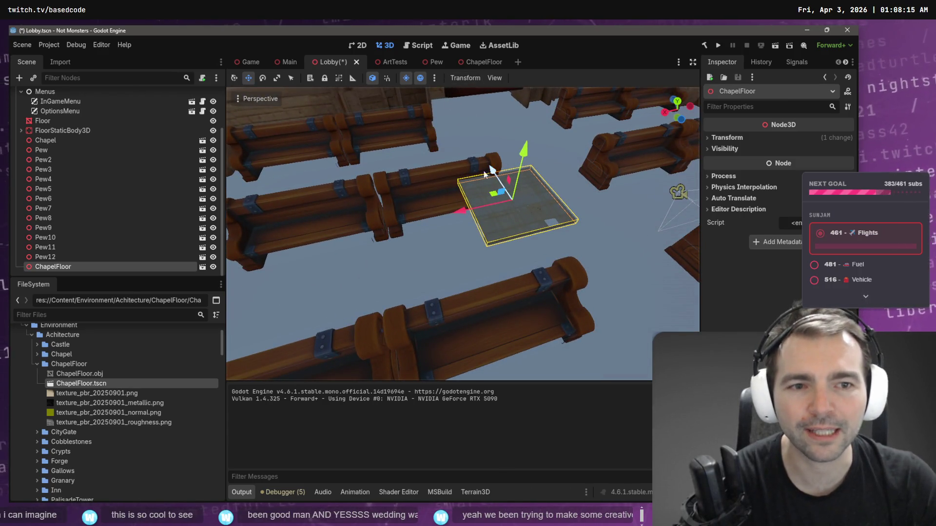
click(475, 62)
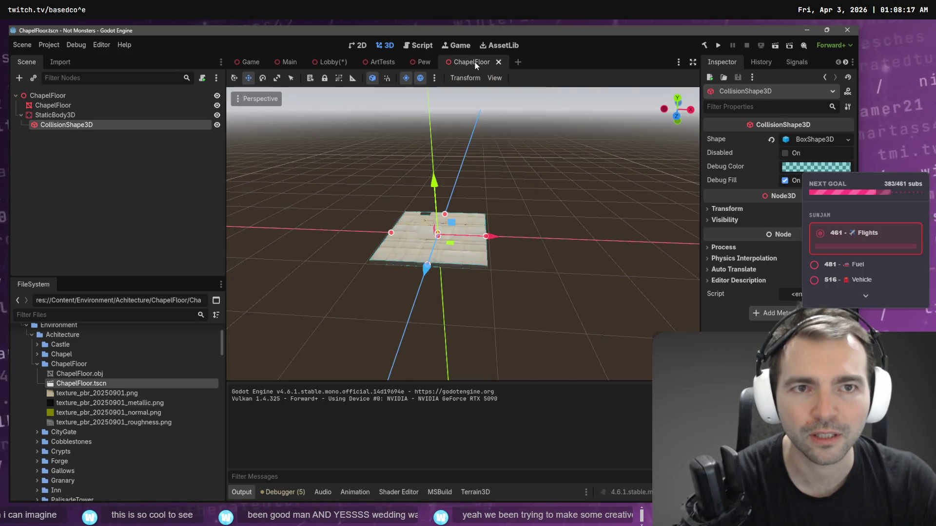
Step: Reimport ChapelFloor.obj with Scale Mesh set to 2.0 on x, y and z
click(78, 116)
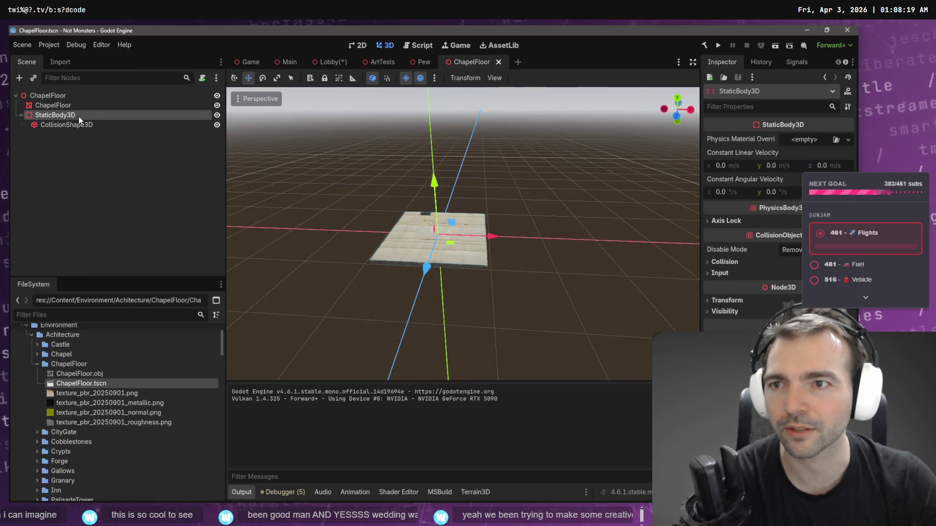
click(81, 106)
click(102, 374)
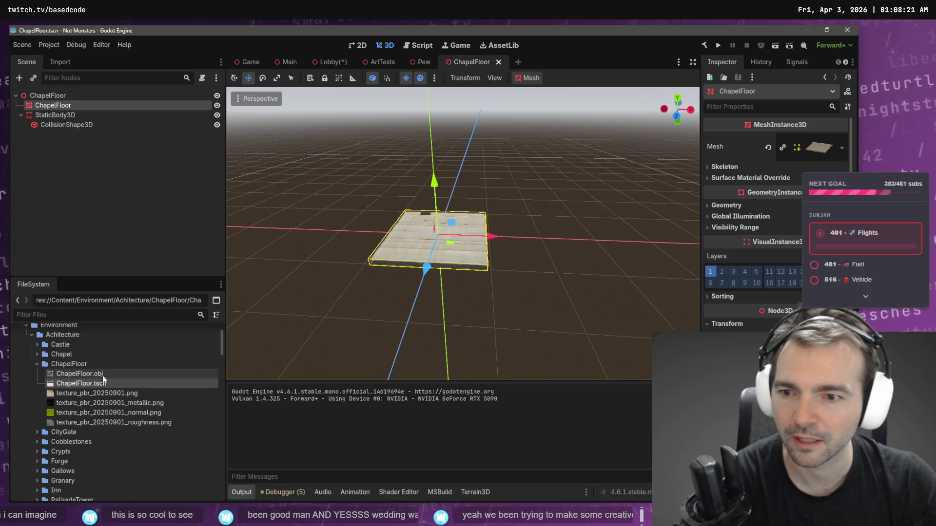
click(60, 62)
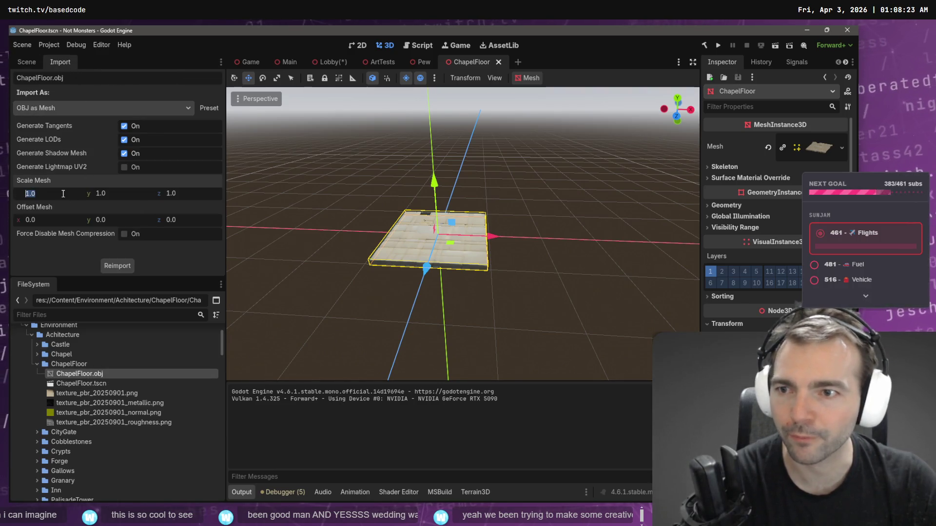
key(Tab)
text(2)
key(Tab)
text(2)
key(Return)
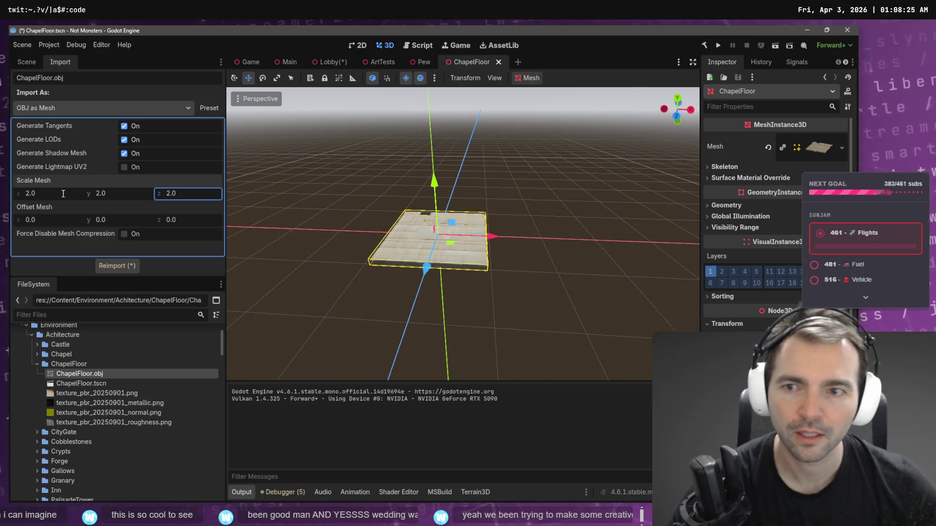
click(118, 266)
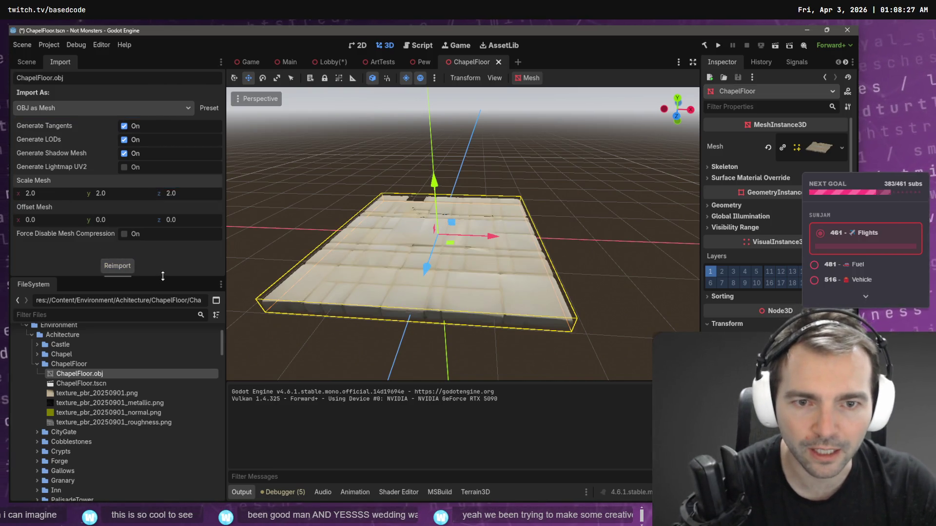
Step: Lower the enlarged floor mesh about 0.101 and select the CollisionShape3D
scroll(470, 196, up, 5)
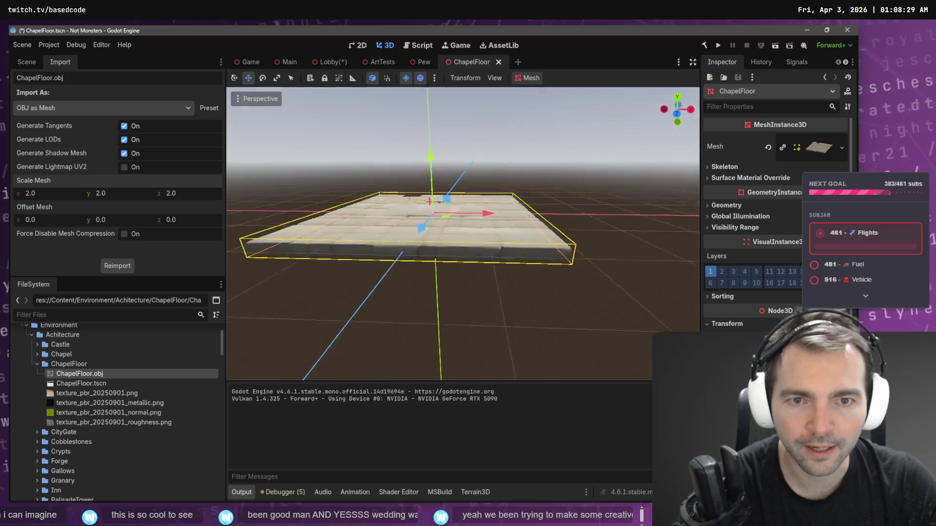
scroll(445, 204, down, 3)
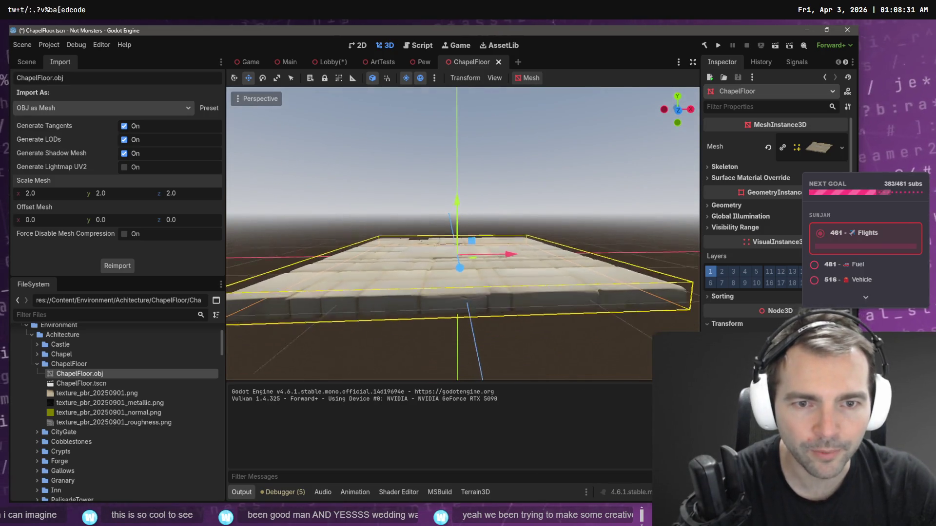
drag(458, 196, 460, 199)
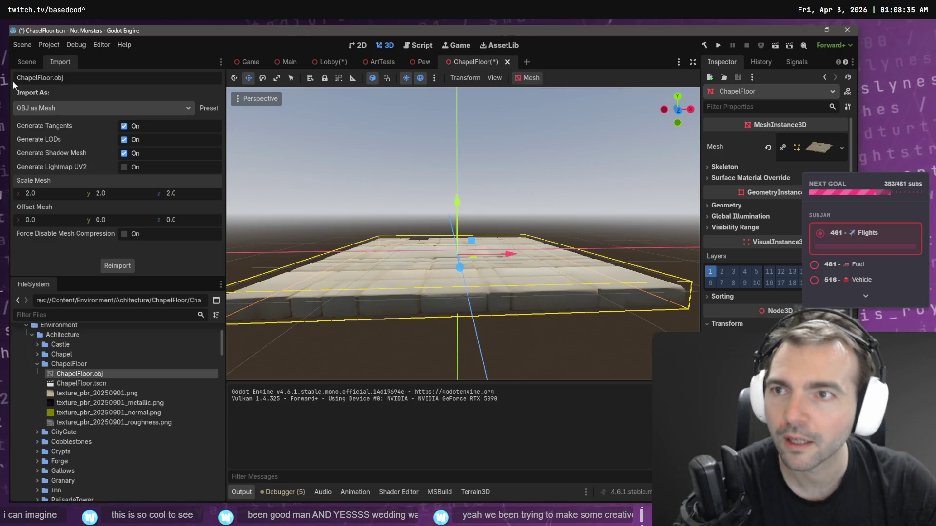
click(25, 63)
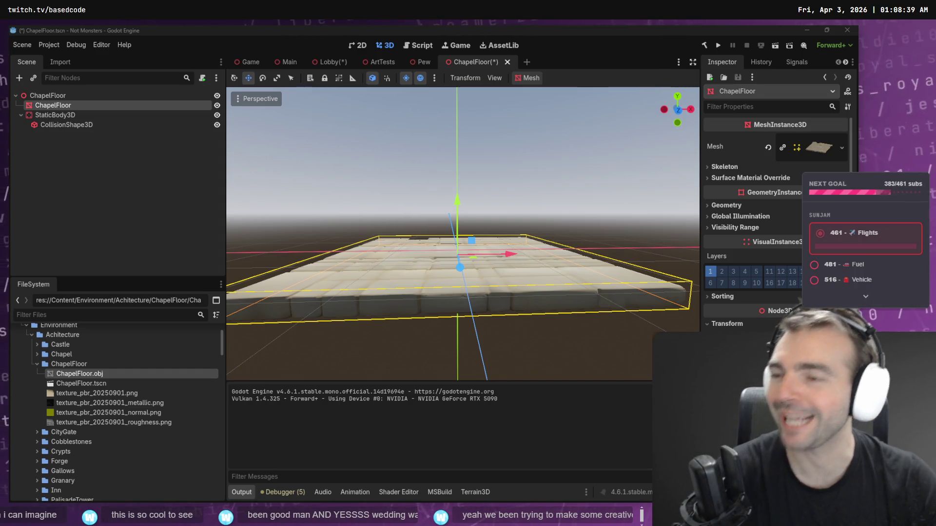
click(66, 126)
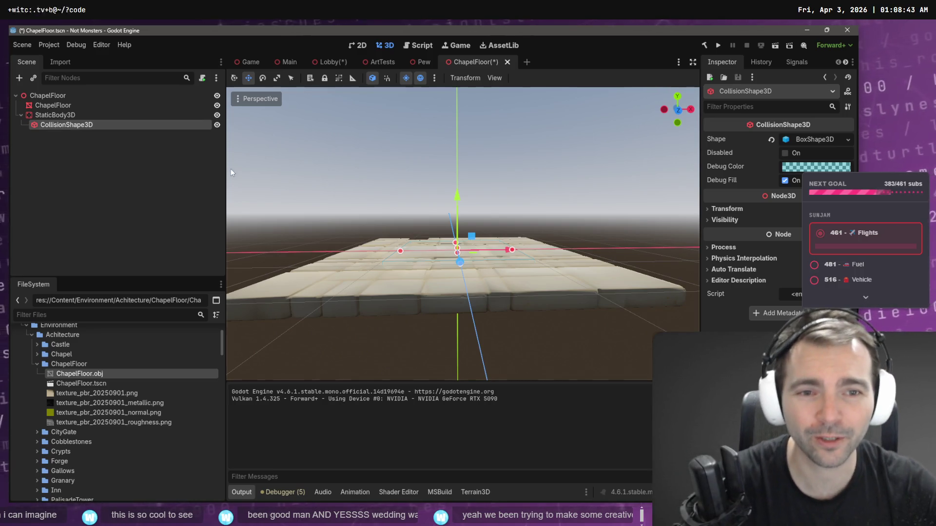
Step: Stretch the collision box to about 3.68 × 0.08 × 3.66, then lower ChapelFloor in the Lobby
mouse_move(516, 238)
mouse_down()
mouse_move(517, 253)
mouse_move(508, 250)
mouse_move(550, 248)
mouse_move(337, 252)
mouse_move(411, 237)
mouse_move(496, 264)
mouse_move(556, 266)
mouse_move(357, 232)
mouse_move(326, 254)
mouse_move(253, 259)
mouse_move(380, 243)
mouse_move(284, 247)
mouse_up()
scroll(481, 241, up, 4)
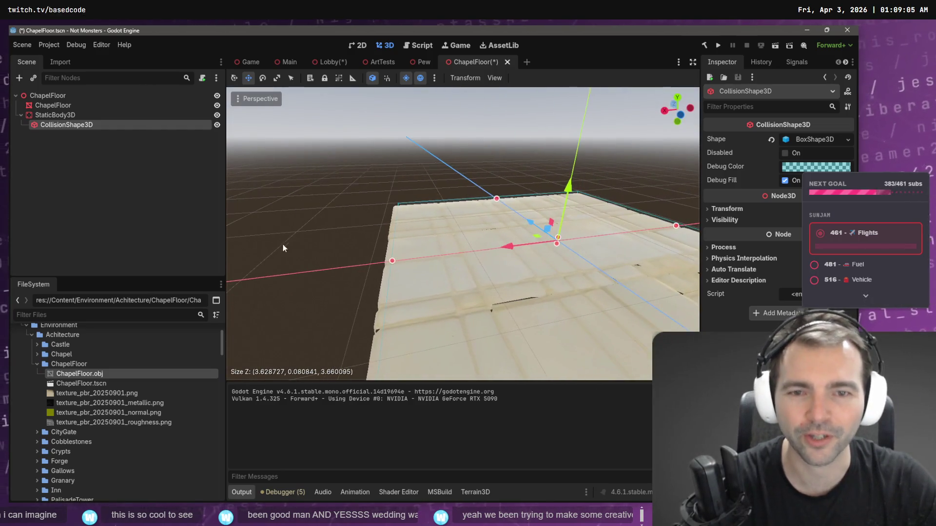
mouse_move(387, 264)
mouse_down()
mouse_move(463, 233)
mouse_move(424, 241)
mouse_move(522, 224)
mouse_up()
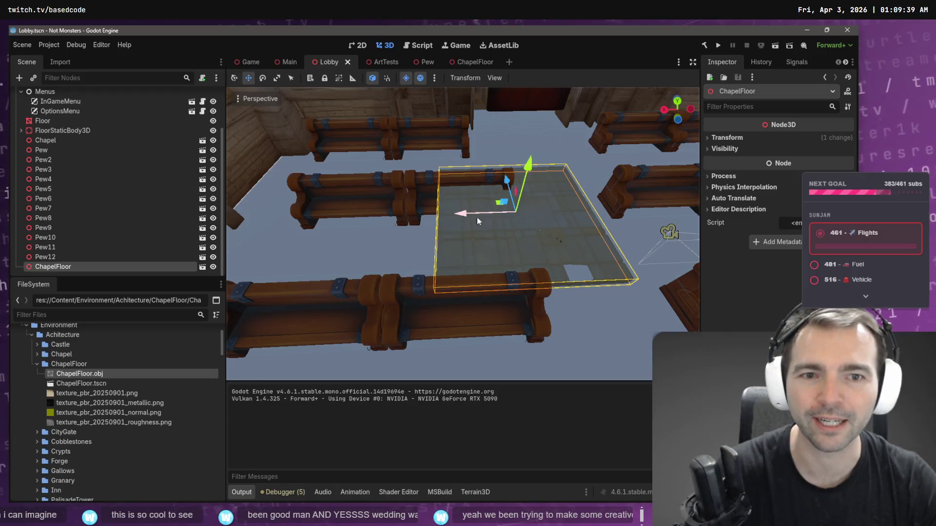
mouse_move(528, 165)
mouse_down()
mouse_move(536, 198)
mouse_move(489, 190)
mouse_move(490, 108)
mouse_move(496, 116)
mouse_up()
Step: Duplicate ChapelFloor by copy-paste as a child tile, ChapelFloor2
click(57, 267)
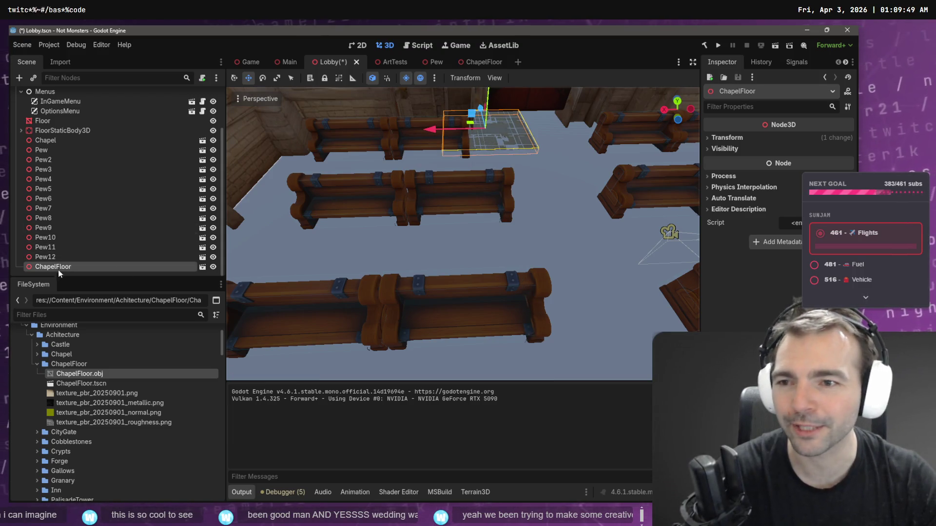
key(ctrl+c)
key(ctrl+v)
scroll(488, 185, down, 5)
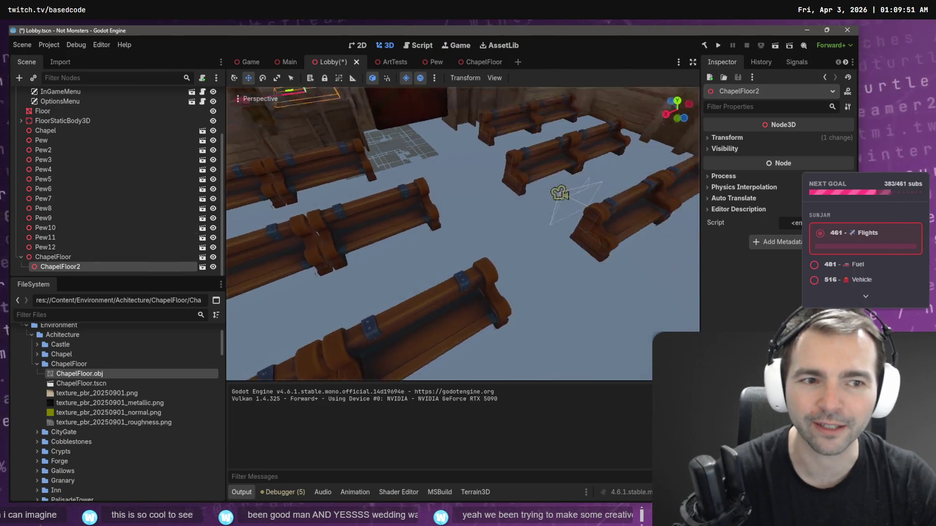
key(ctrl+z)
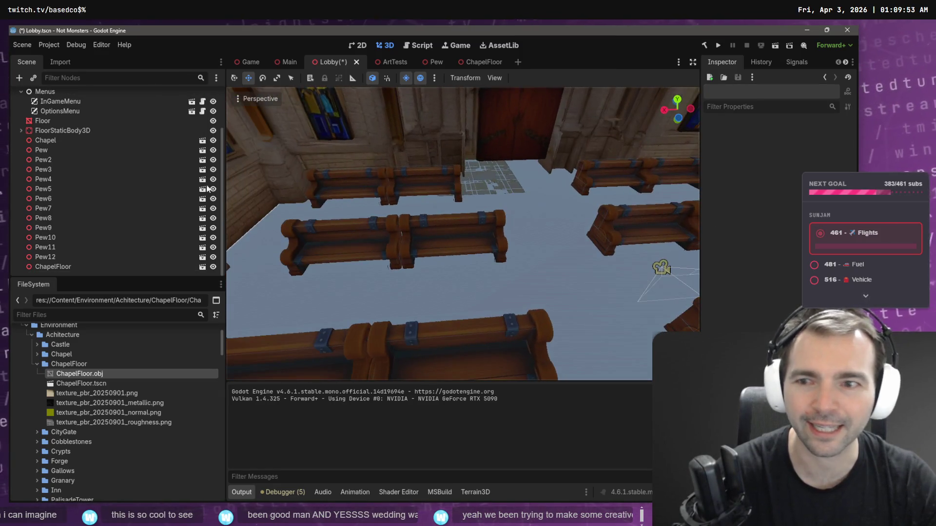
click(48, 267)
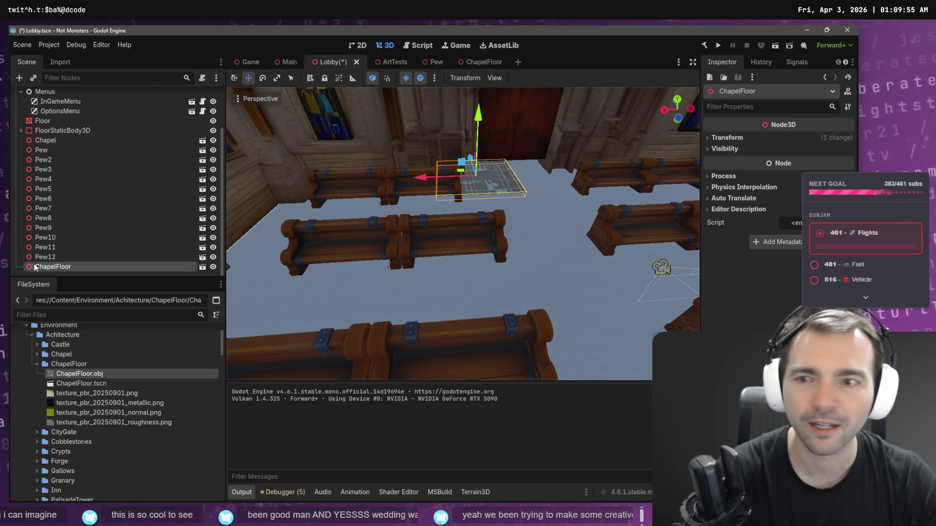
key(ctrl+v)
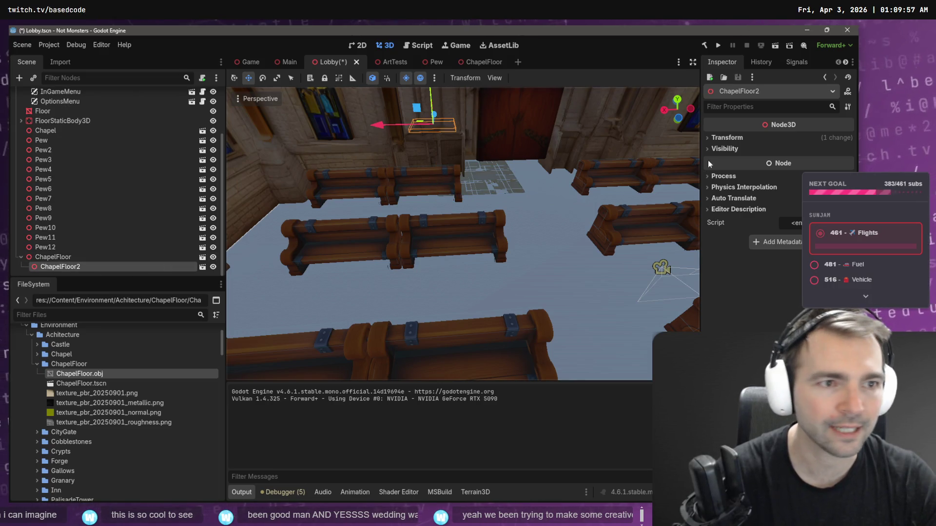
Step: Set ChapelFloor2's Y and Z position to 0 and slide it to X -3.766
click(726, 137)
click(780, 162)
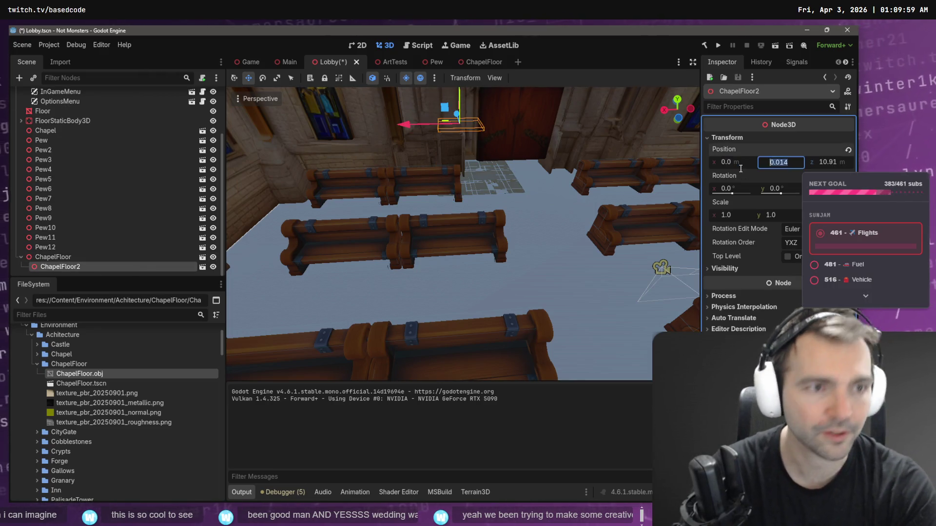
text(0)
key(Tab)
text(0)
key(Tab)
click(437, 183)
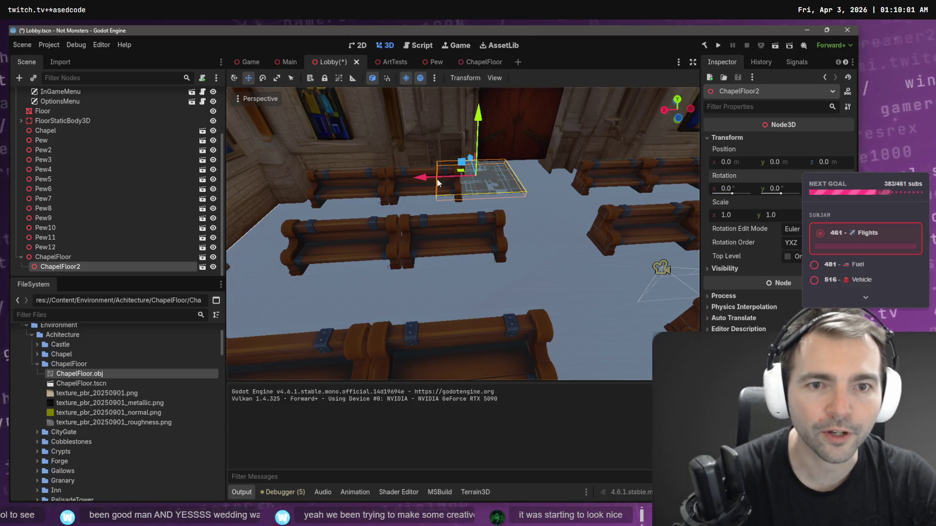
drag(425, 178, 503, 186)
scroll(501, 182, up, 5)
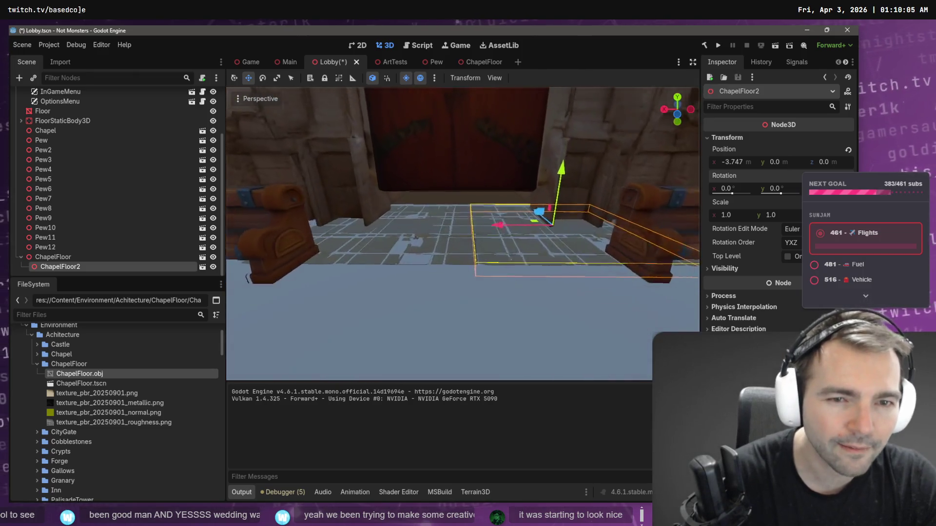
drag(537, 220, 539, 220)
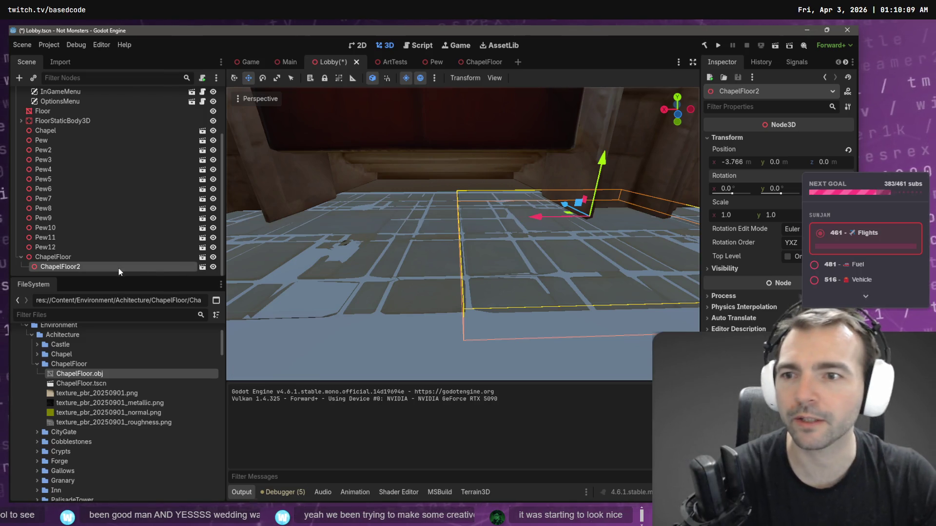
click(98, 266)
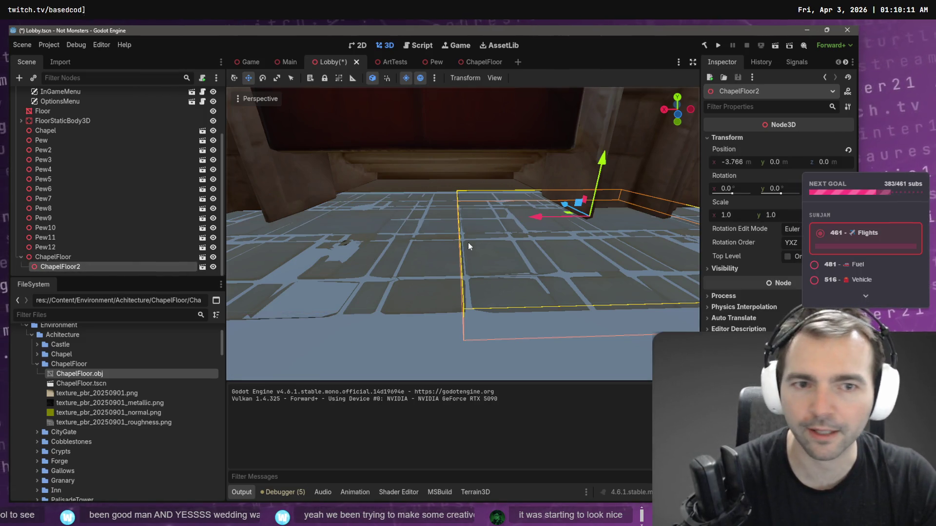
Step: Try moving the original ChapelFloor along X, then cancel to keep its position
drag(469, 246, 439, 225)
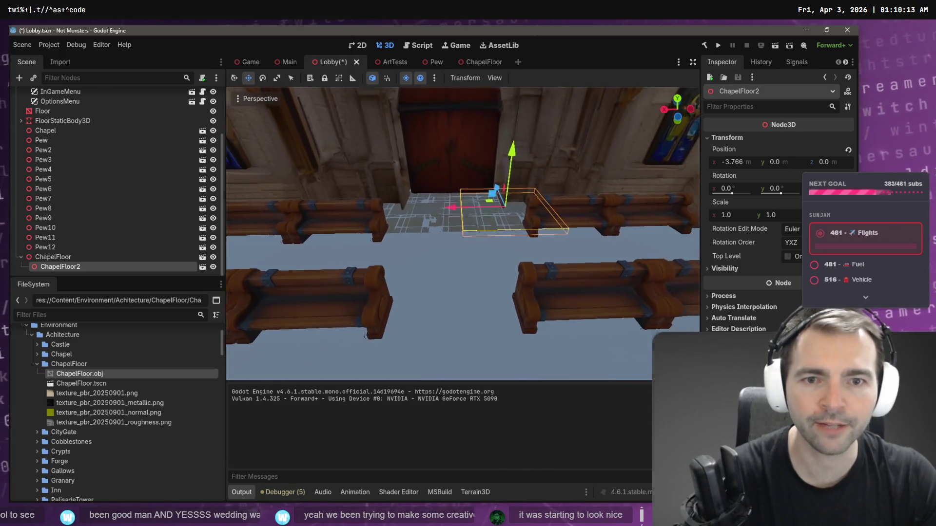
click(52, 257)
drag(268, 242, 312, 220)
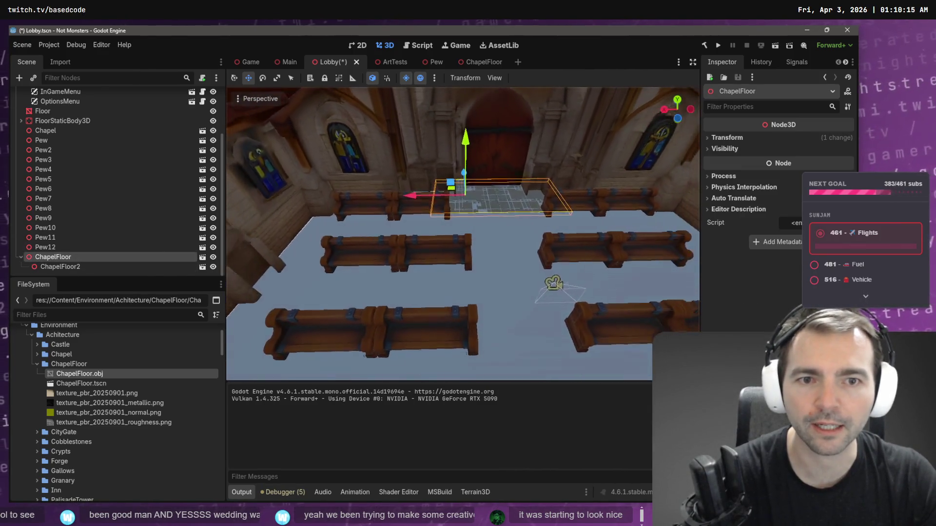
drag(410, 198, 323, 218)
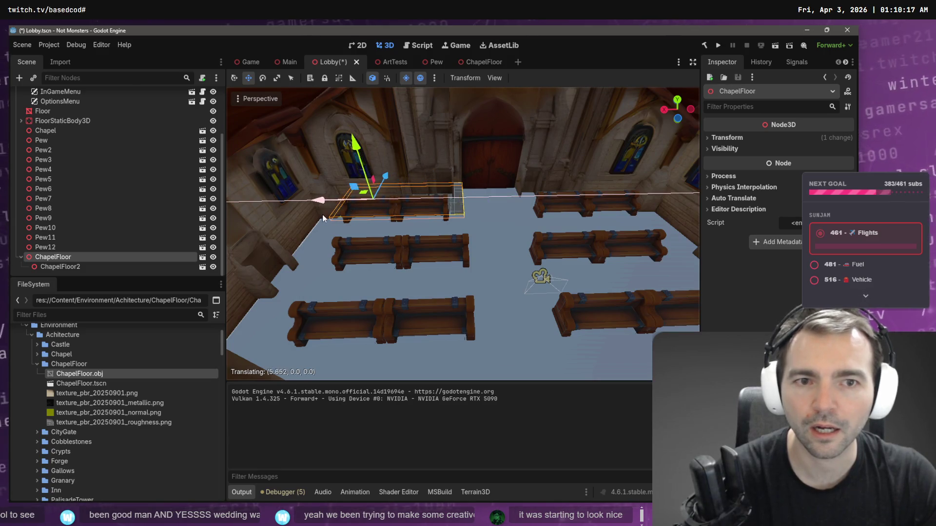
right_click(337, 217)
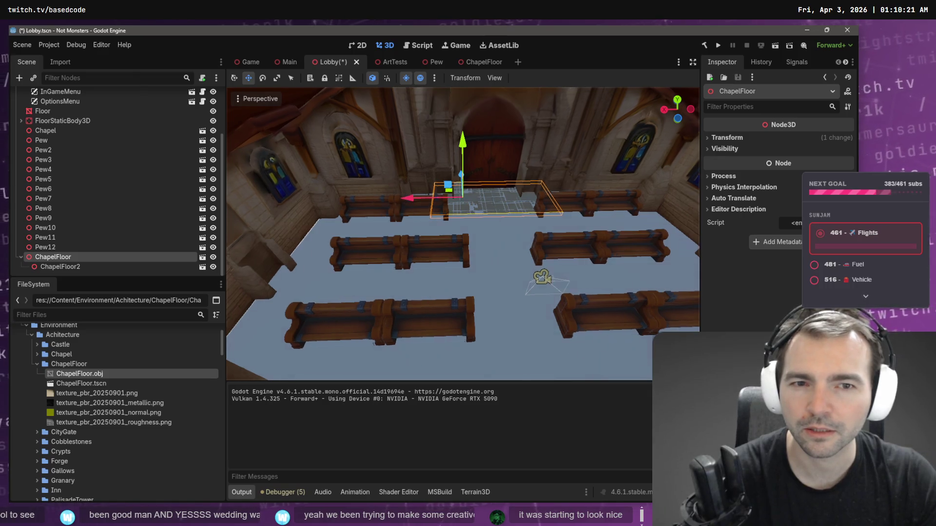
mouse_move(397, 203)
mouse_down()
mouse_move(361, 239)
mouse_move(459, 248)
mouse_move(380, 239)
mouse_up()
Step: Paste a nested copy under ChapelFloor2 and slide ChapelFloor slightly along X
click(108, 262)
key(ctrl+v)
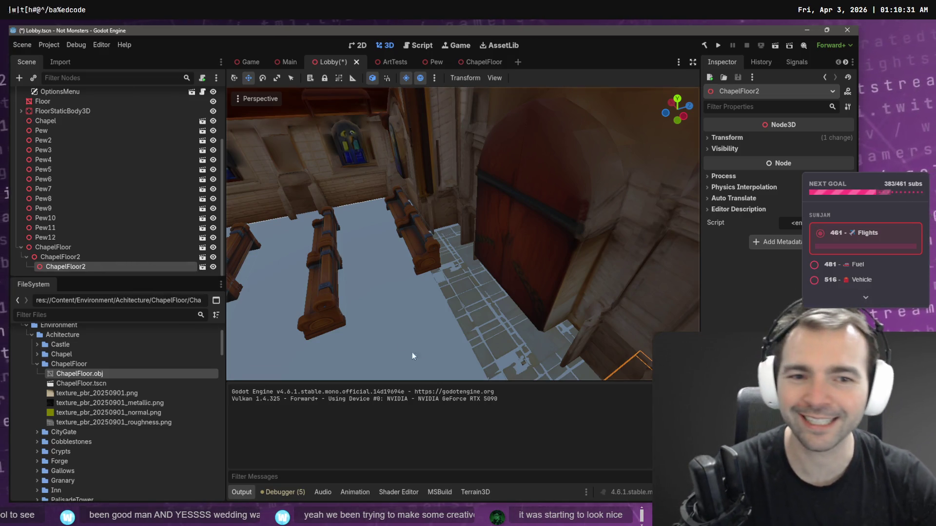
key(f)
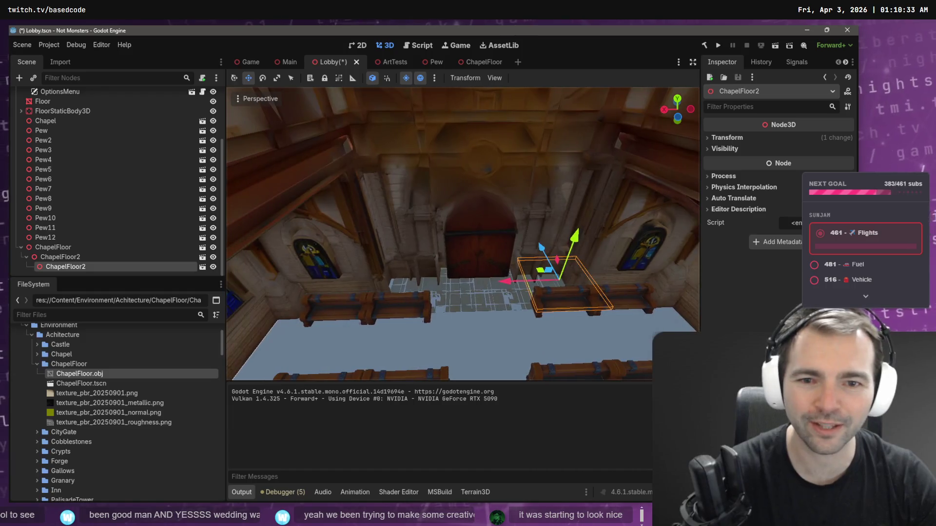
click(57, 249)
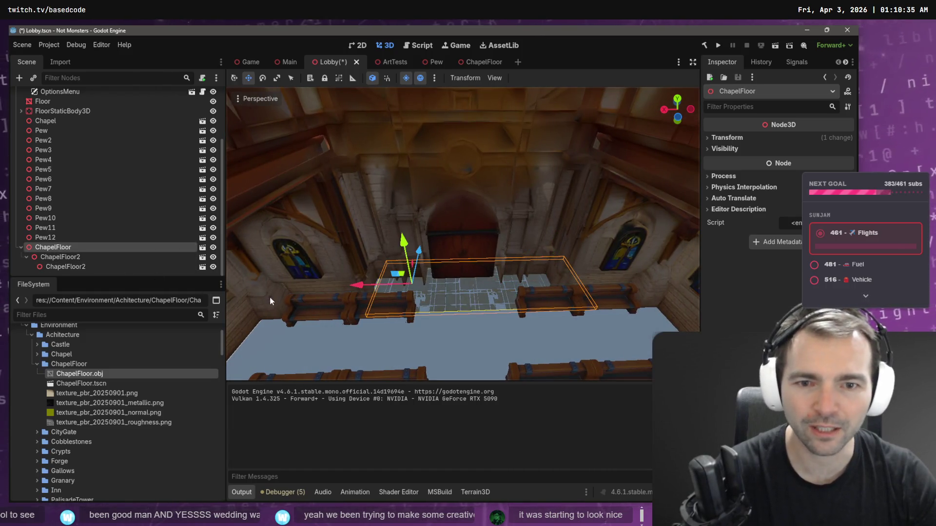
drag(365, 287, 348, 286)
Step: Remove the stray nested ChapelFloor2 copy and collapse ChapelFloor in the Scene dock
click(64, 267)
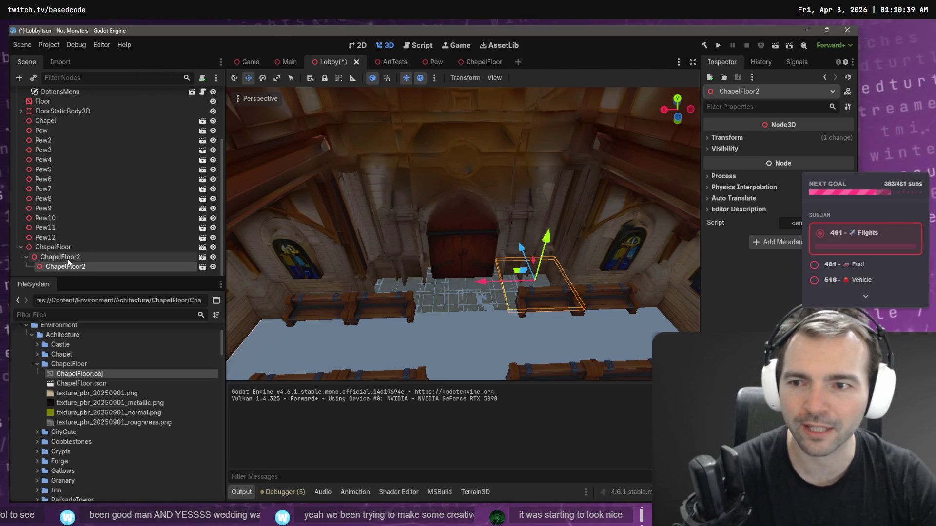
key(ctrl+v)
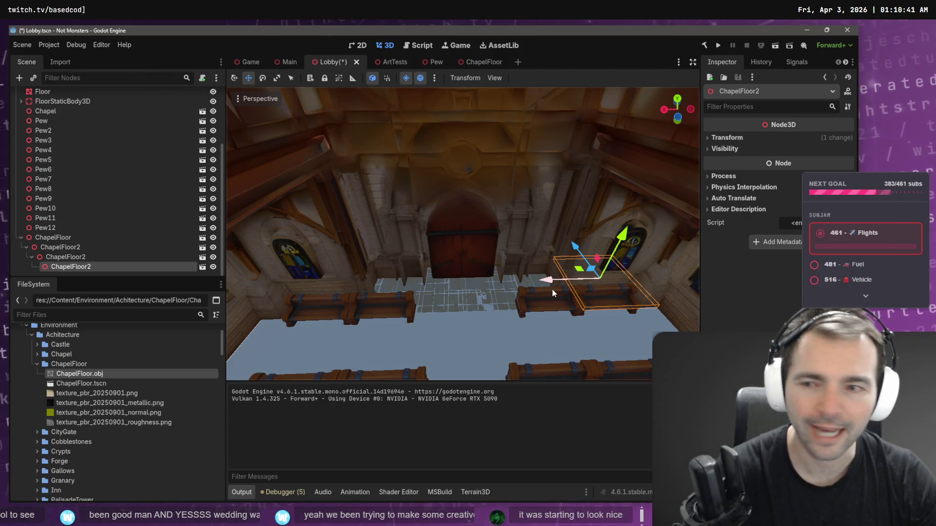
key(ctrl+z)
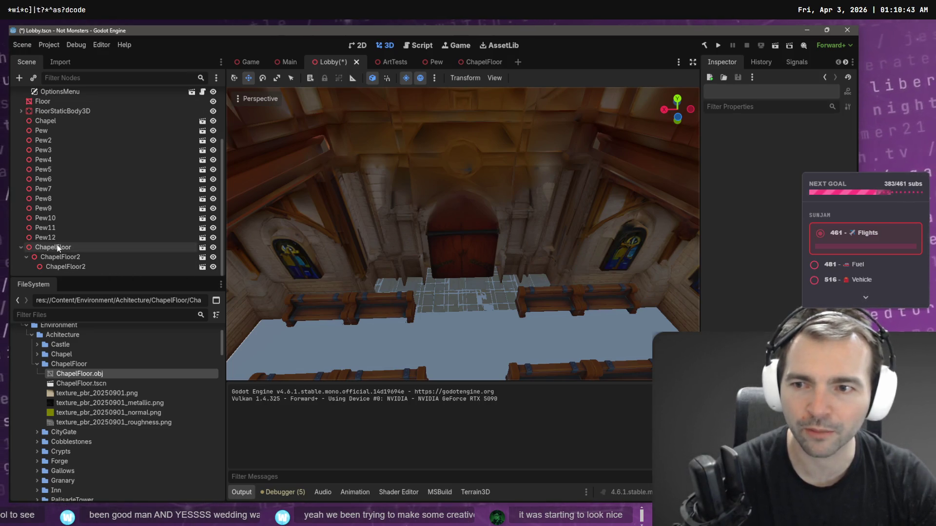
click(57, 248)
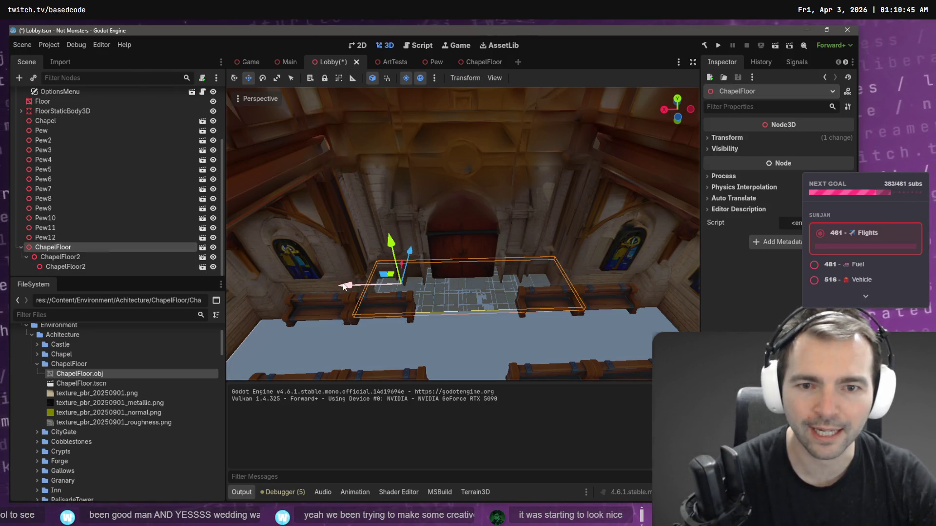
click(21, 247)
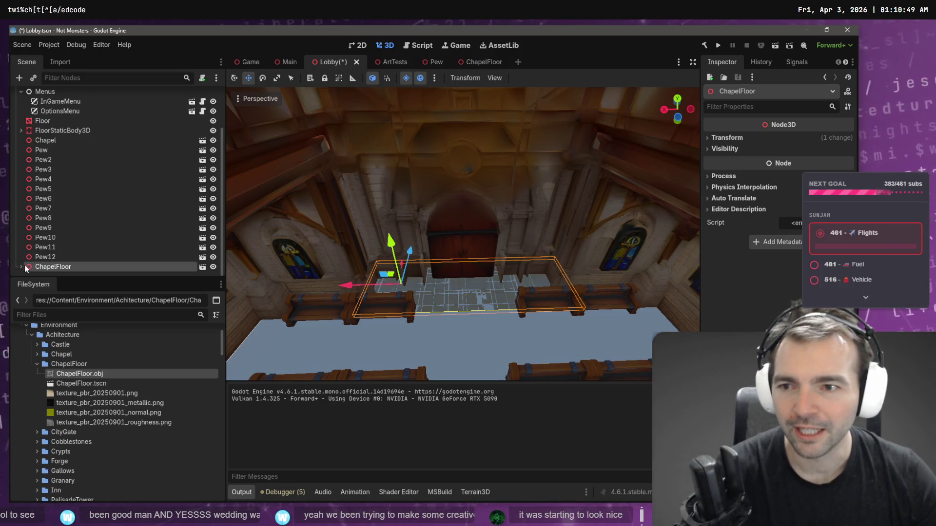
Step: Slide ChapelFloor2 about 3.8 units along the aisle
click(22, 265)
click(24, 265)
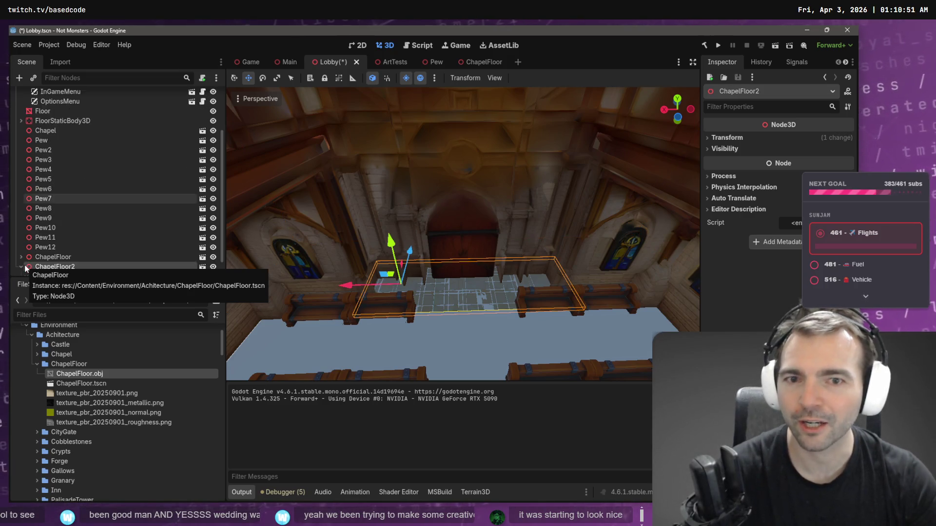
mouse_move(413, 253)
mouse_down()
mouse_move(411, 305)
mouse_move(410, 298)
mouse_up()
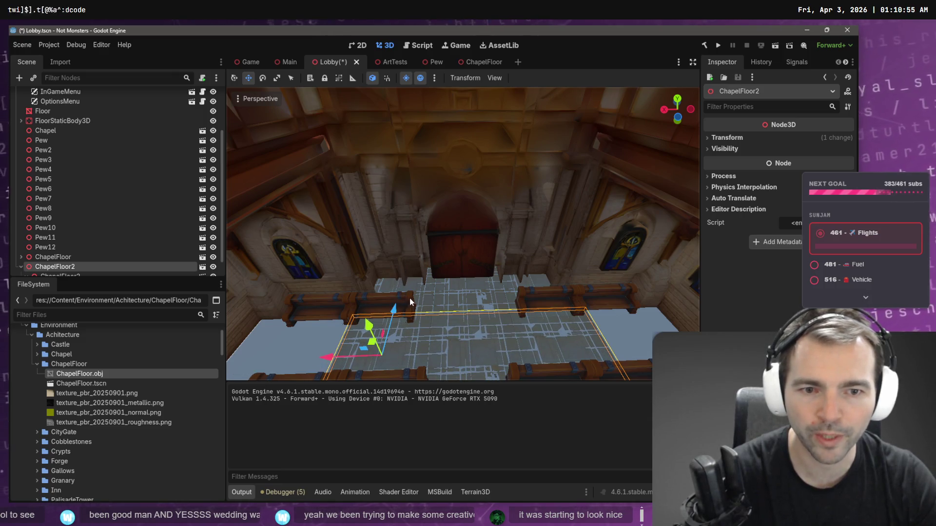
key(w)
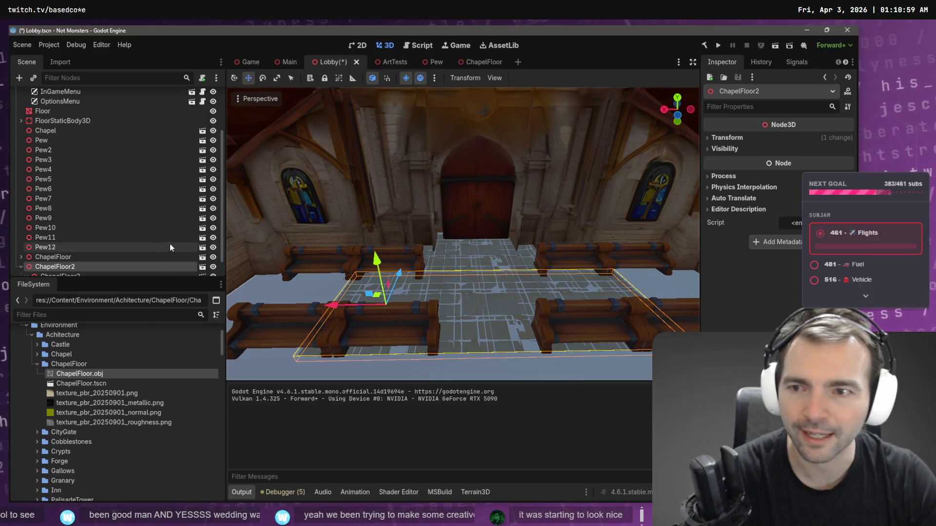
scroll(98, 253, down, 2)
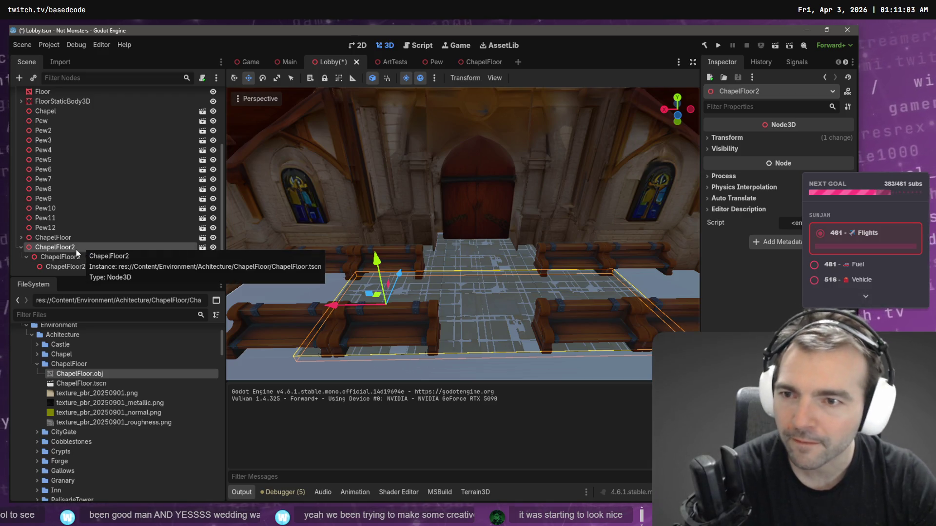
scroll(76, 249, up, 2)
Step: Duplicate the floor tile as ChapelFloor3 and frame it in the viewport
key(ctrl+d)
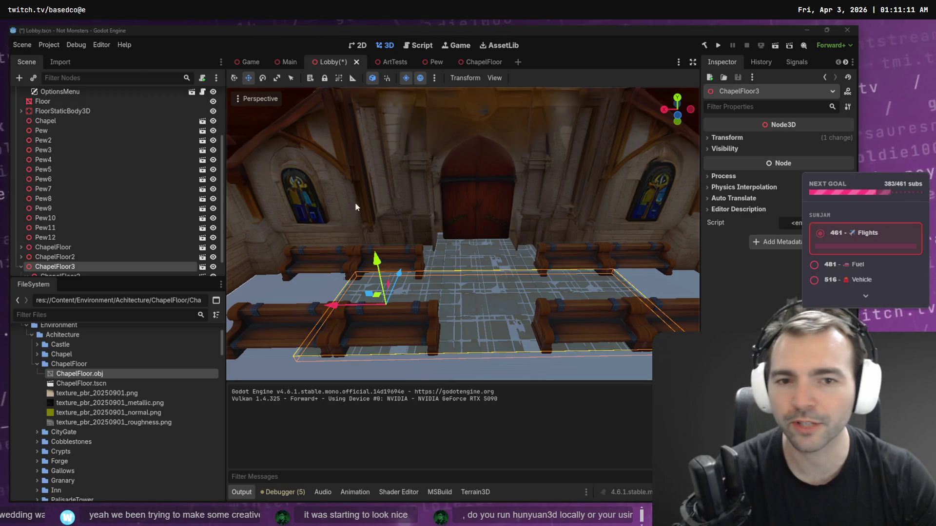
mouse_move(347, 275)
mouse_down()
mouse_move(317, 271)
mouse_move(429, 266)
mouse_move(469, 284)
mouse_move(473, 305)
mouse_move(498, 311)
mouse_up()
scroll(467, 283, up, 3)
key(f)
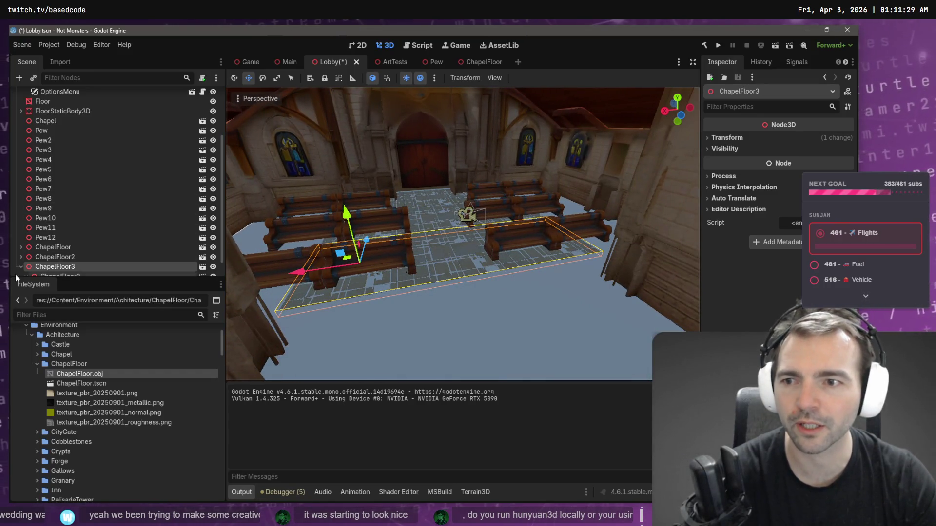
double_click(51, 266)
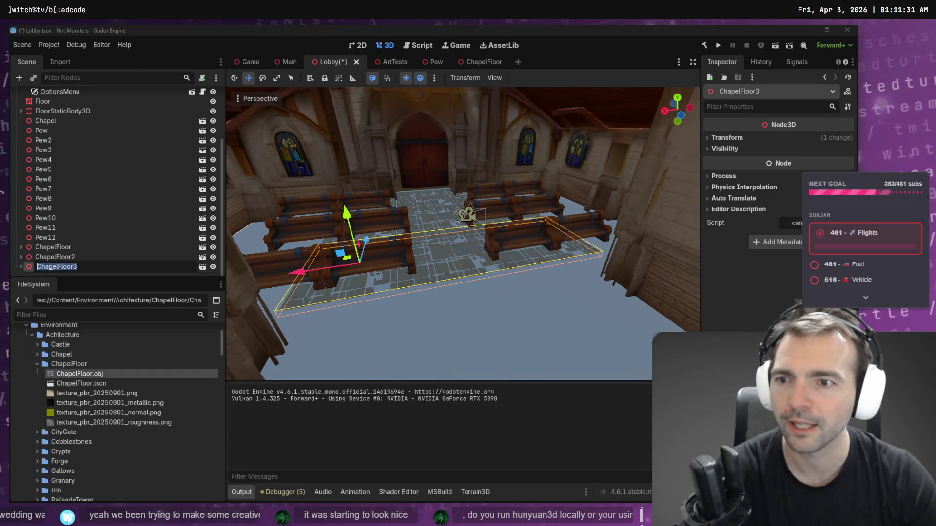
Step: Add ChapelFloor4 about 3.9 units along the aisle, nudging it to close the seam
key(Escape)
key(ctrl+d)
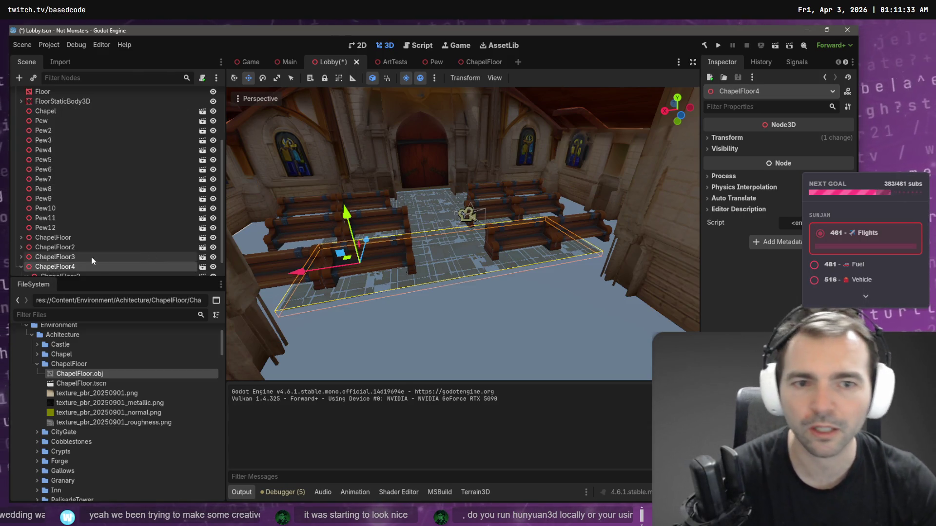
mouse_move(366, 240)
mouse_down()
mouse_move(367, 303)
mouse_move(366, 294)
mouse_up()
key(w)
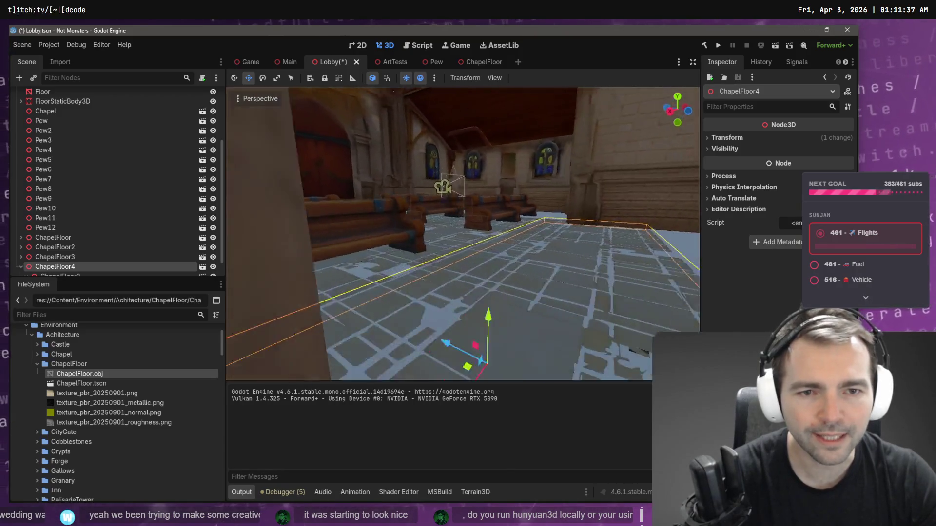
key(s)
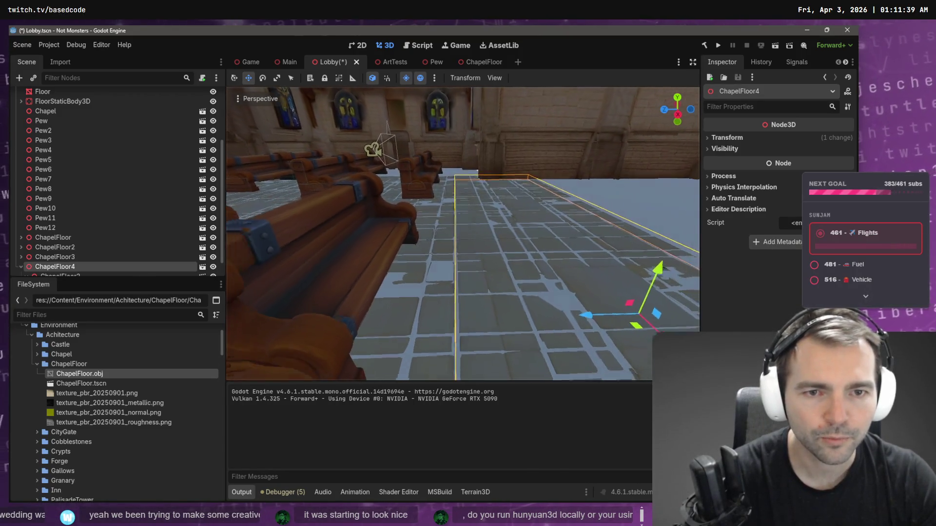
drag(570, 308, 567, 308)
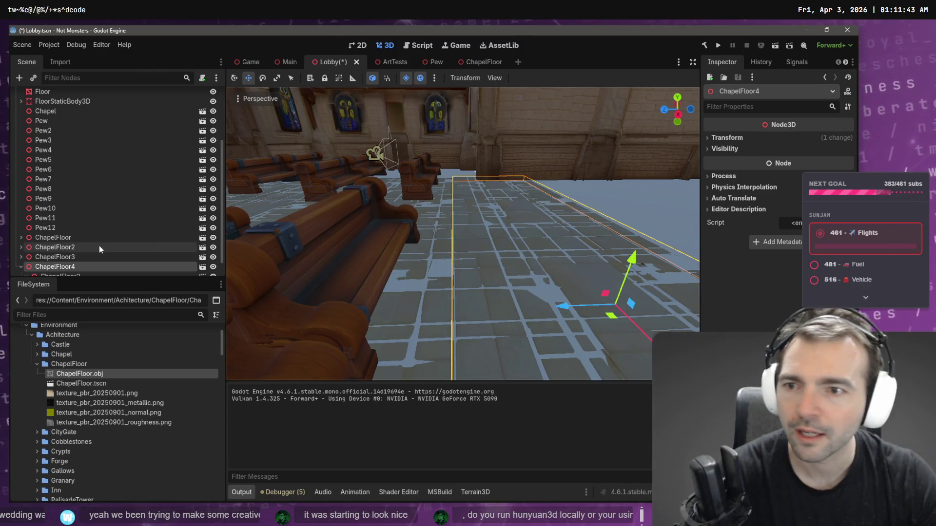
Step: Add ChapelFloor5 about 3.7 units further along, align its seam, then duplicate it as ChapelFloor6
key(ctrl+d)
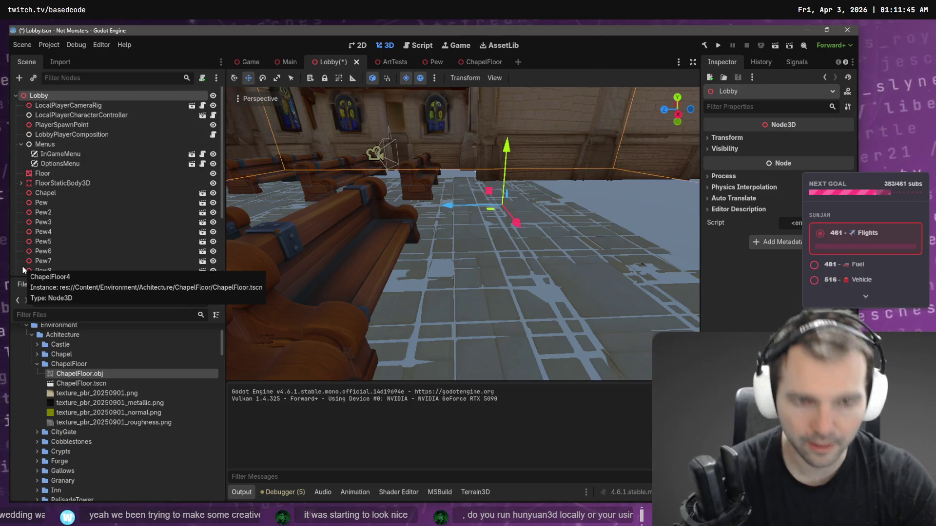
click(22, 266)
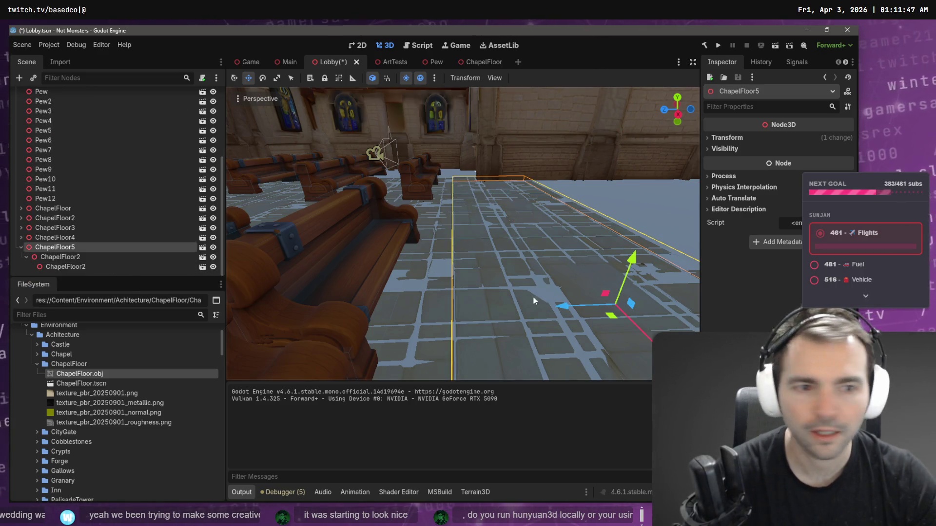
key(f)
mouse_move(456, 336)
mouse_down()
mouse_move(484, 217)
mouse_move(486, 231)
mouse_up()
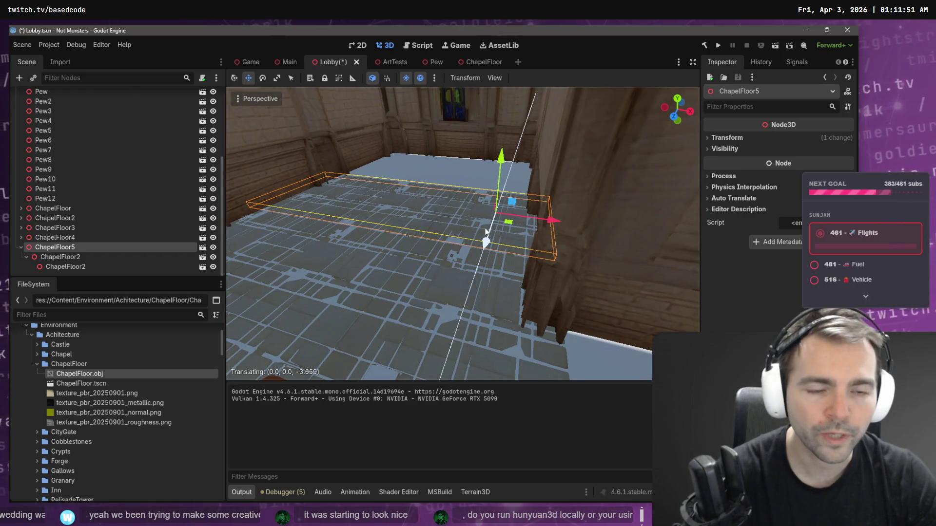
key(w)
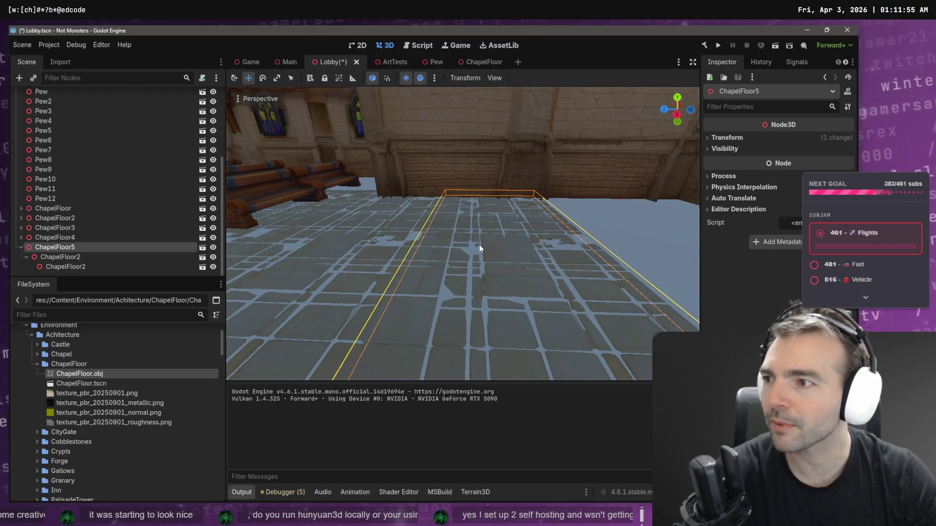
key(w)
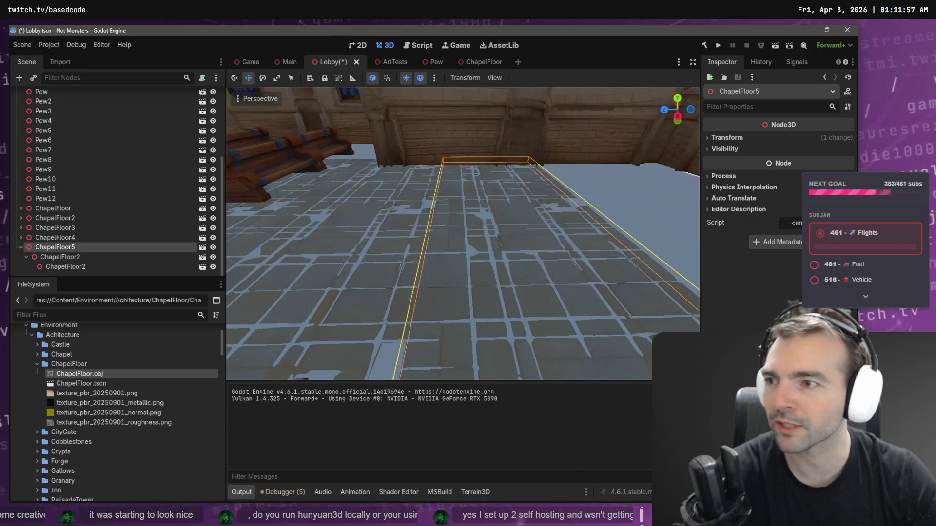
key(s)
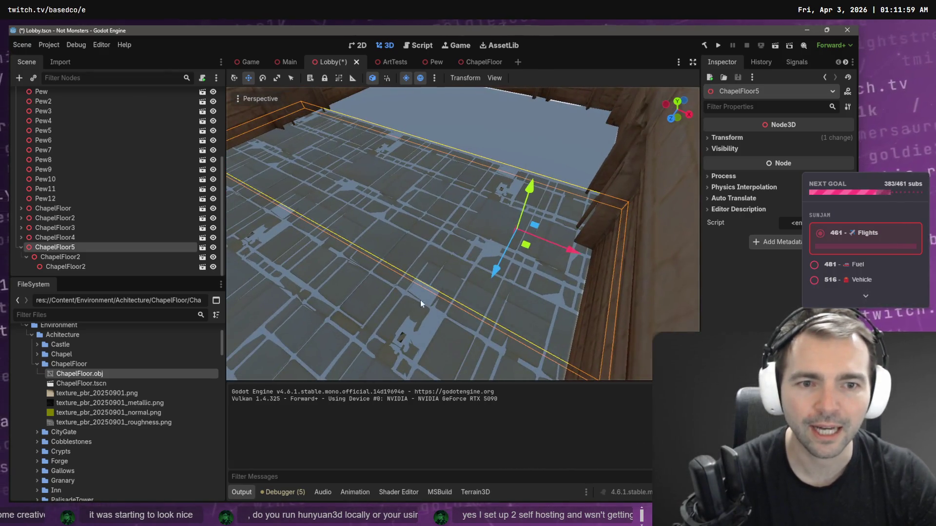
drag(488, 270, 498, 270)
key(w)
key(s)
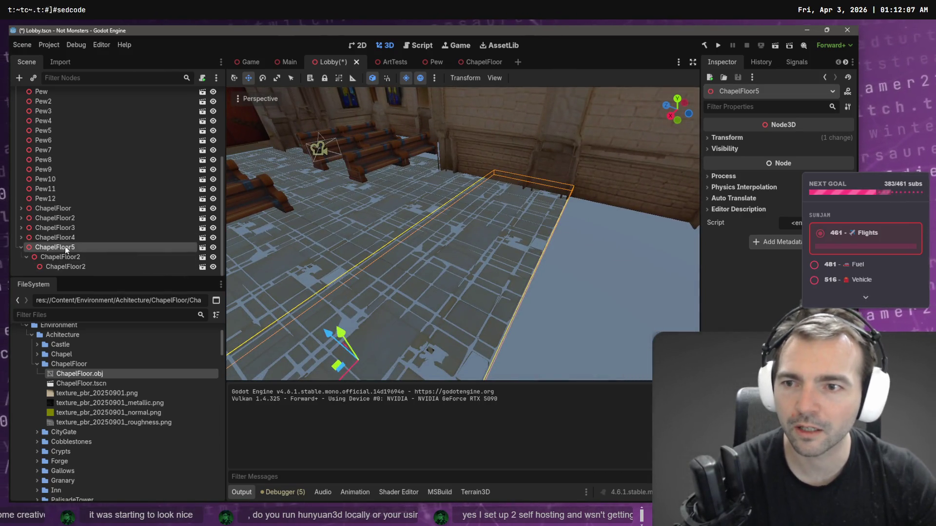
key(Left)
key(ctrl+d)
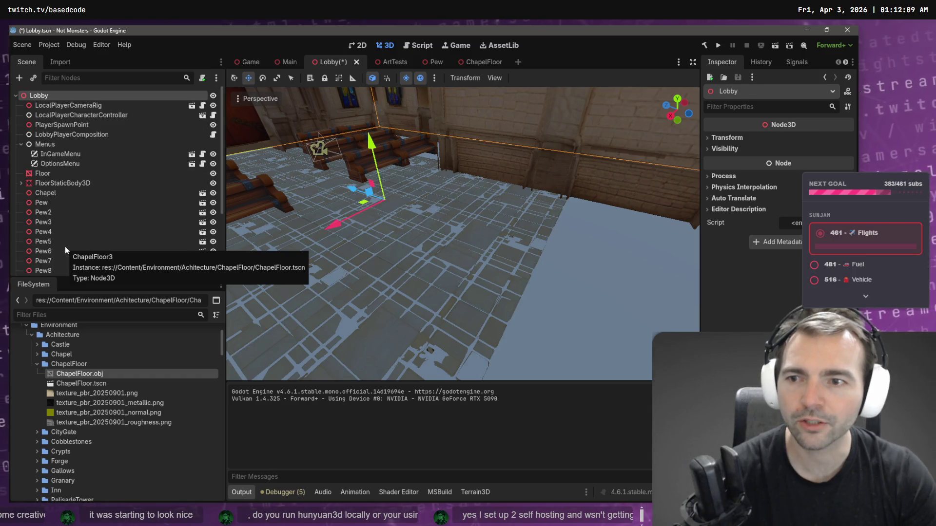
Step: Move ChapelFloor6 about one unit along its length with G+Z
key(f)
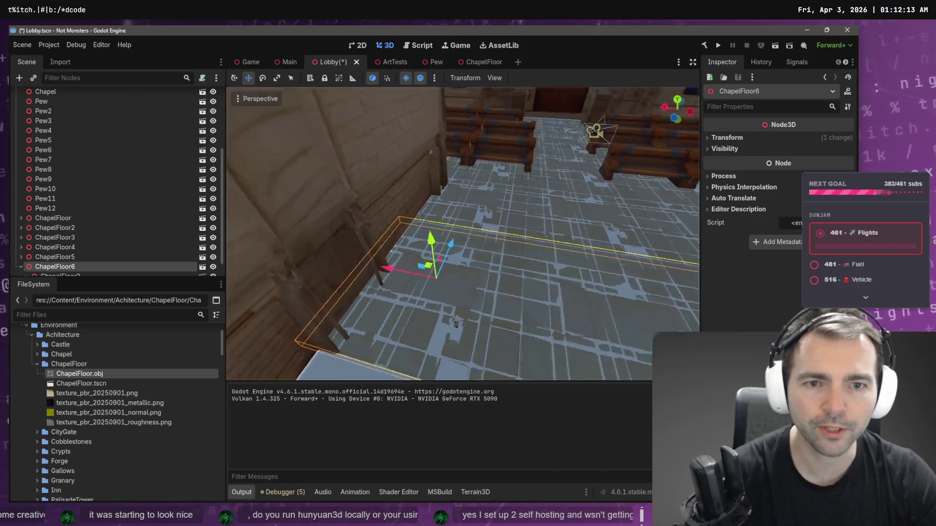
mouse_move(502, 263)
mouse_down()
mouse_move(369, 276)
mouse_move(376, 281)
mouse_move(297, 266)
mouse_move(554, 274)
mouse_up()
key(g)
key(z)
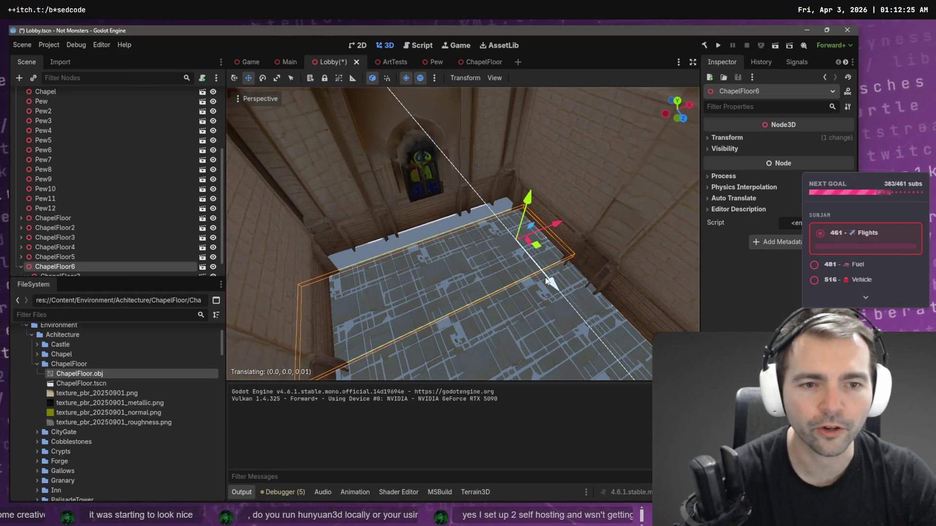
click(545, 277)
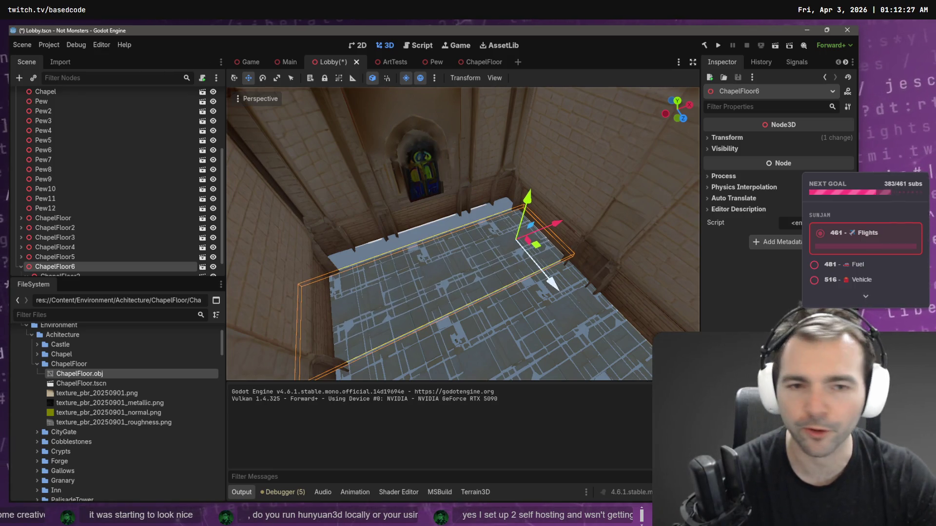
mouse_move(544, 277)
mouse_down()
mouse_move(439, 270)
mouse_move(417, 247)
mouse_move(517, 241)
mouse_up()
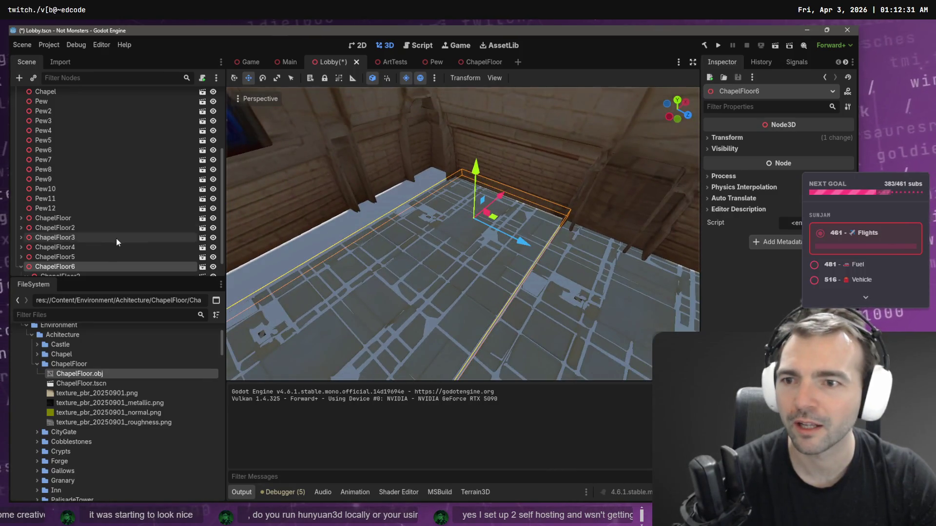
Step: Duplicate the tile as ChapelFloor7 and slide it about 3.3 units along its length
key(ctrl+d)
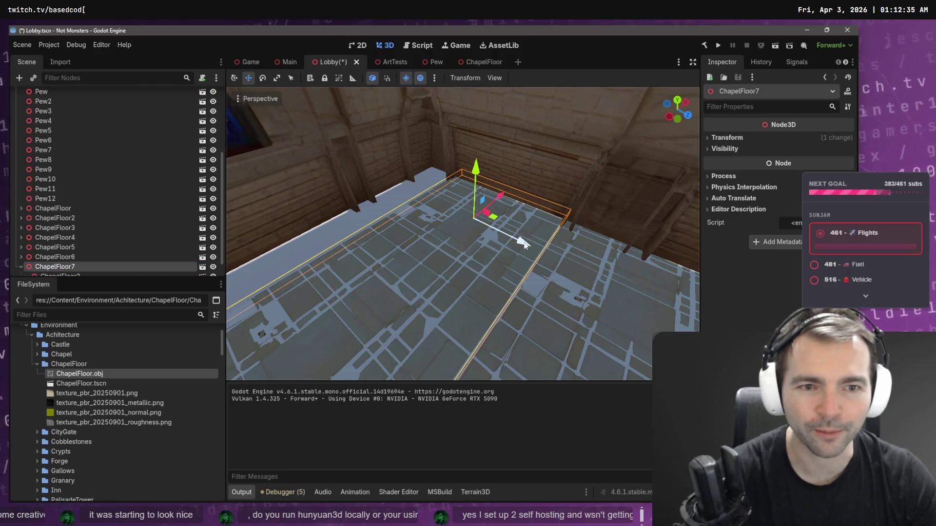
mouse_move(525, 245)
mouse_down()
mouse_move(357, 212)
mouse_move(417, 224)
mouse_move(391, 223)
mouse_move(395, 231)
mouse_up()
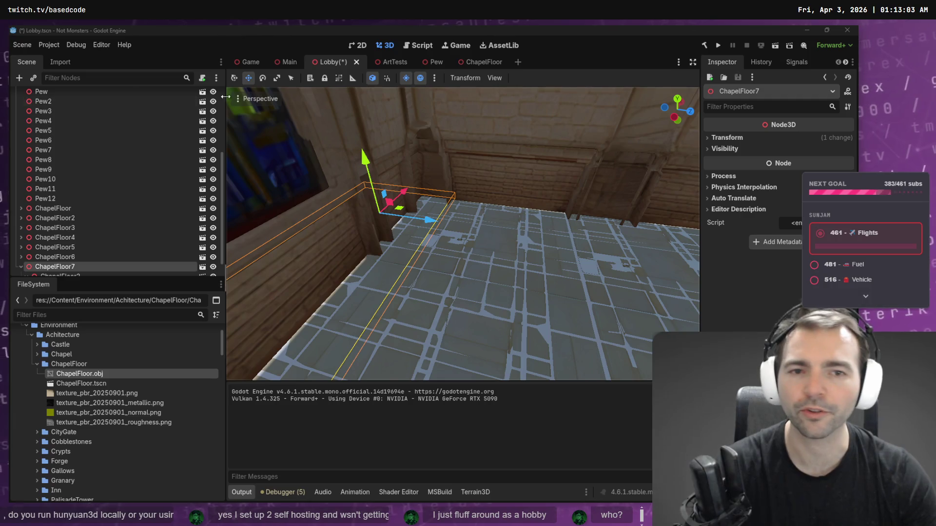
mouse_move(225, 97)
mouse_down()
mouse_move(438, 234)
mouse_move(360, 234)
mouse_up()
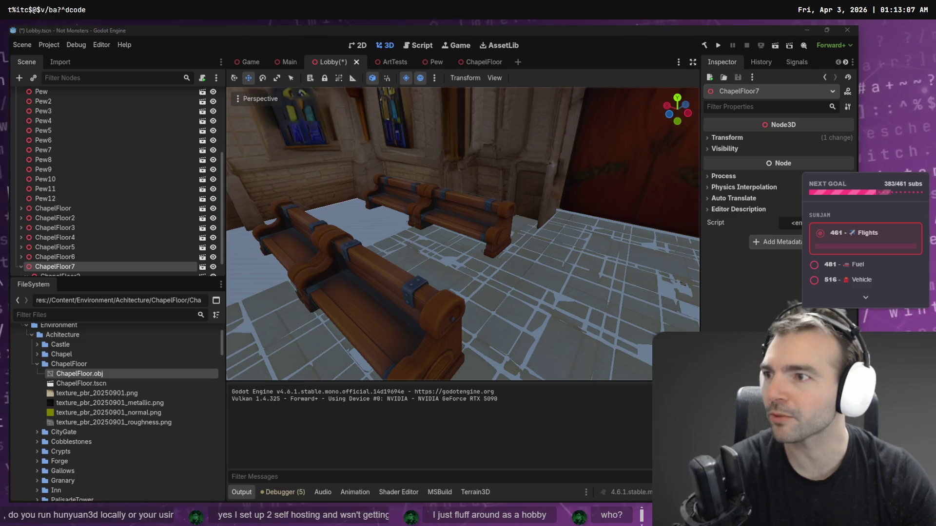
drag(322, 195, 502, 270)
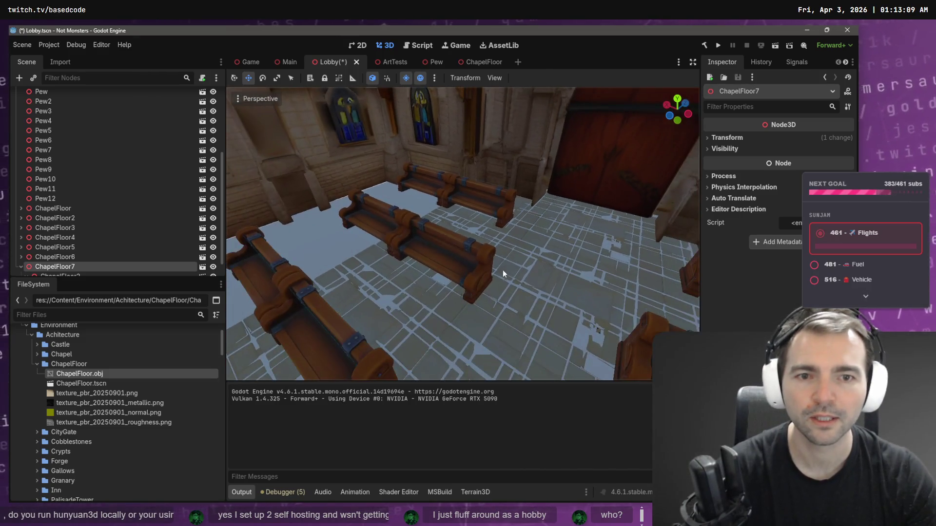
Step: Select ChapelFloor2, ChapelFloor3 and ChapelFloor4 to inspect them, then narrow to one tile
click(466, 220)
mouse_move(486, 233)
mouse_down()
mouse_move(483, 263)
mouse_move(485, 234)
mouse_up()
shift+click(381, 221)
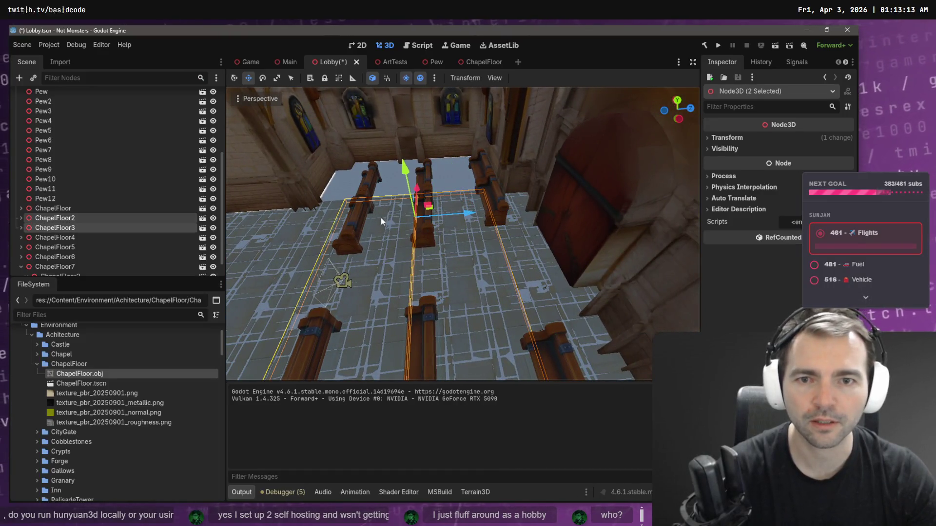
shift+click(322, 219)
mouse_move(394, 208)
mouse_down()
mouse_move(449, 228)
mouse_move(428, 202)
mouse_up()
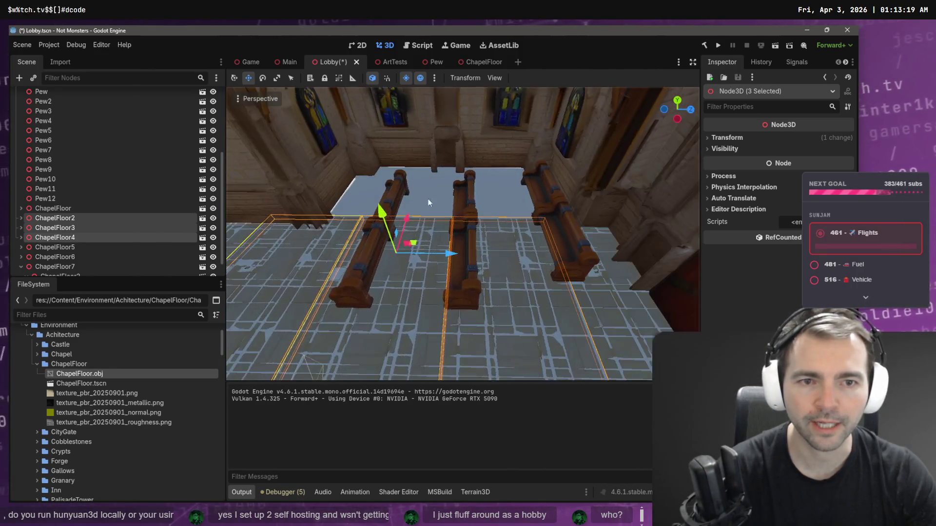
click(46, 217)
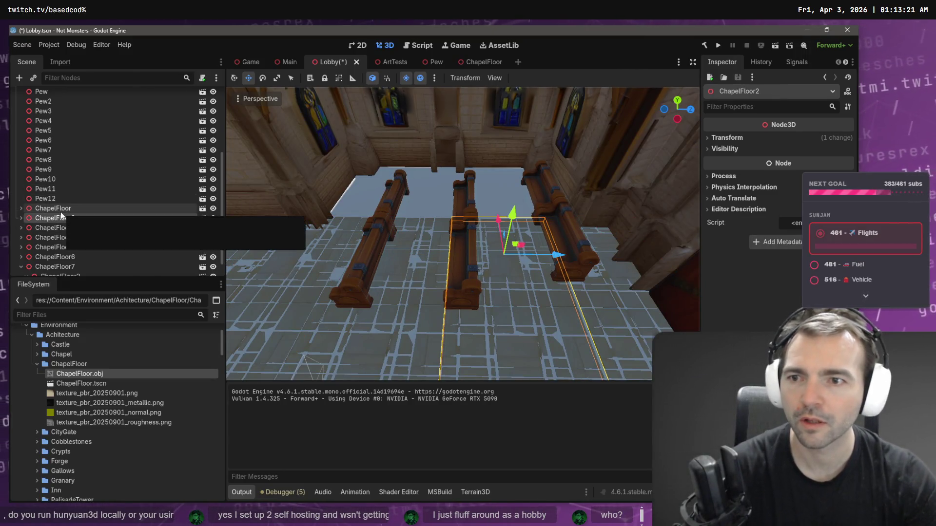
Step: Duplicate ChapelFloor2, rotate the copy to lie flat and slide it back along its axis
key(ctrl+d)
key(e)
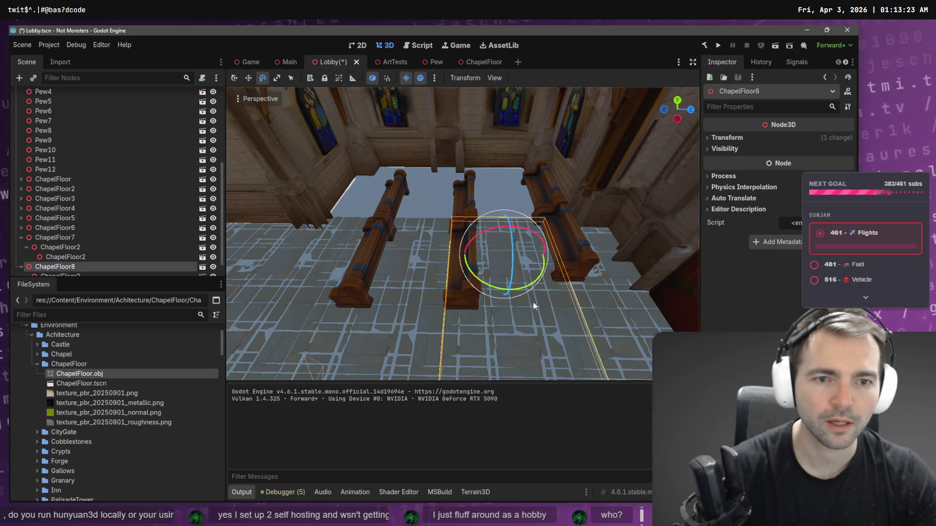
mouse_move(530, 288)
mouse_down()
mouse_move(431, 288)
mouse_move(446, 294)
mouse_up()
key(w)
mouse_move(511, 304)
mouse_down()
mouse_move(501, 209)
mouse_move(504, 220)
mouse_up()
Step: Move the new ChapelFloor8 sideways beside the outer wall near the entrance
key(f)
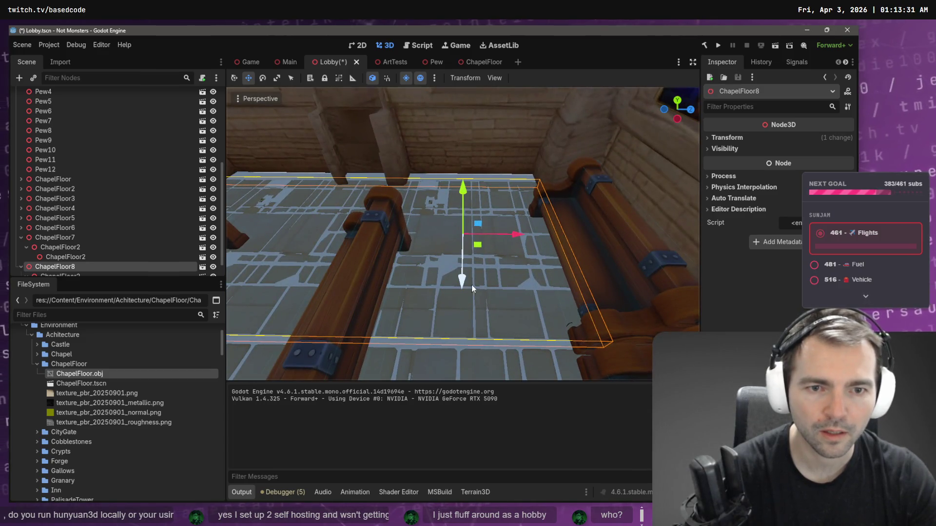
scroll(466, 288, down, 3)
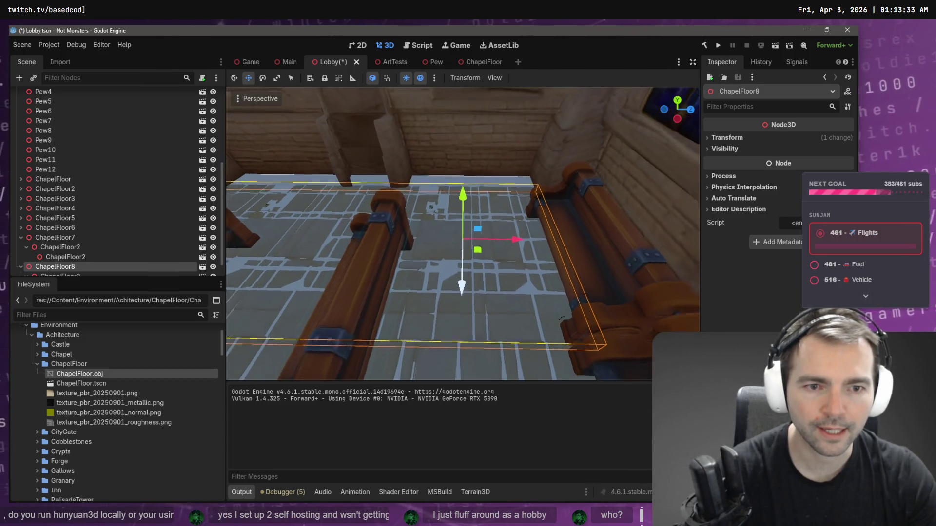
drag(463, 234, 463, 220)
drag(544, 273, 590, 270)
scroll(590, 270, down, 5)
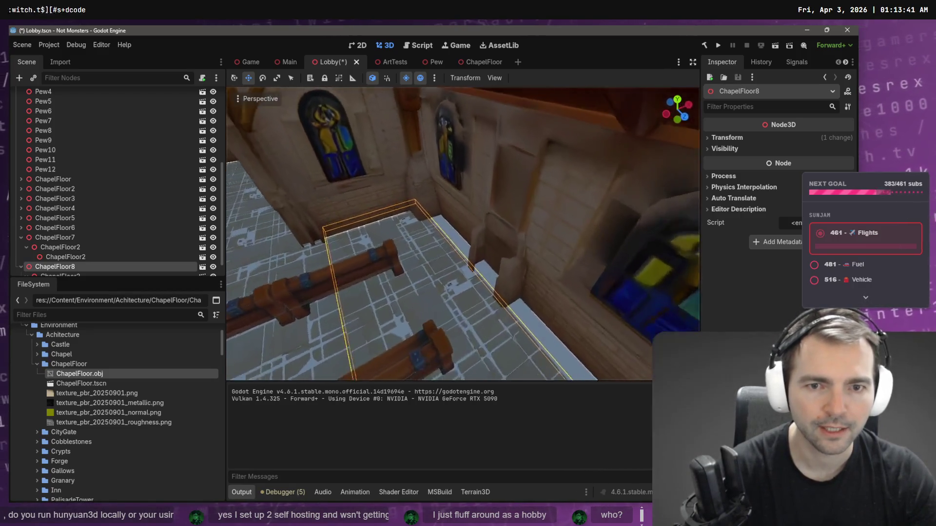
scroll(463, 233, down, 5)
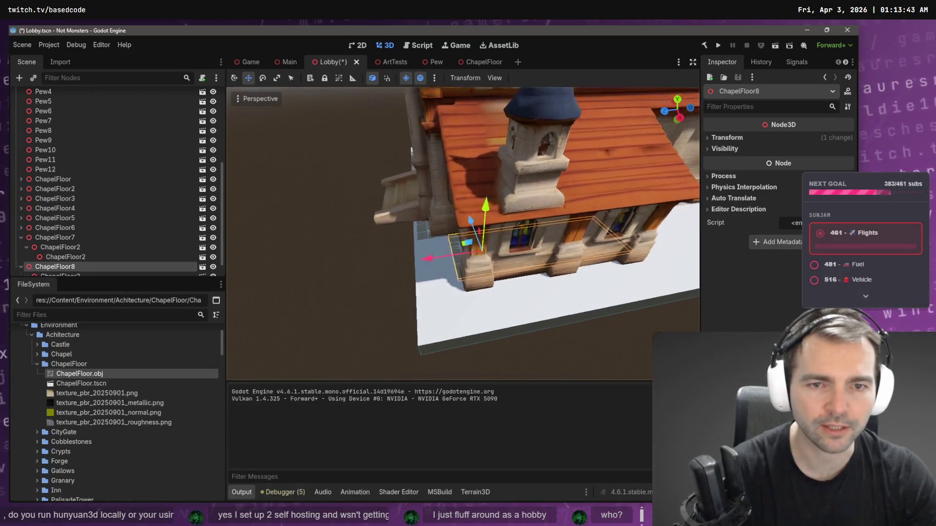
scroll(463, 233, up, 5)
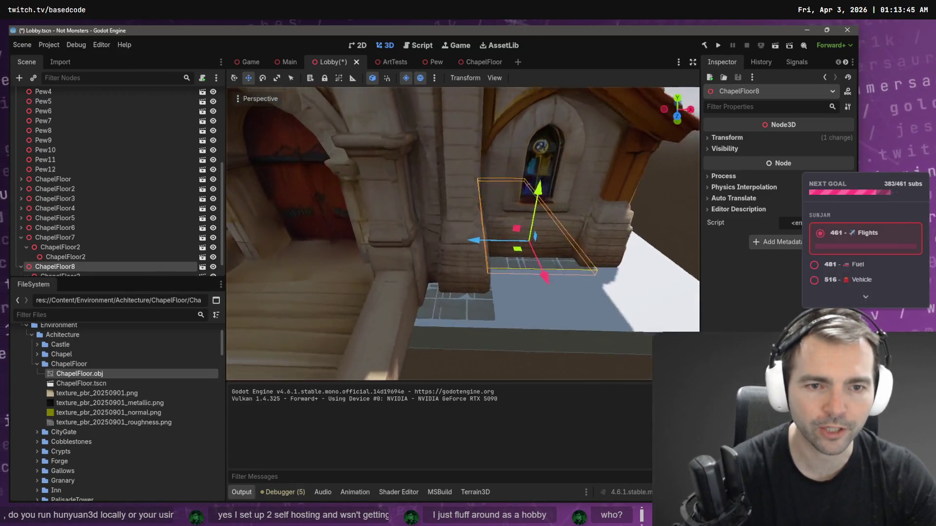
scroll(463, 234, up, 5)
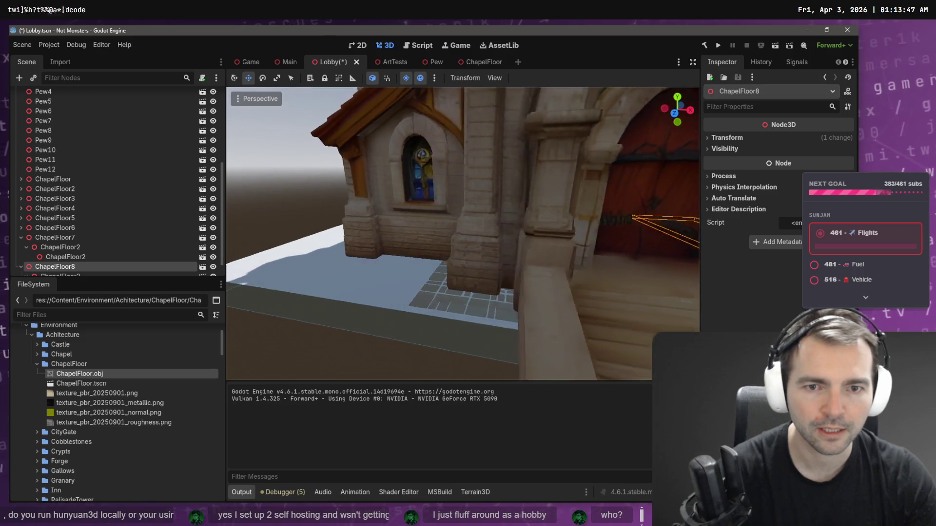
mouse_move(463, 234)
mouse_down()
mouse_move(419, 229)
mouse_move(586, 256)
mouse_up()
click(489, 248)
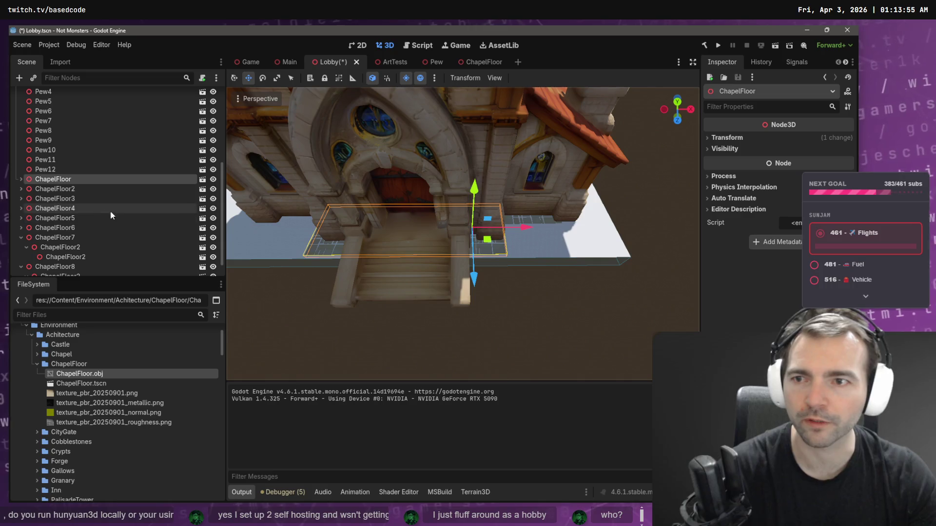
Step: Select all eight ChapelFloor tiles and shift them about 0.354 along world X
click(21, 238)
click(21, 247)
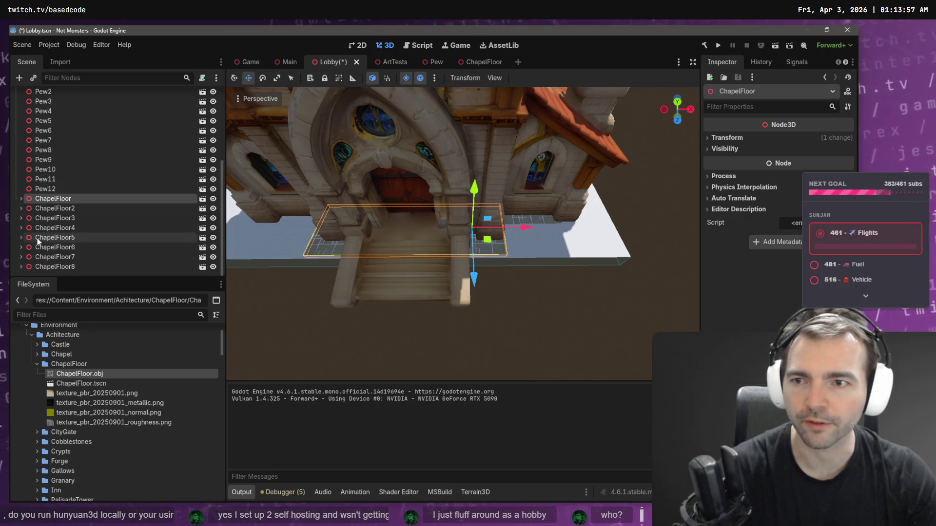
shift+click(65, 267)
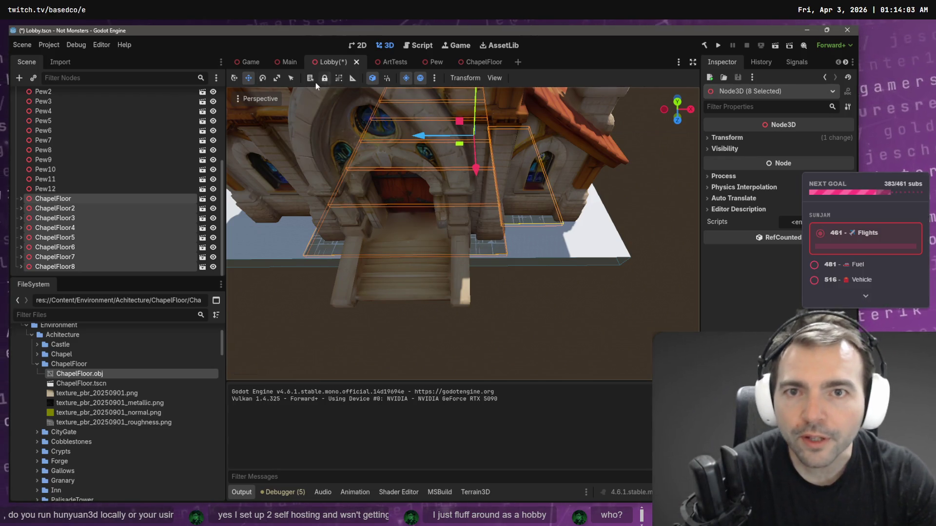
click(377, 80)
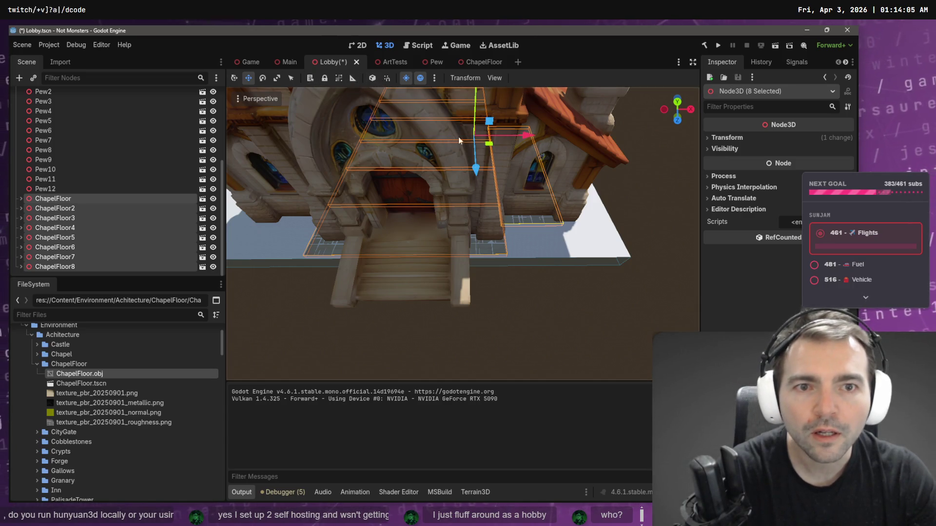
drag(520, 135, 526, 137)
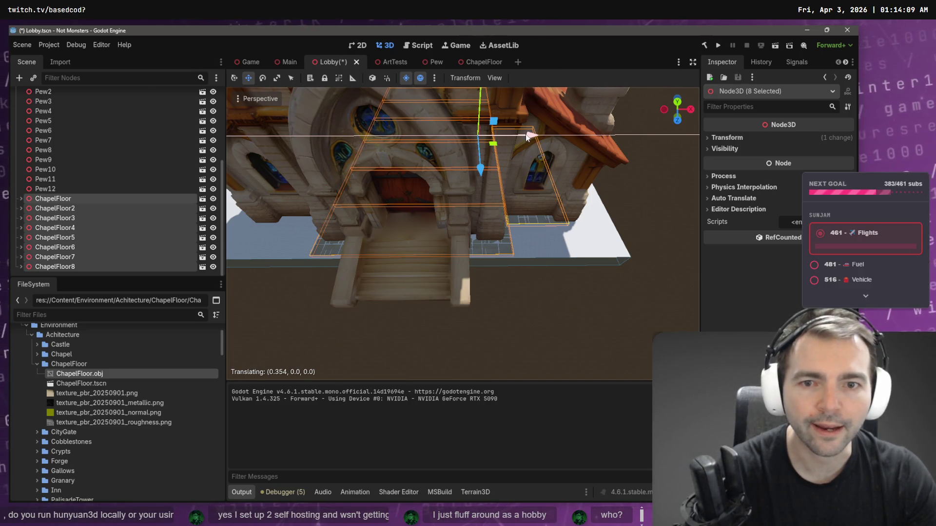
Step: Look down over the realigned chapel floor and select the ChapelFloor2 tile
drag(525, 133, 526, 134)
scroll(525, 133, up, 5)
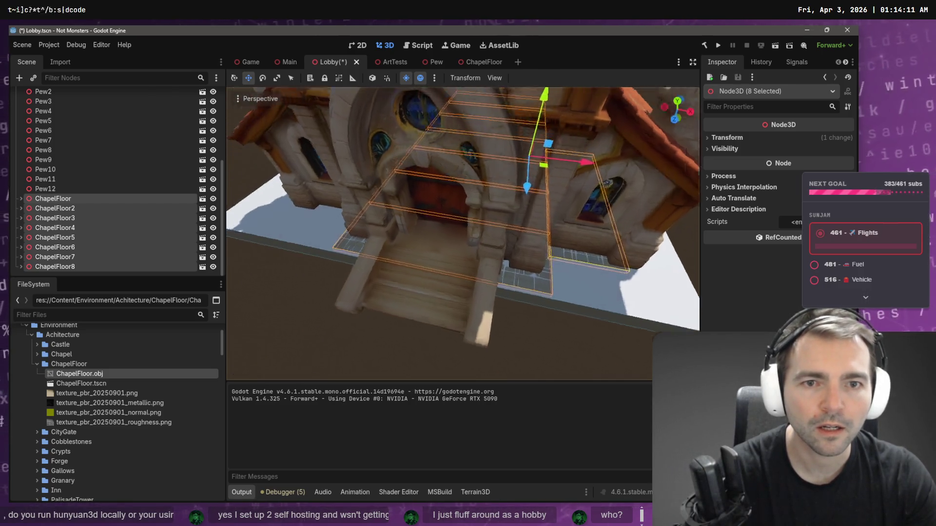
mouse_move(463, 234)
mouse_down()
mouse_move(475, 226)
mouse_move(483, 246)
mouse_move(598, 201)
mouse_up()
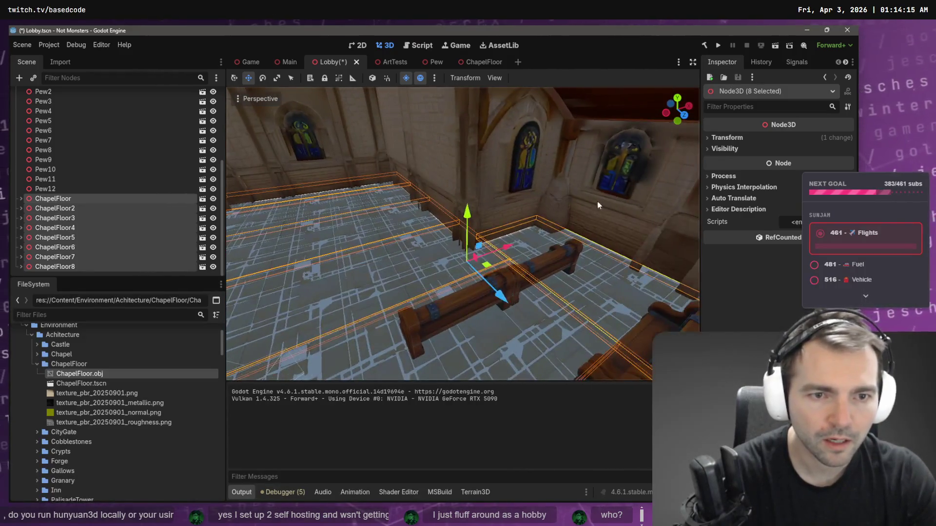
click(586, 267)
drag(586, 267, 536, 243)
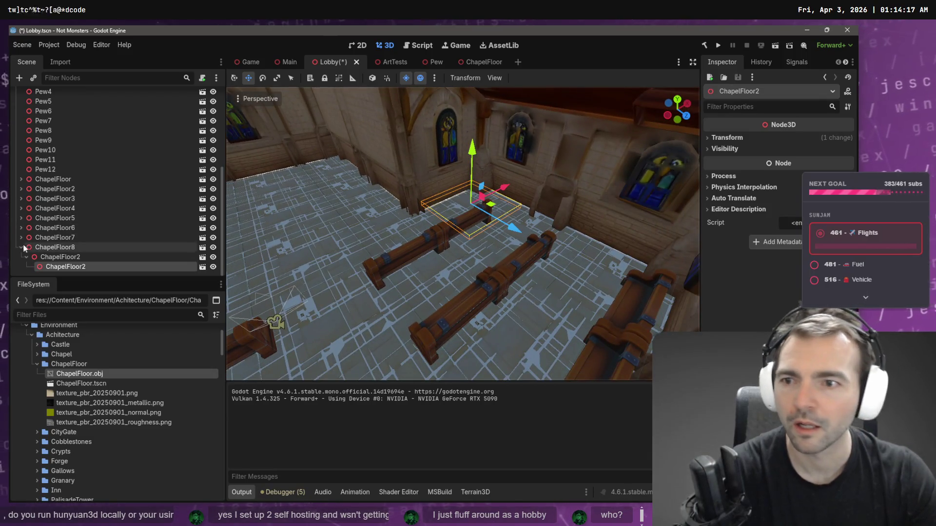
Step: Duplicate ChapelFloor8 to create ChapelFloor9 and frame it
click(170, 252)
key(Left)
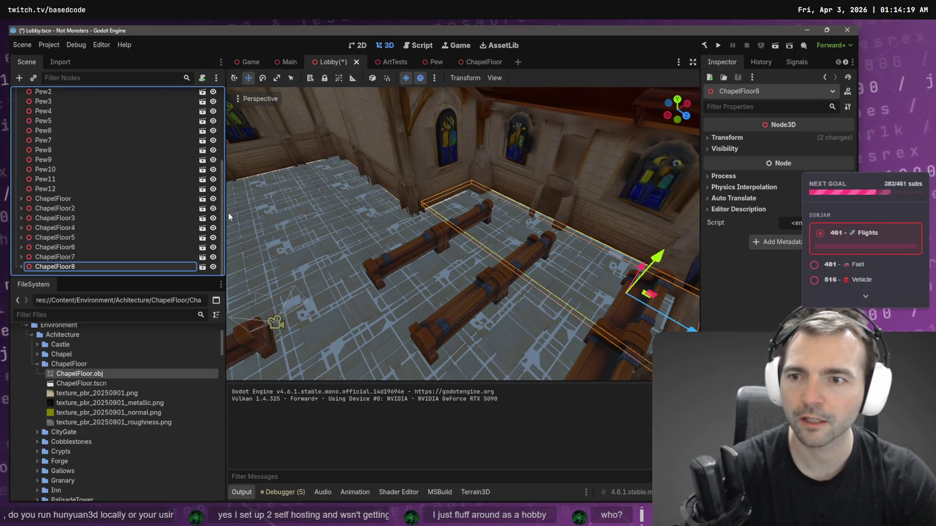
key(Home)
key(End)
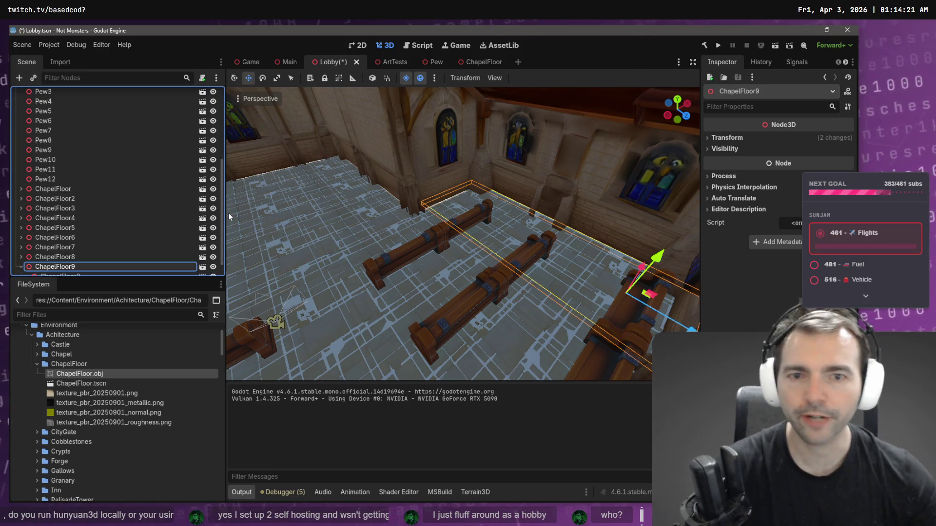
key(f)
key(s)
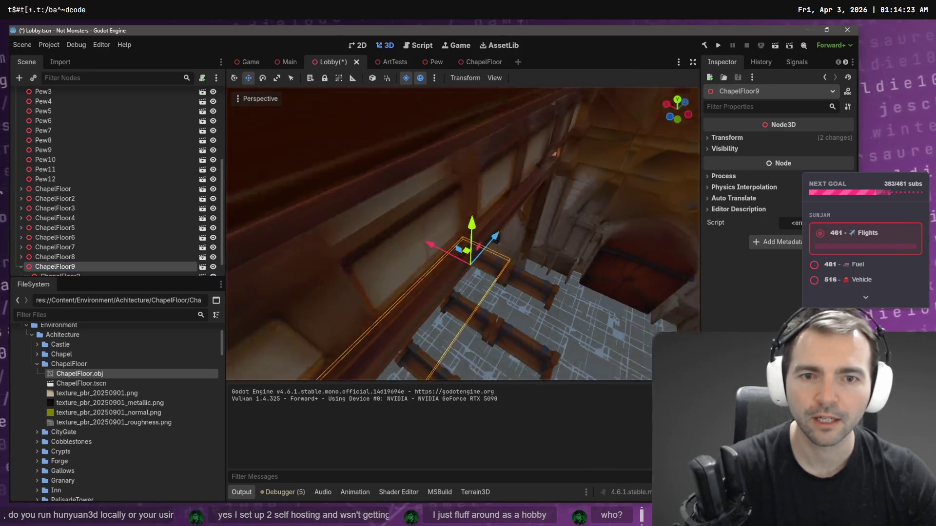
Step: Move ChapelFloor9 about -14.9 along X to the chapel's opposite side
drag(349, 240, 556, 264)
key(f)
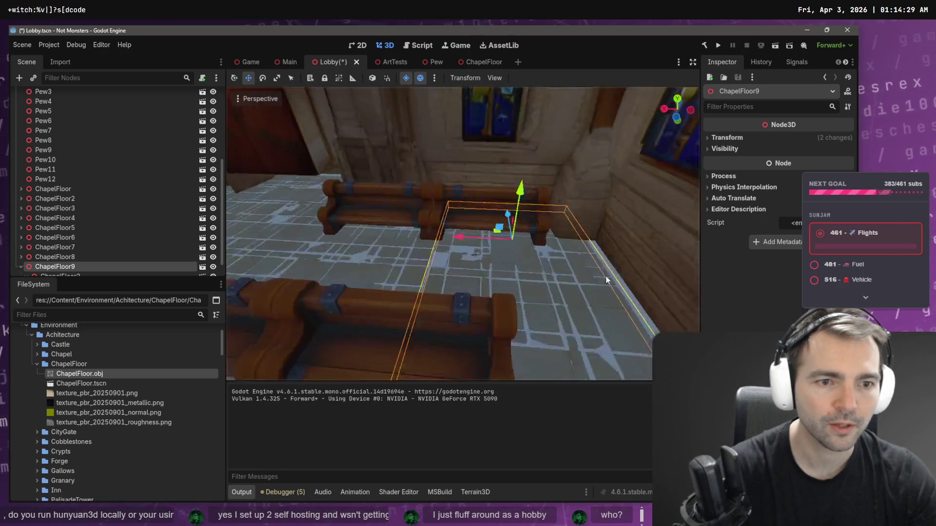
drag(457, 228, 454, 227)
key(s)
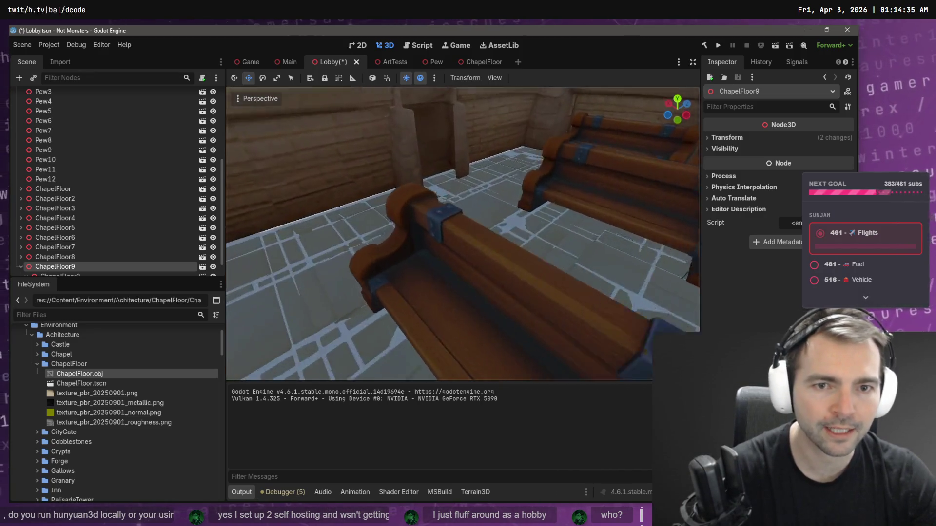
Step: Save the Lobby scene with Ctrl+S and collapse ChapelFloor9
key(w)
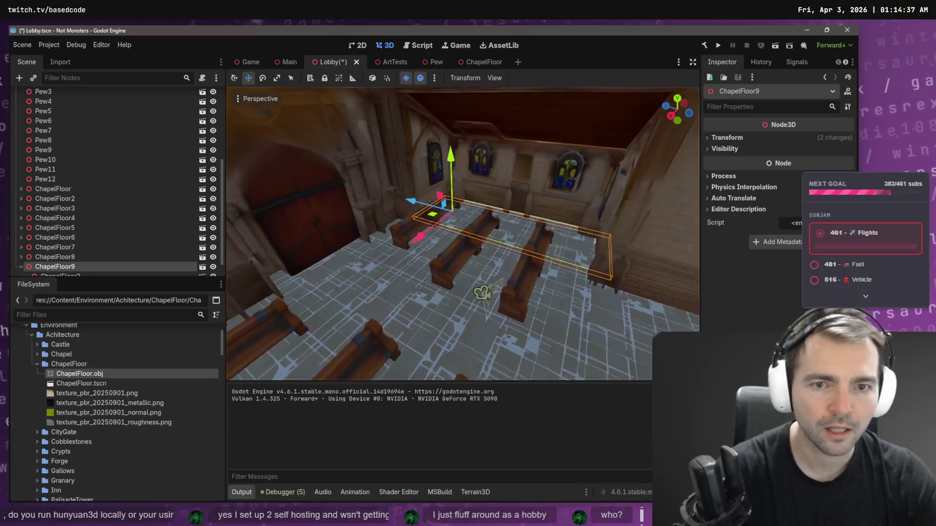
key(ctrl+s)
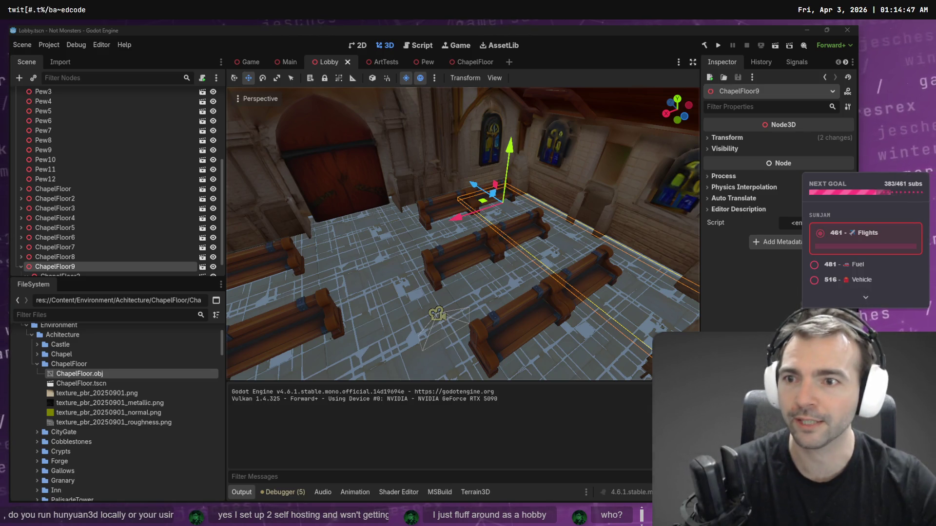
click(21, 266)
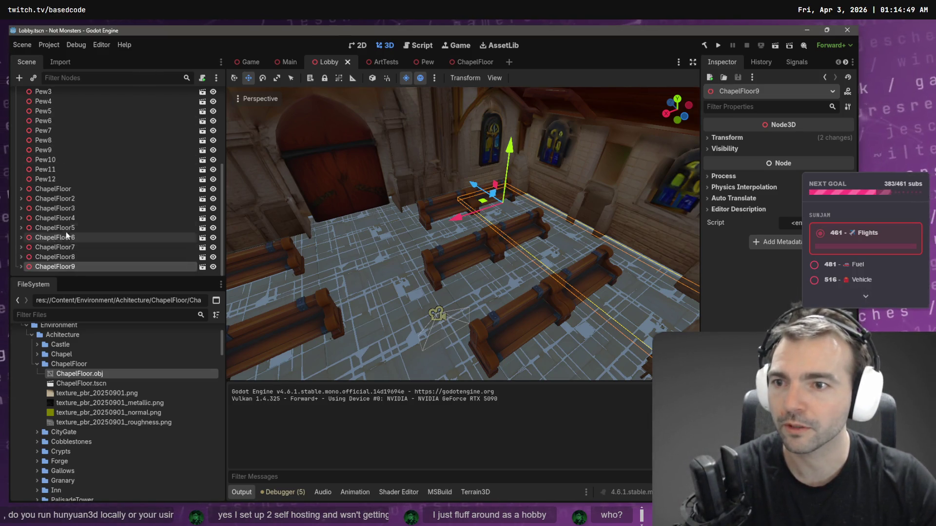
Step: Delete the old Floor mesh node from the Lobby scene
scroll(67, 235, up, 5)
click(58, 175)
key(Delete)
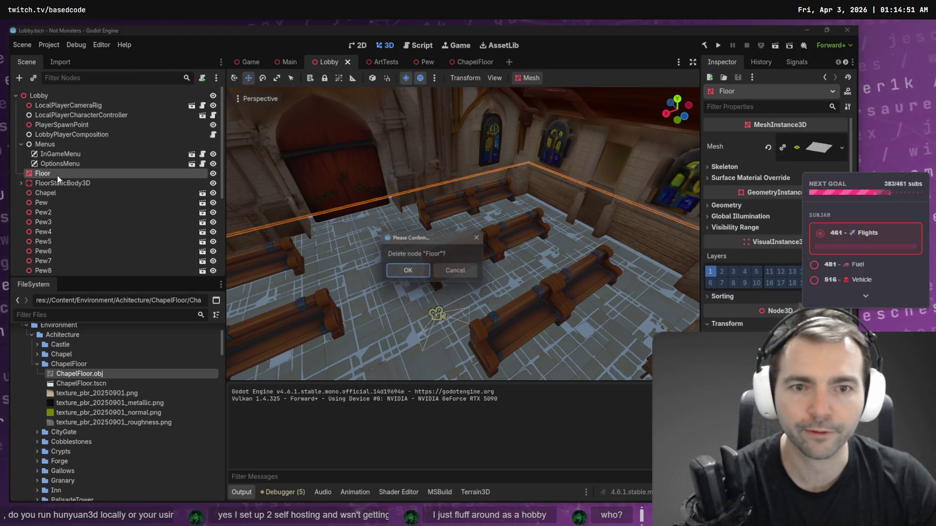
key(Escape)
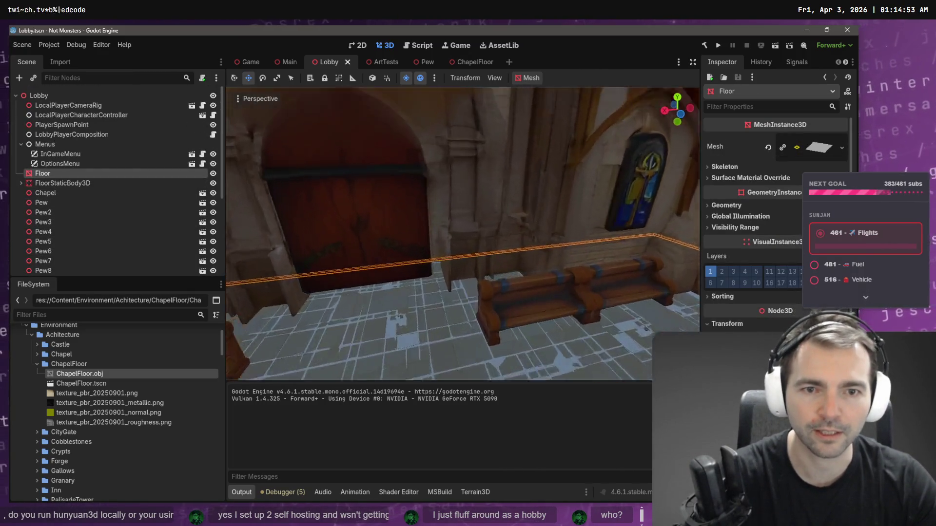
key(s)
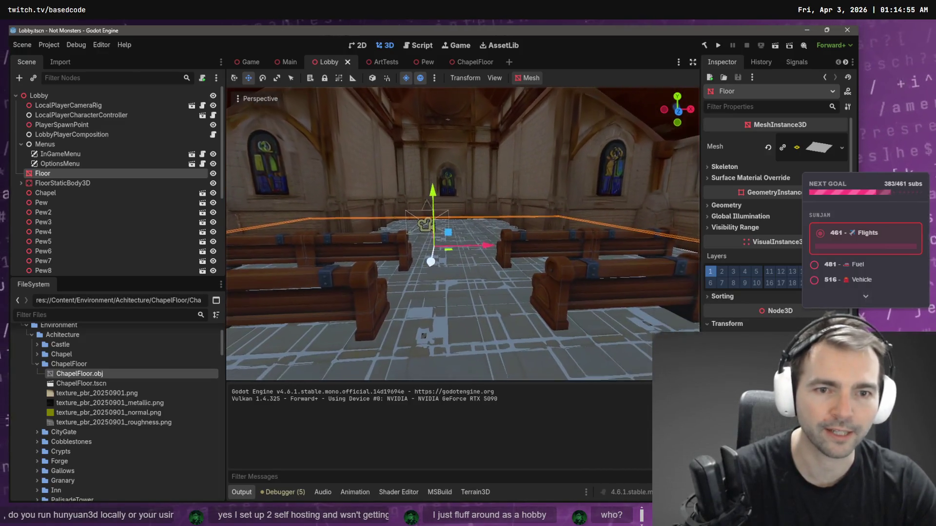
click(86, 171)
key(Delete)
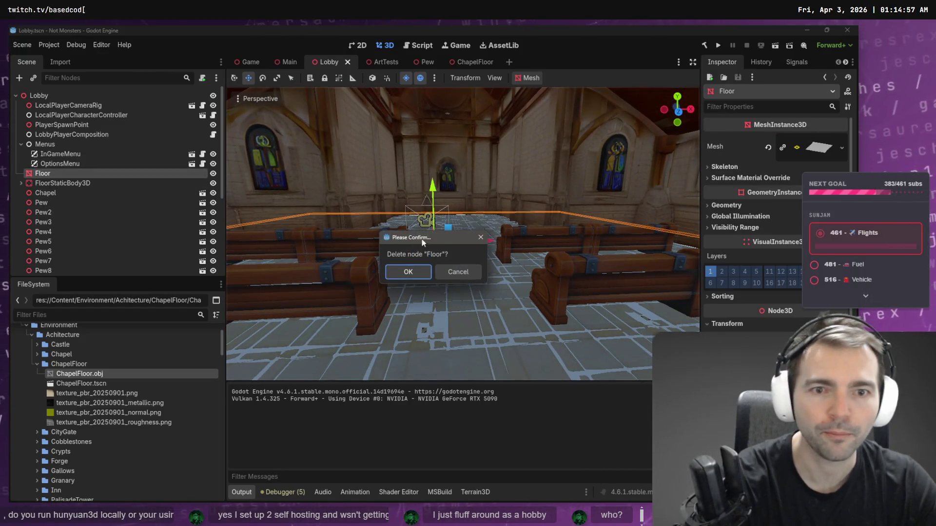
key(Return)
Step: Fly through the chapel to review the tiled floor, then save Lobby.tscn
key(w)
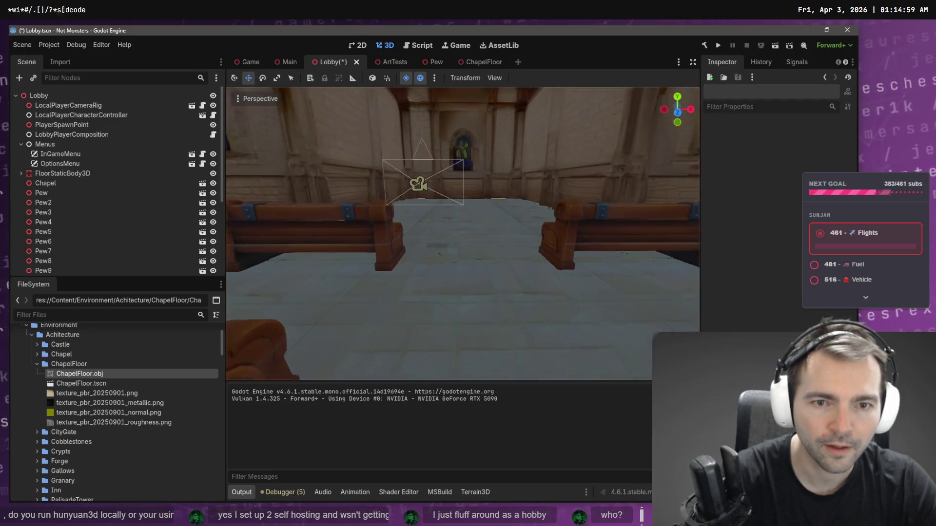
key(s)
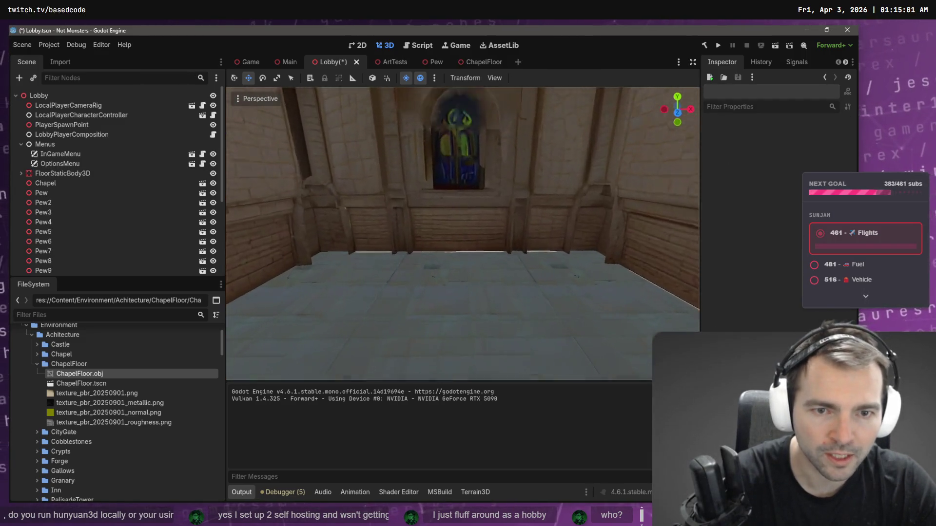
key(w)
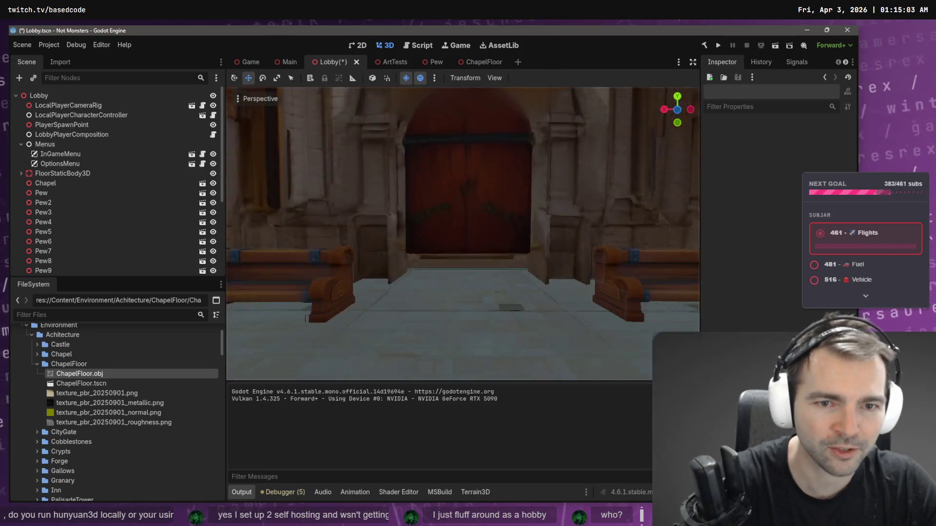
key(w)
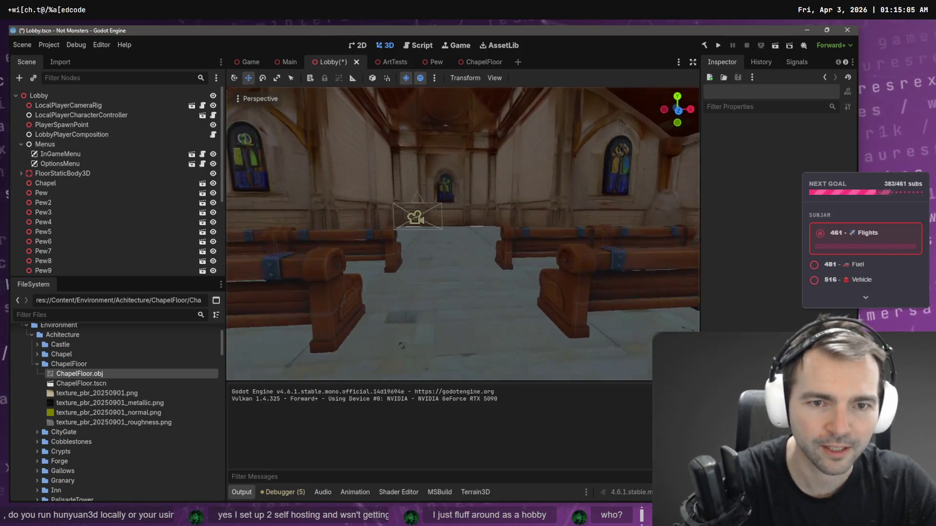
key(w)
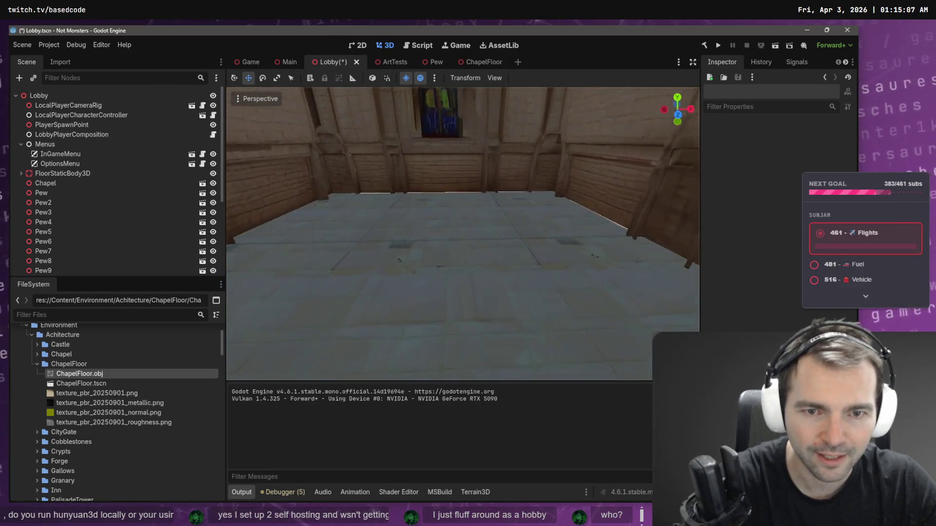
key(ctrl+s)
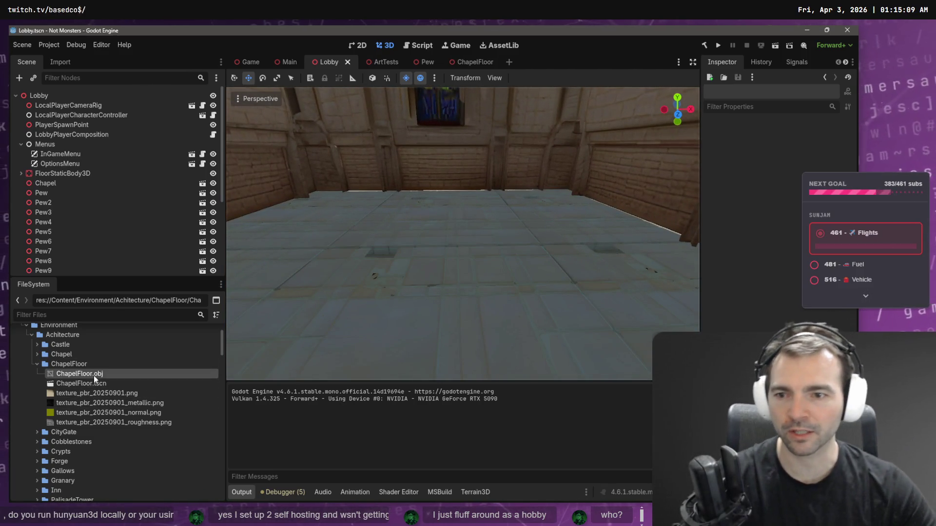
Step: Open ChapelFloor.obj in an external program from the FileSystem dock
right_click(94, 374)
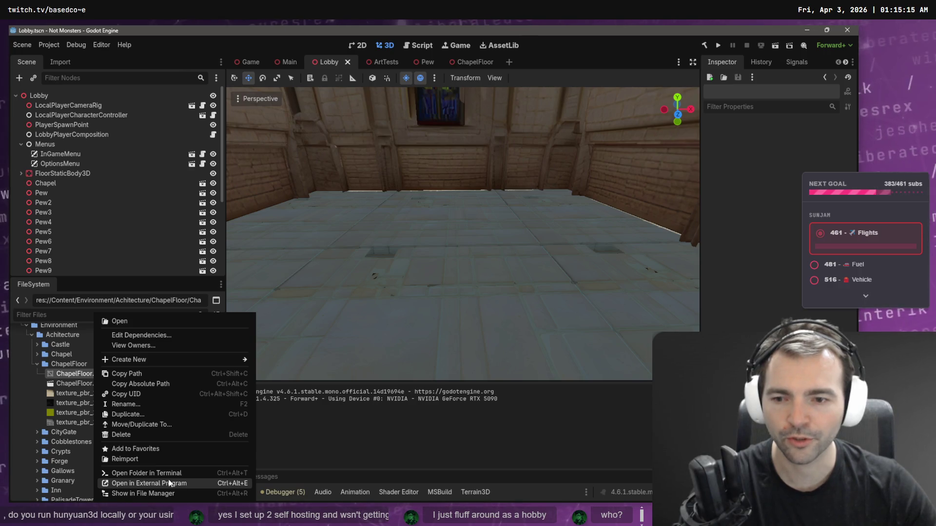
click(169, 483)
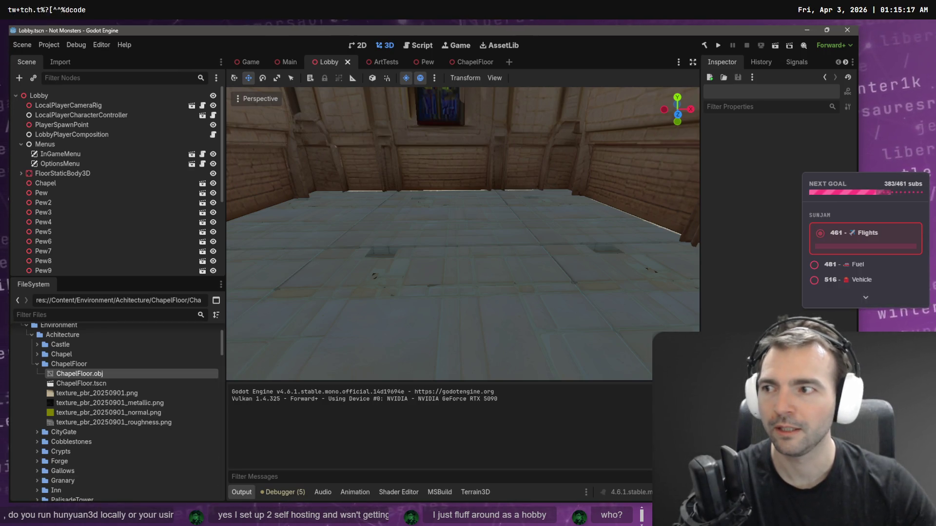
key(shift+f)
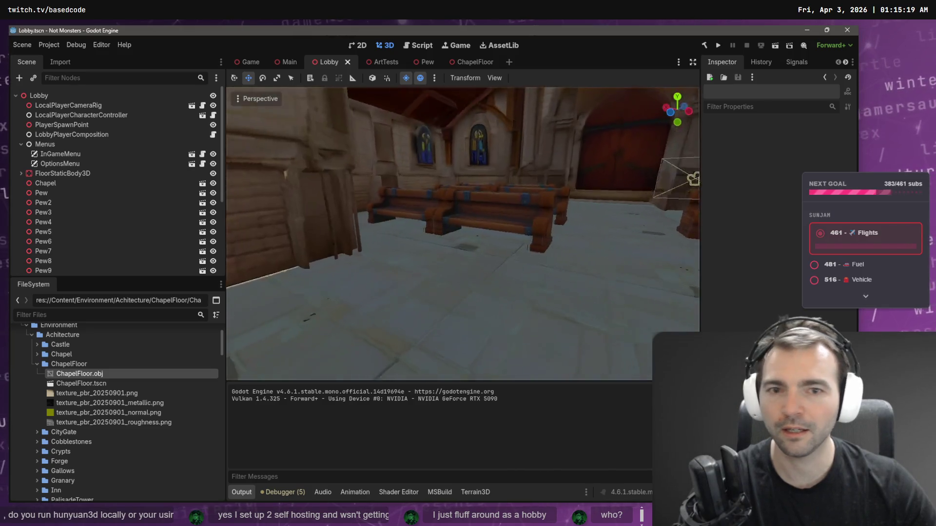
Step: Fly among the pews to inspect the tiled floor, then switch to ChatGPT
key(w)
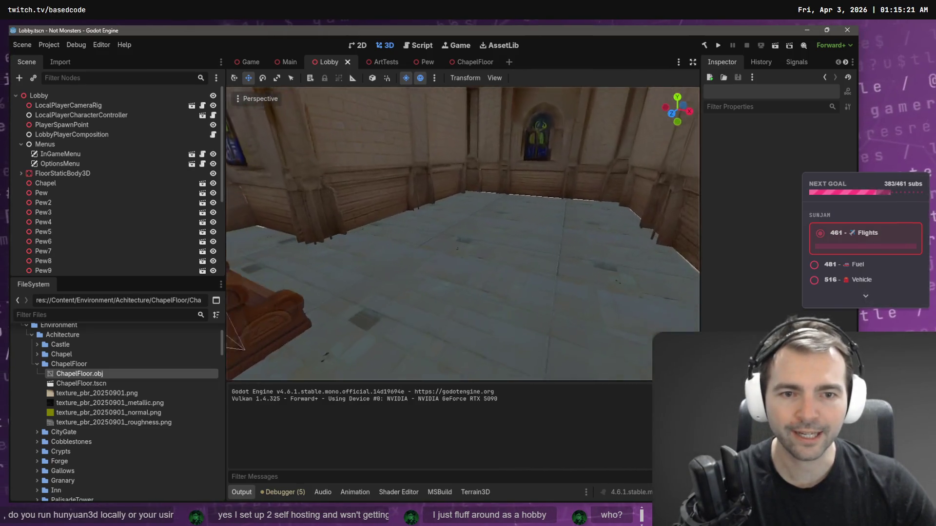
key(w)
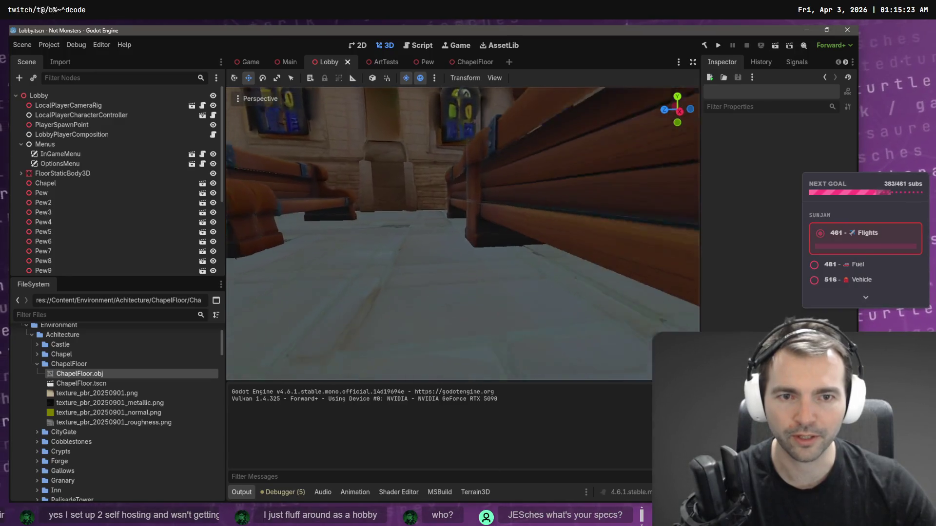
key(s)
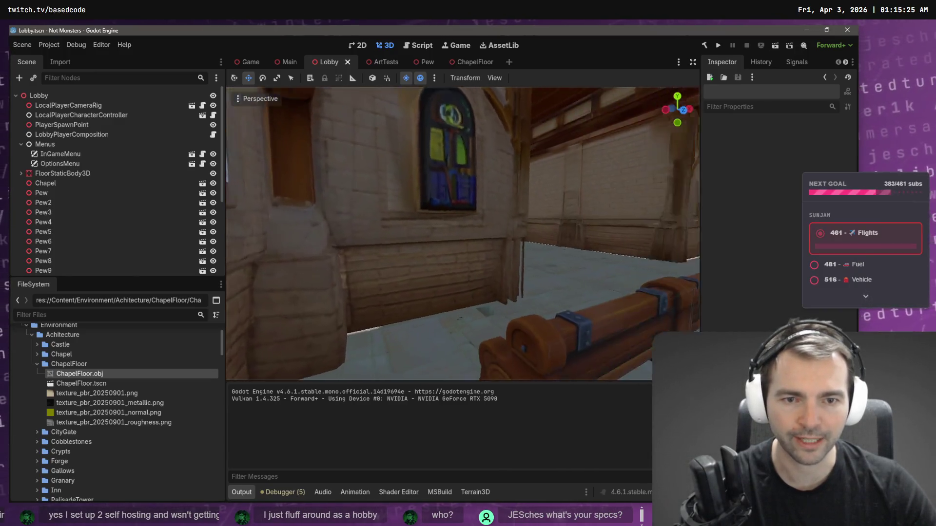
key(w)
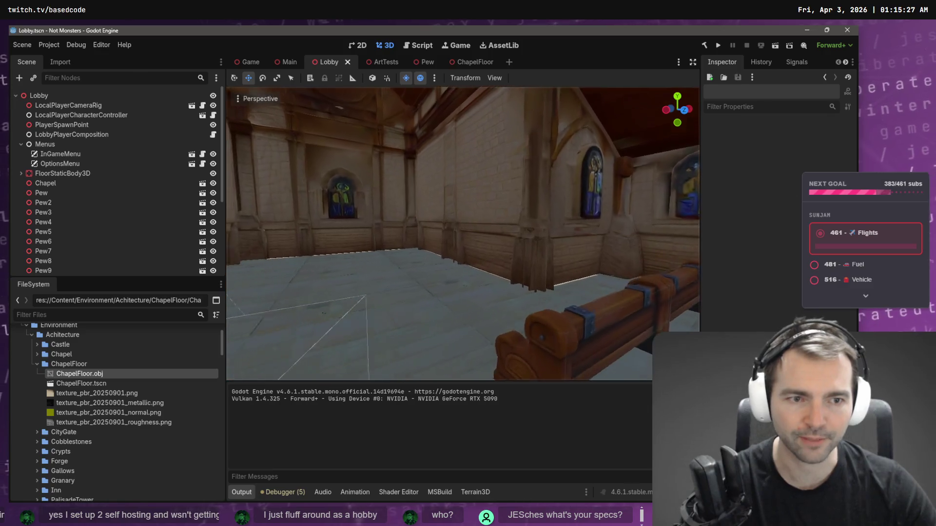
key(s)
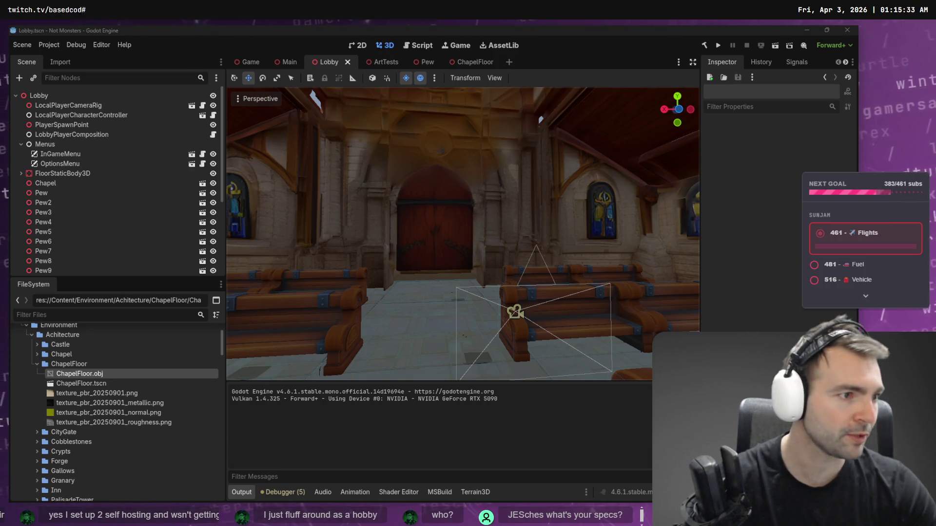
key(alt+Tab)
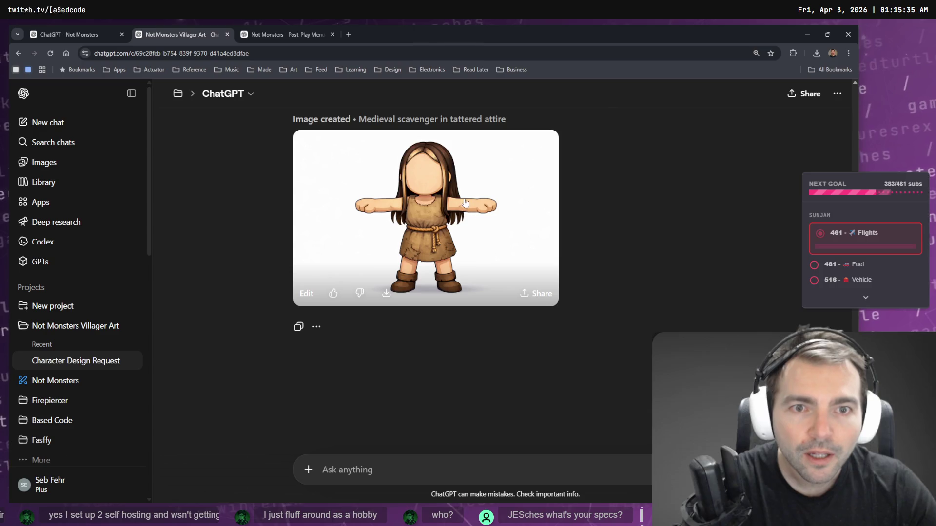
Step: Copy the full-size medieval scavenger T-pose image from the ChatGPT chat
click(475, 215)
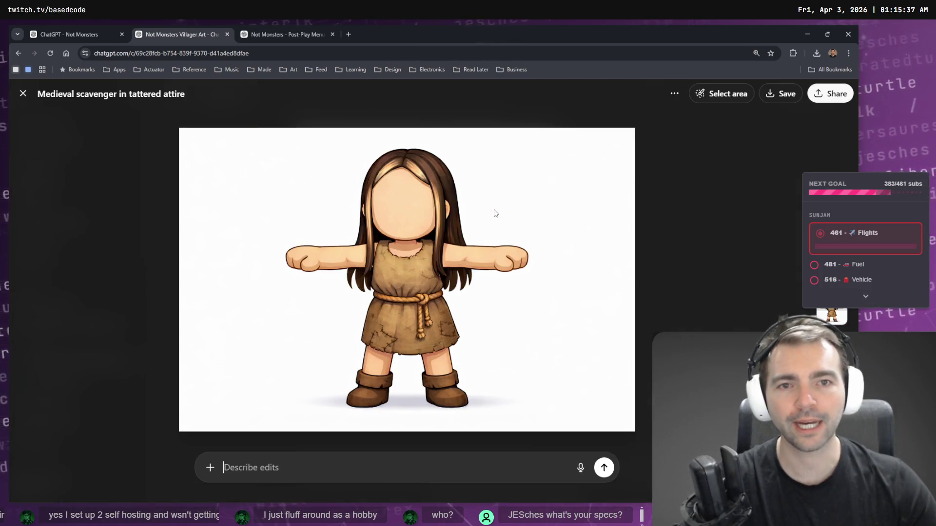
right_click(480, 240)
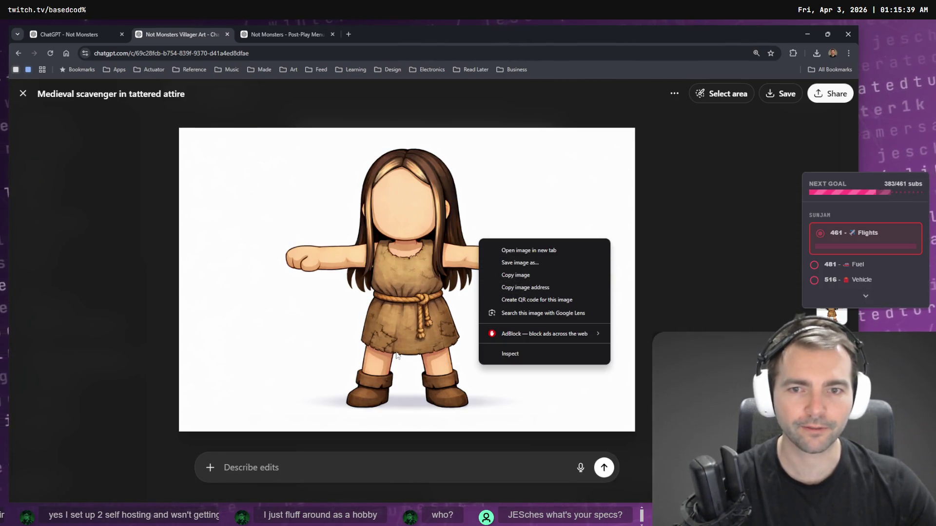
click(549, 275)
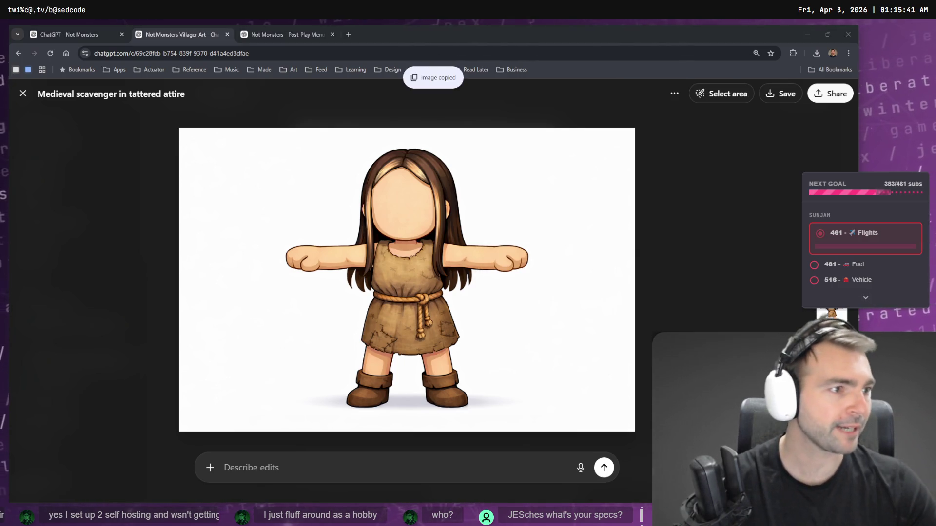
Step: Replace the Raker image on the tldraw board with the pasted scavenger image
key(alt+Tab)
click(549, 273)
key(Delete)
key(ctrl+v)
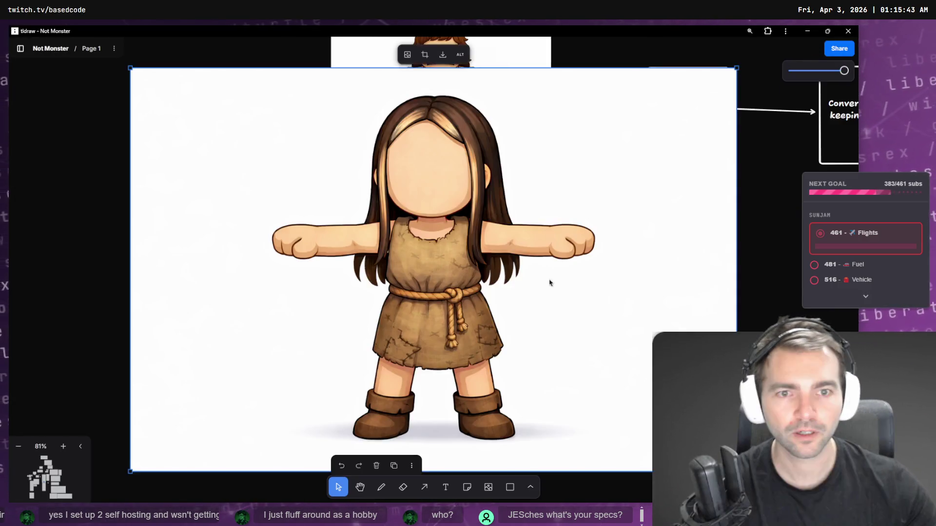
Step: Resize the pasted scavenger image and fit it into the slot under the Raker (Fasffy) label
scroll(449, 238, down, 3)
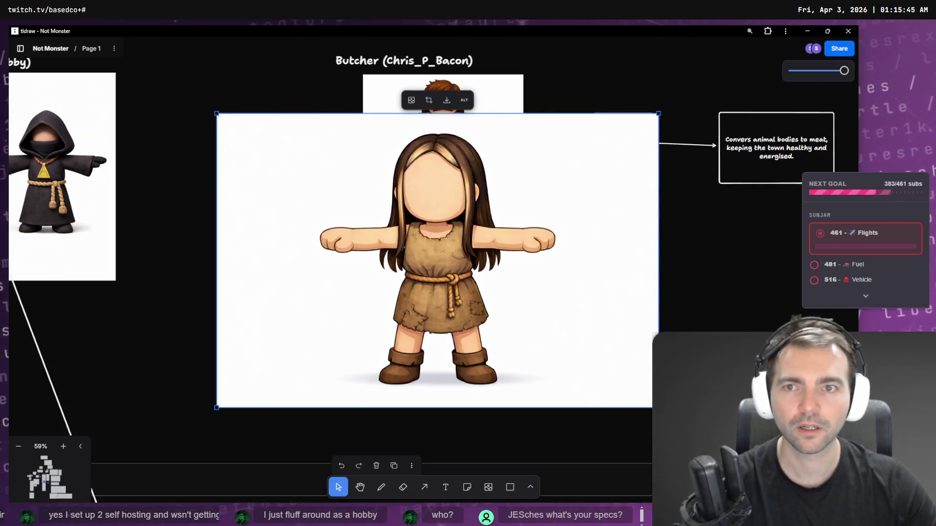
mouse_move(217, 115)
mouse_down()
mouse_move(268, 175)
mouse_move(385, 215)
mouse_move(366, 216)
mouse_up()
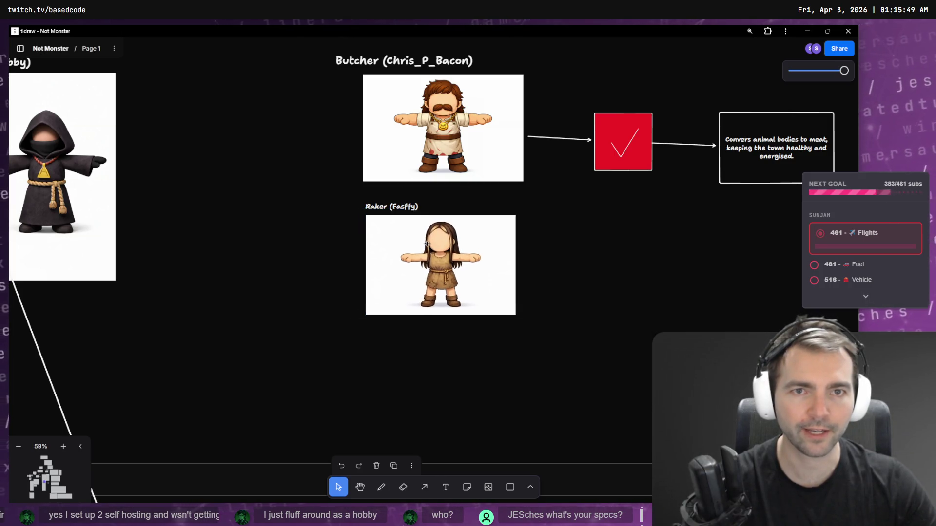
drag(427, 243, 424, 242)
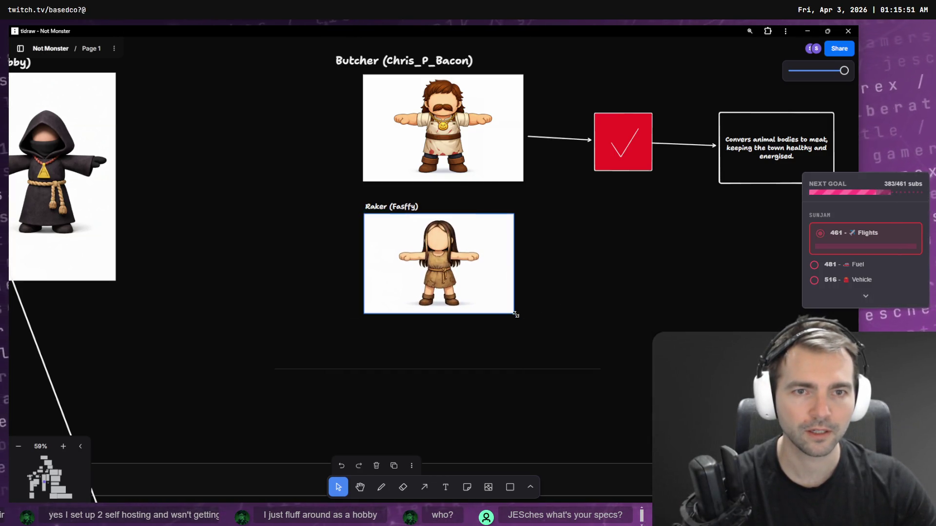
drag(515, 315, 525, 321)
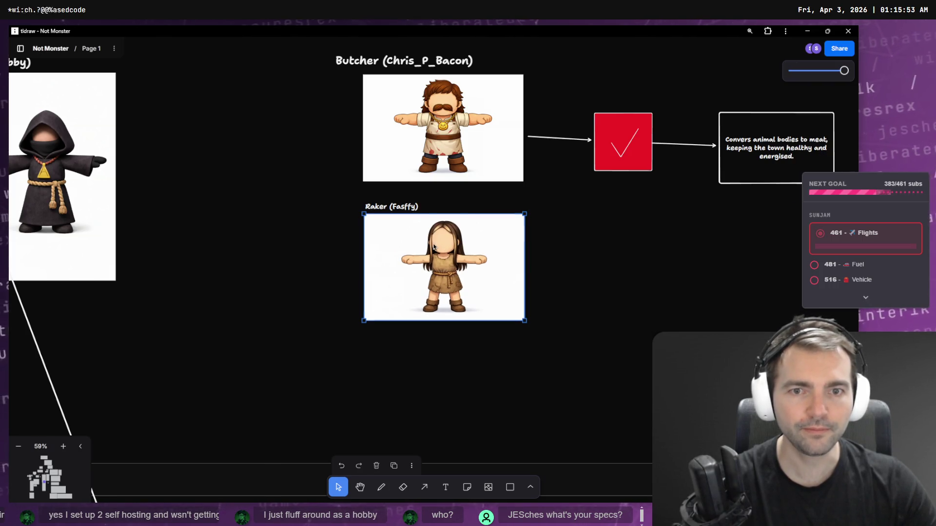
Step: Rename the Raker (Fasffy) label to Scavenger (Fasffy)
click(369, 201)
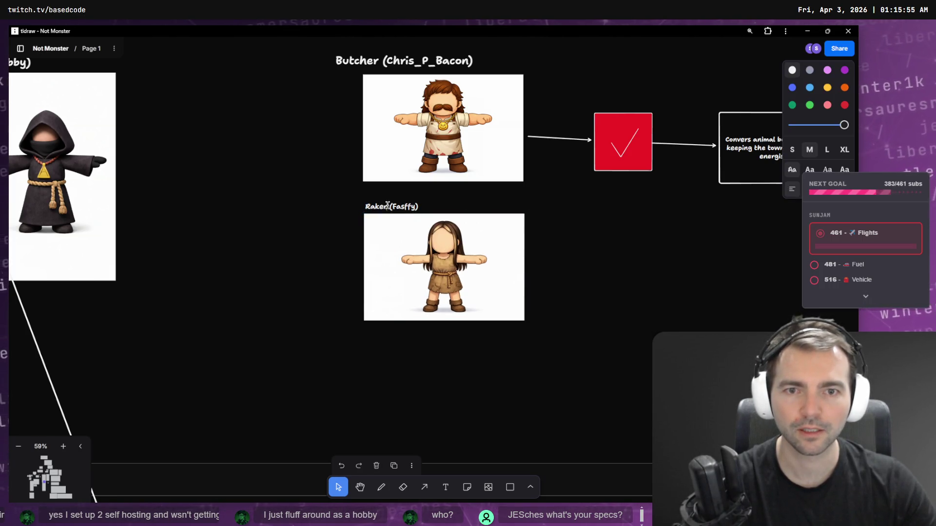
double_click(380, 207)
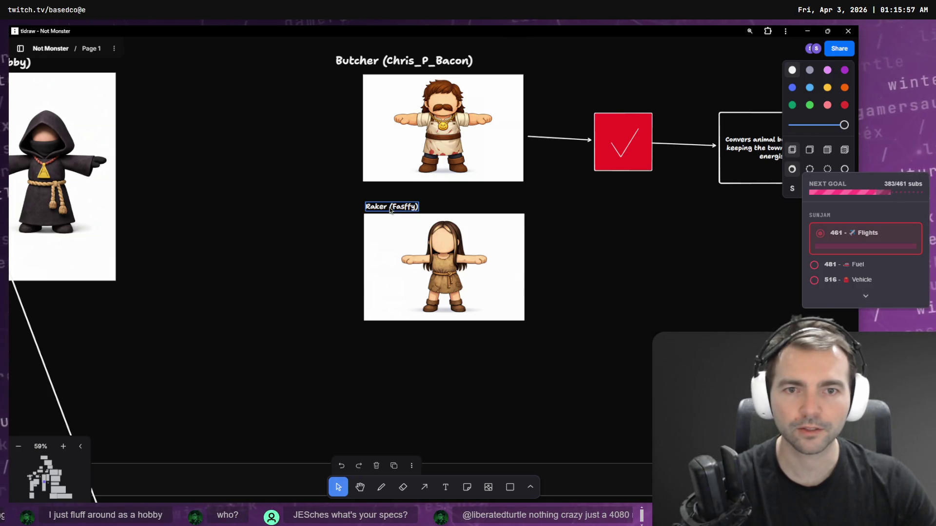
double_click(381, 205)
text(Scavenge)
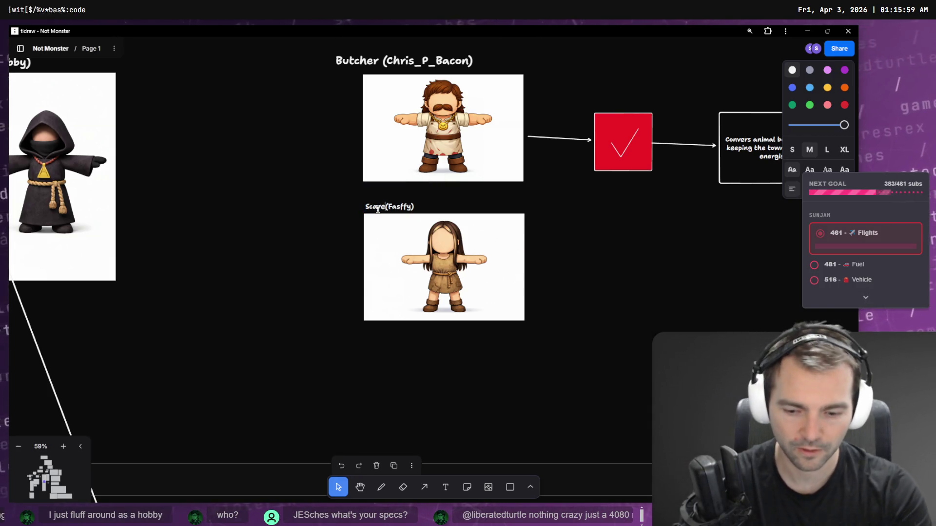
text(r)
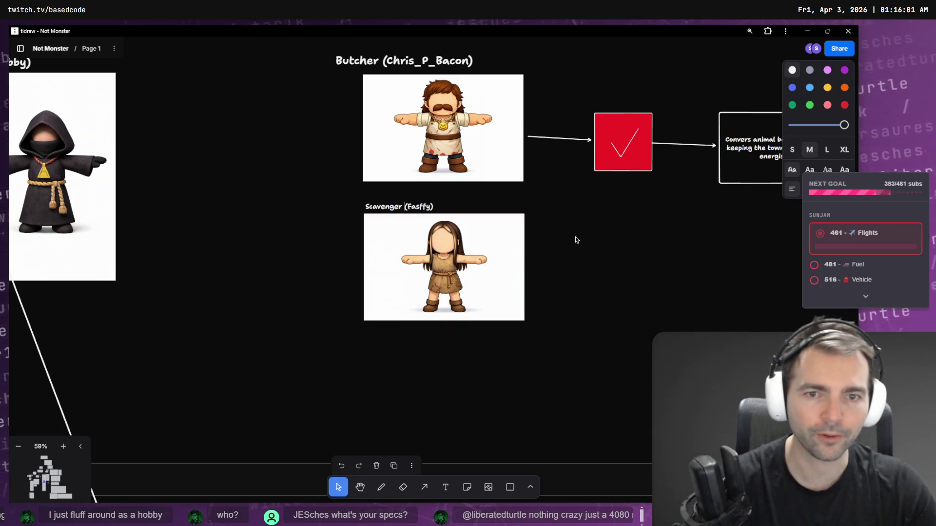
click(575, 236)
Step: Copy the Butcher's arrows, check box and description beside the Scavenger and rewrite it as 'Can heavl f old food.'
scroll(614, 268, left, 3)
scroll(614, 268, up, 1)
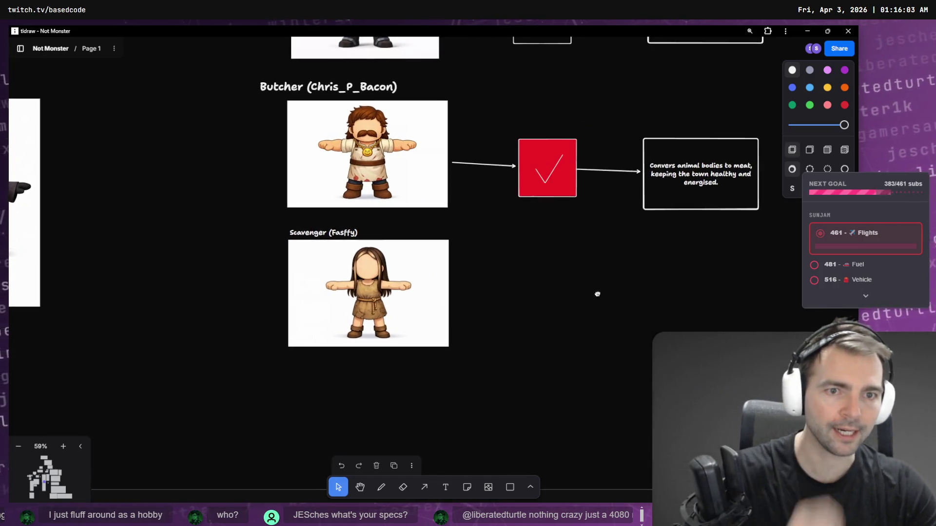
mouse_move(715, 315)
mouse_down()
mouse_move(497, 160)
mouse_move(512, 140)
mouse_up()
mouse_move(555, 165)
alt+mouse_down()
mouse_move(561, 285)
mouse_move(571, 303)
alt+mouse_up()
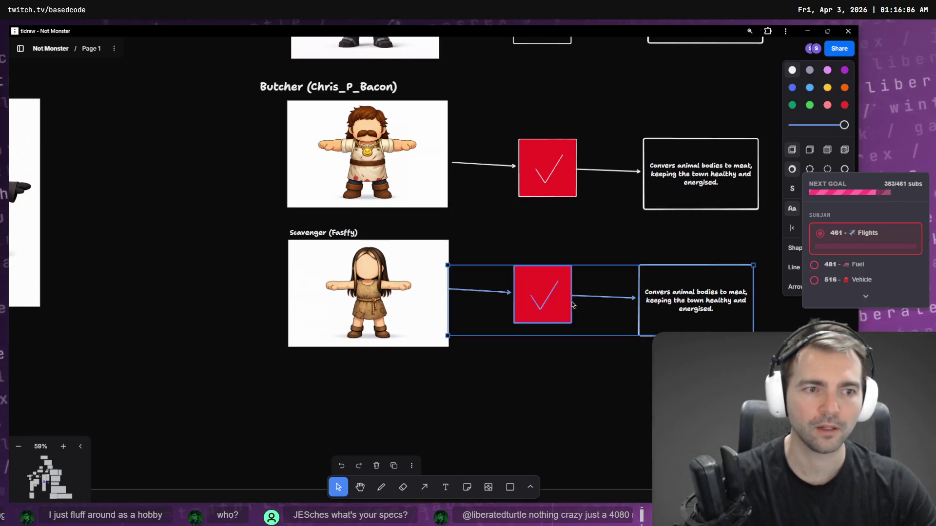
double_click(730, 302)
key(BackSpace)
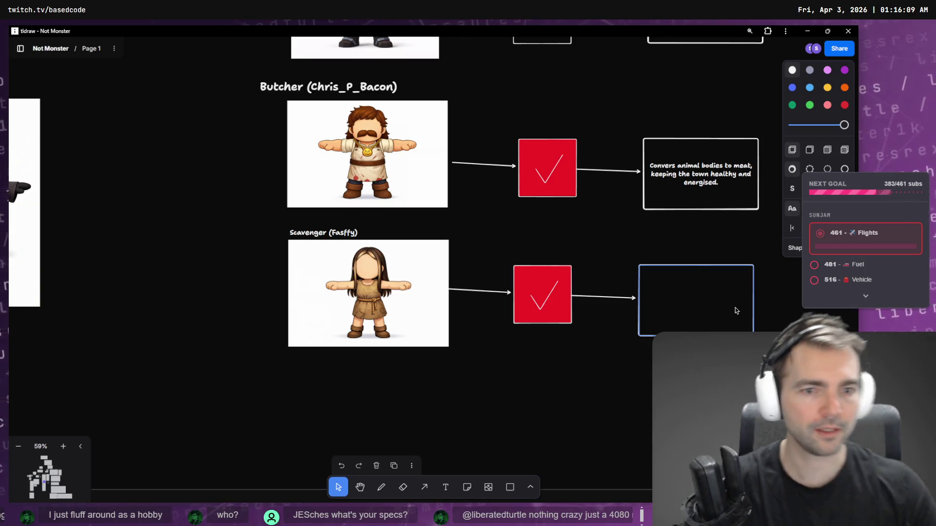
text(Can heav)
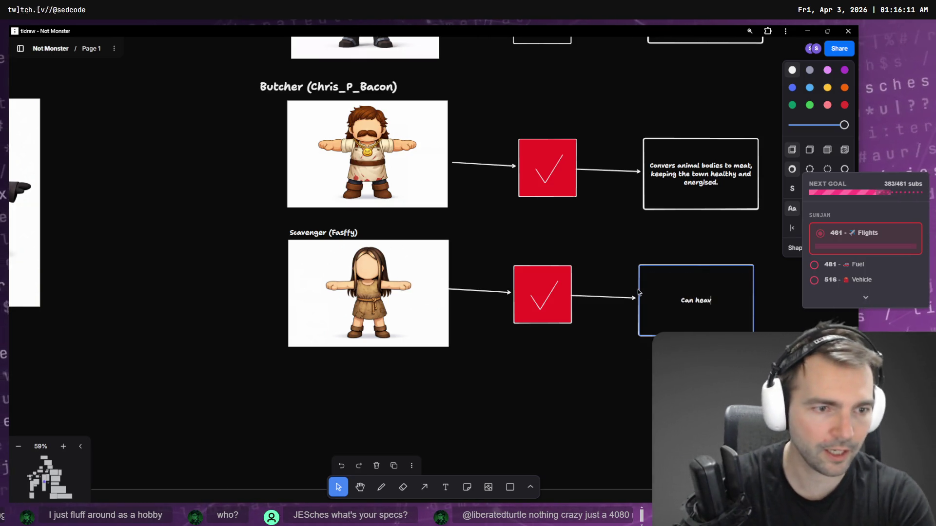
text(l from)
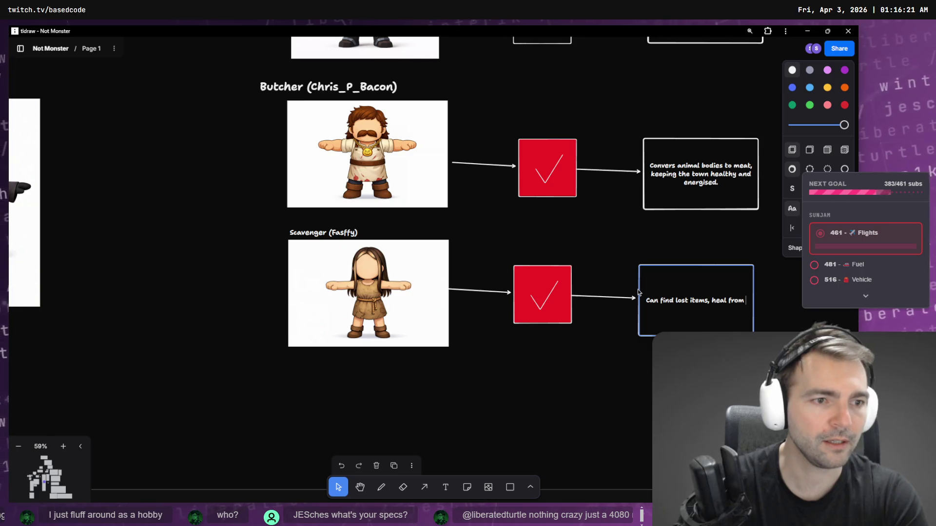
text(old food.)
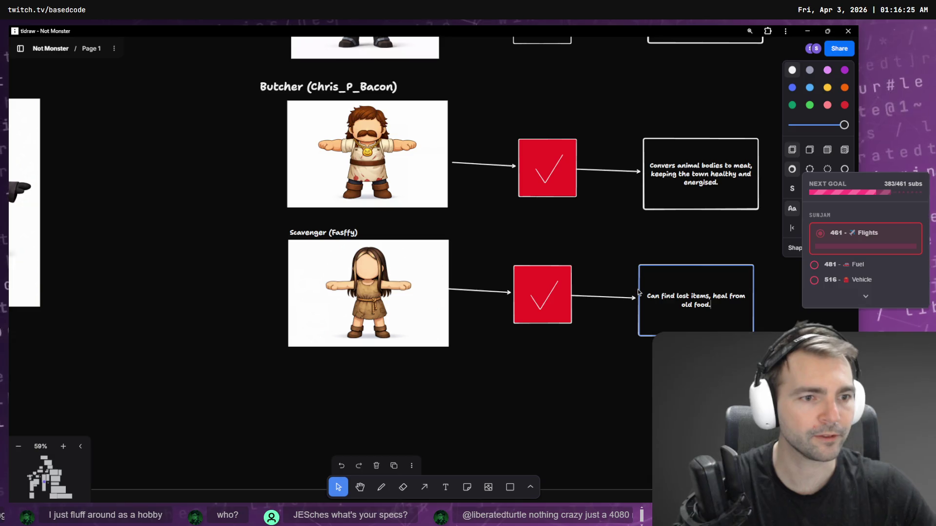
key(Return)
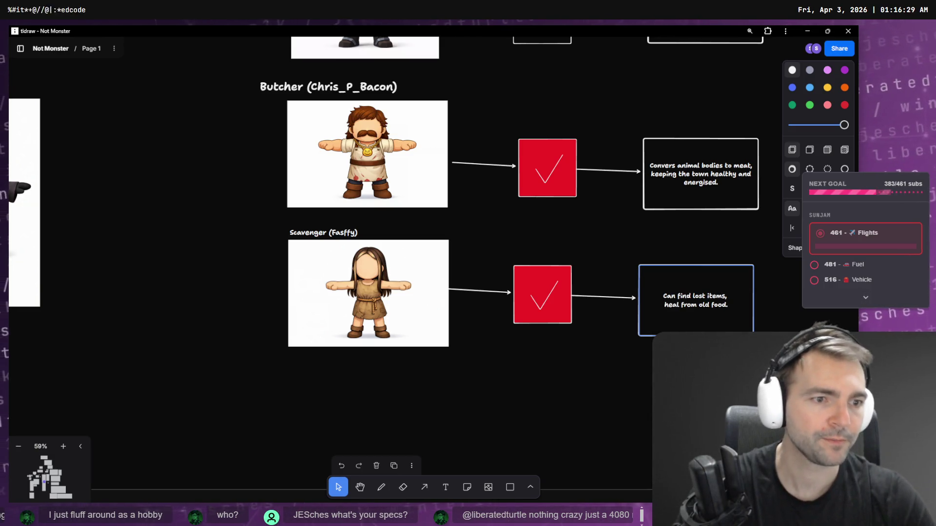
click(620, 397)
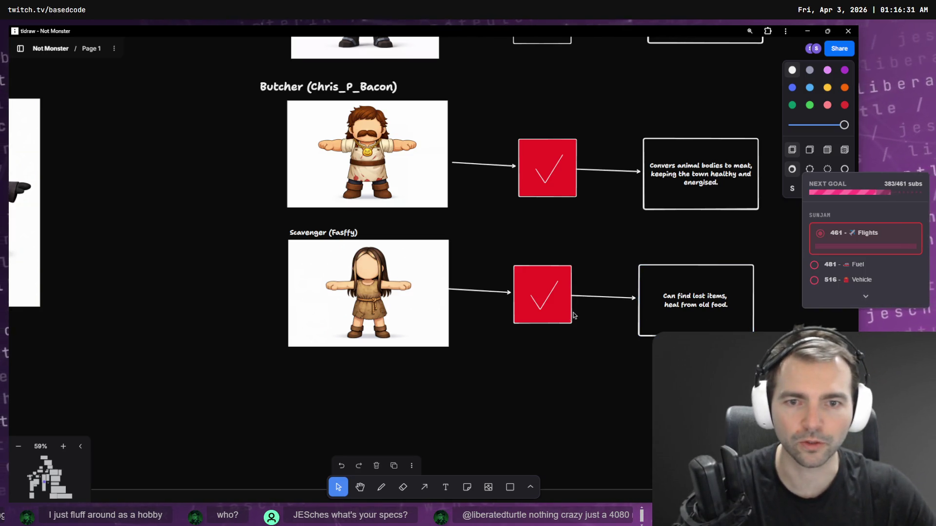
Step: Look over the villager cards on the board, then return to the enlarged Scavenger image in ChatGPT
scroll(452, 271, left, 2)
scroll(452, 271, down, 5)
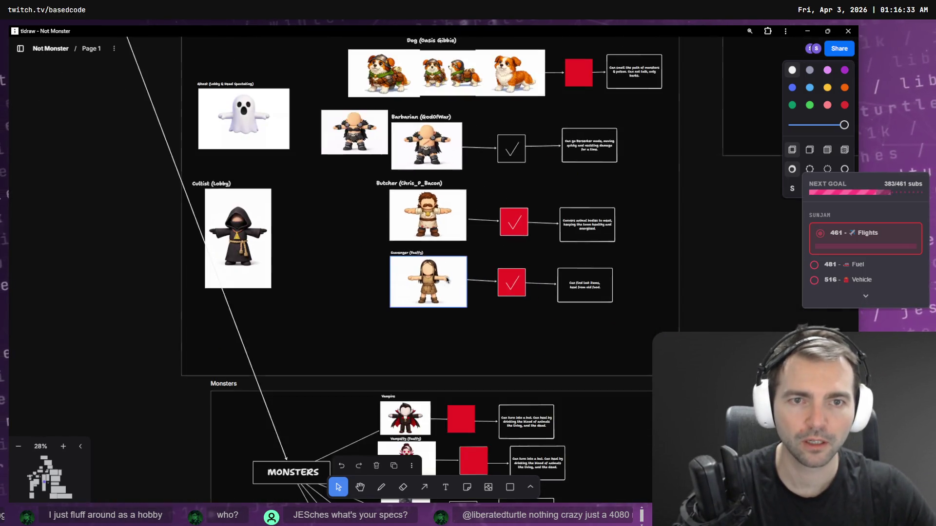
scroll(446, 260, up, 3)
scroll(445, 261, down, 5)
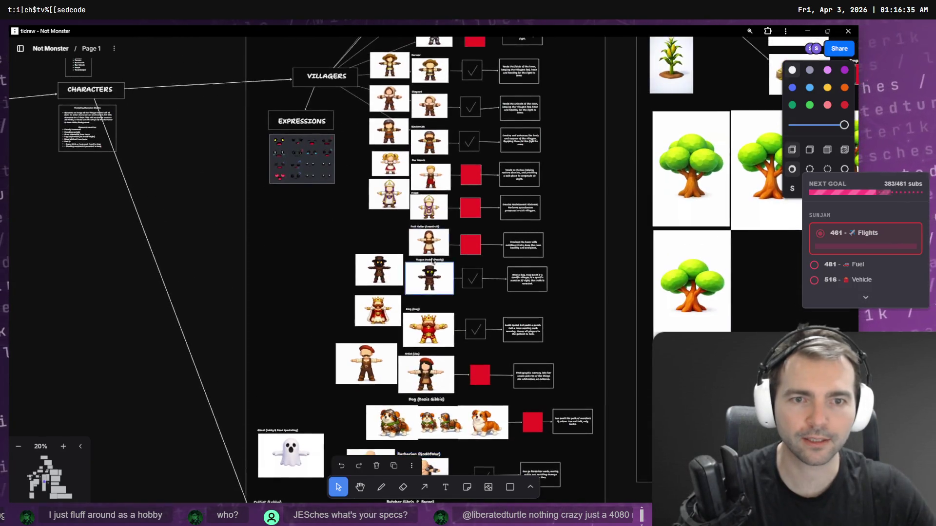
scroll(461, 197, down, 6)
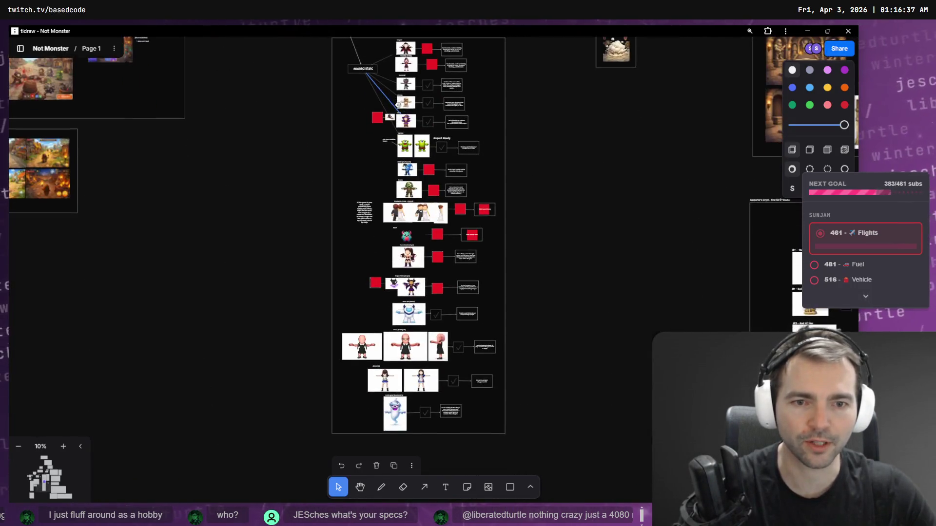
scroll(401, 304, up, 2)
scroll(401, 304, up, 3)
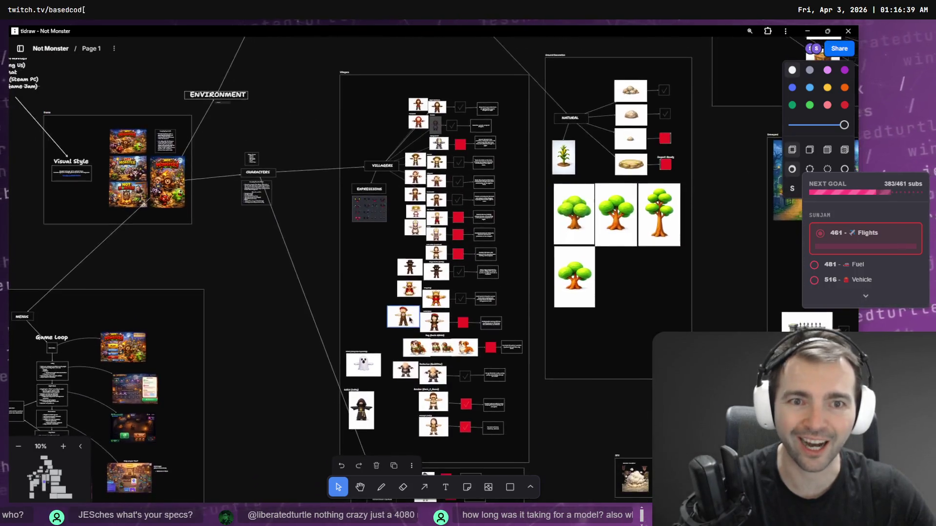
scroll(439, 421, up, 5)
scroll(437, 409, up, 2)
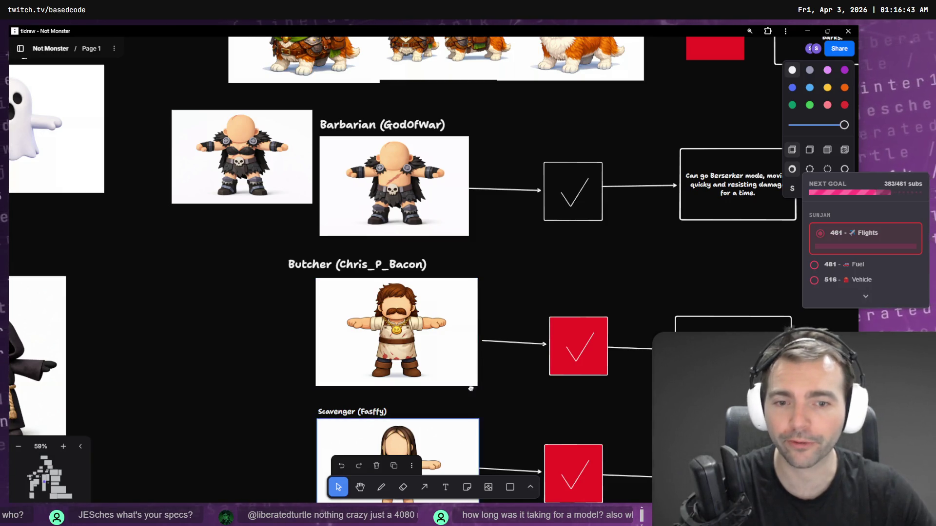
scroll(433, 362, down, 4)
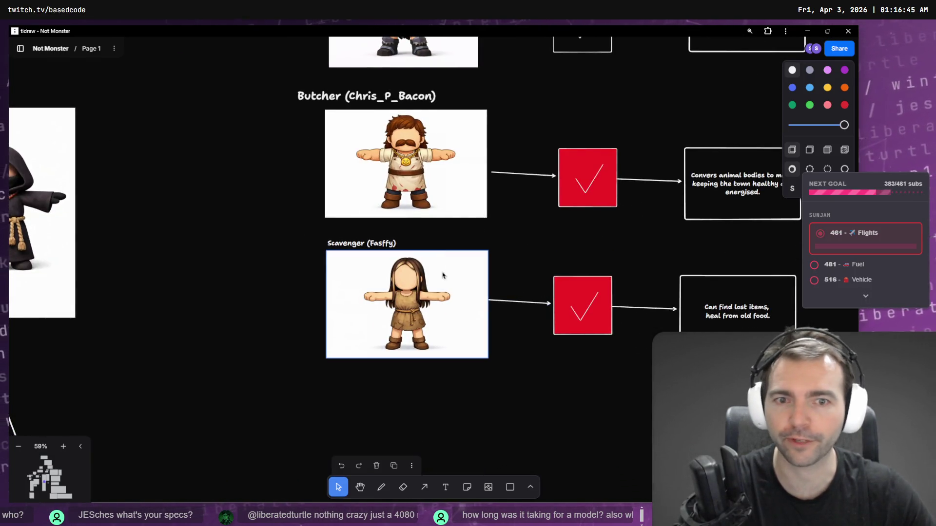
key(alt+Tab)
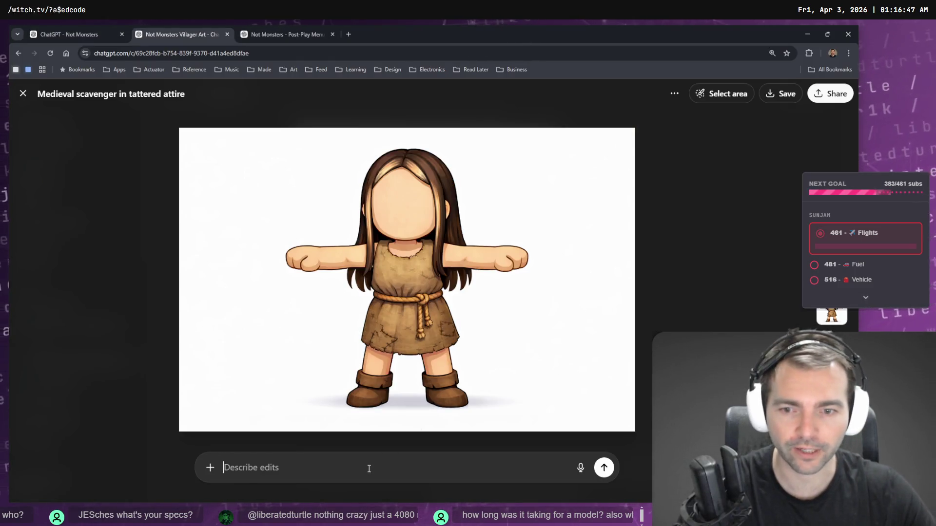
Step: Ask ChatGPT, partly by dictation, to 'Change this character's gender to male.'
text(Change)
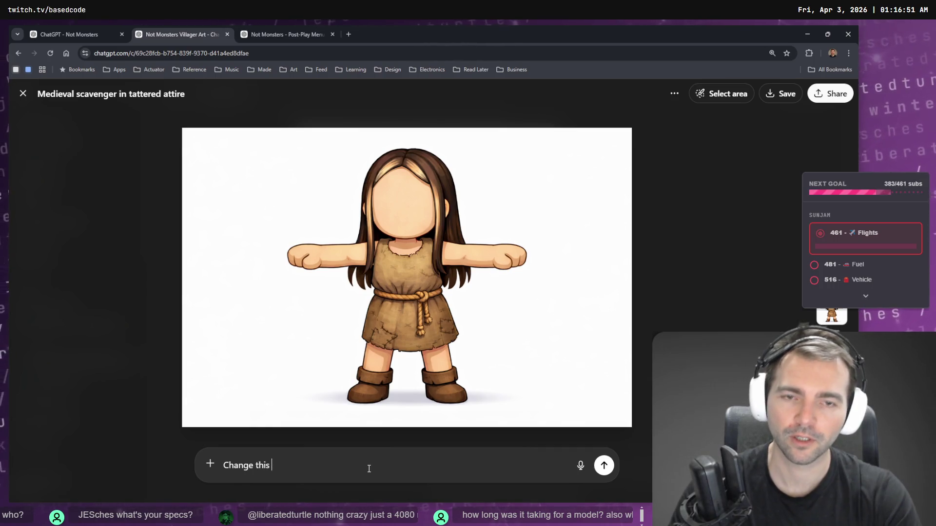
key(super+h)
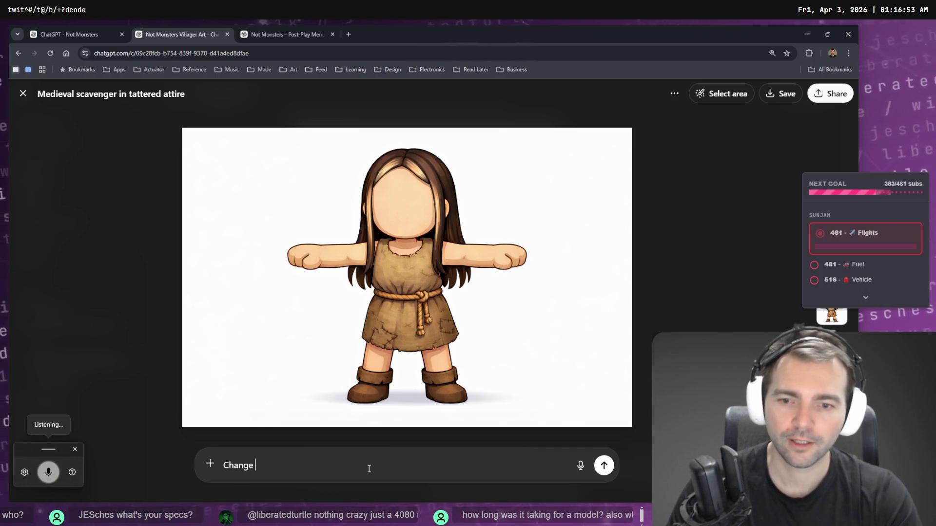
text(this character's gender to male.)
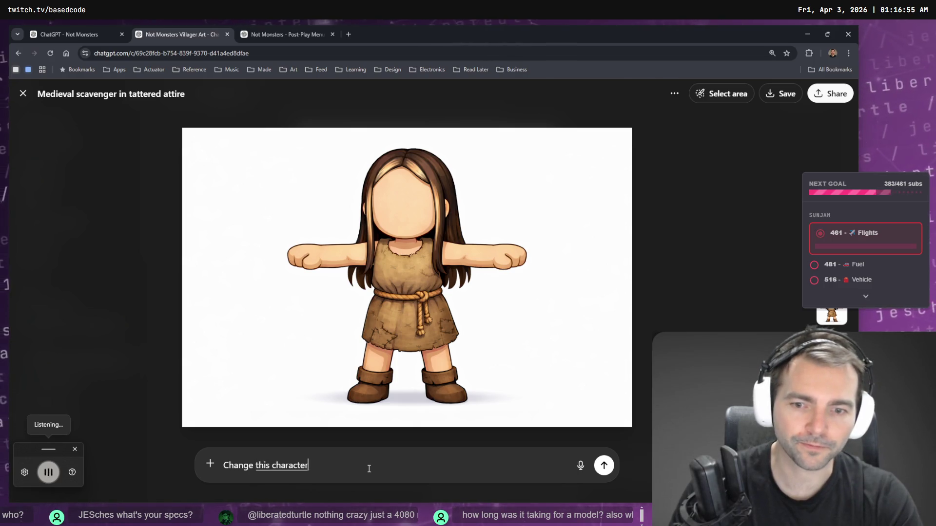
key(super+h)
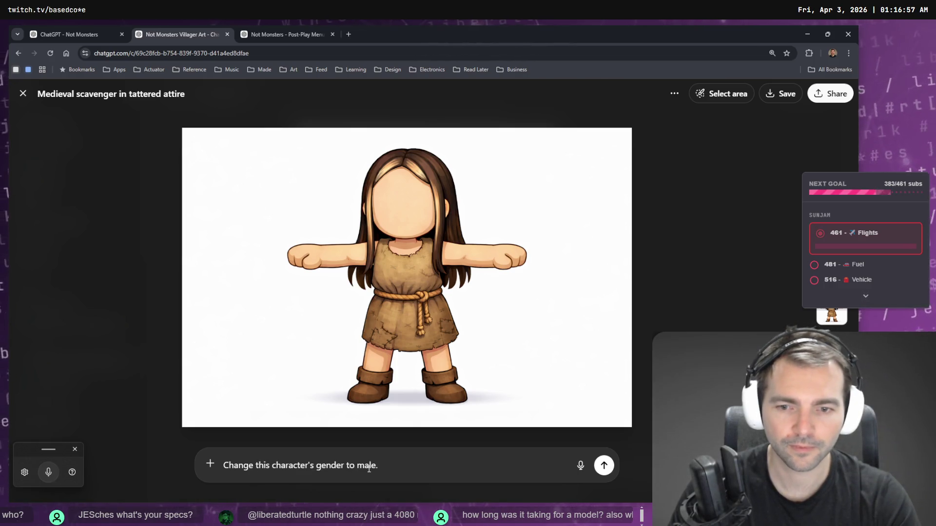
key(Return)
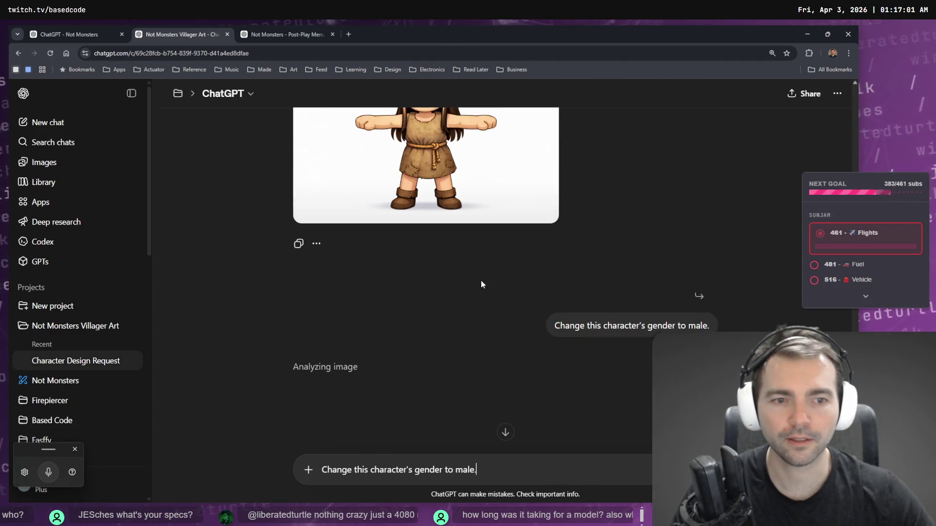
Step: Glance at the Not Monsters and Post-Play Menu chats while the image generates, then go to Godot
click(73, 35)
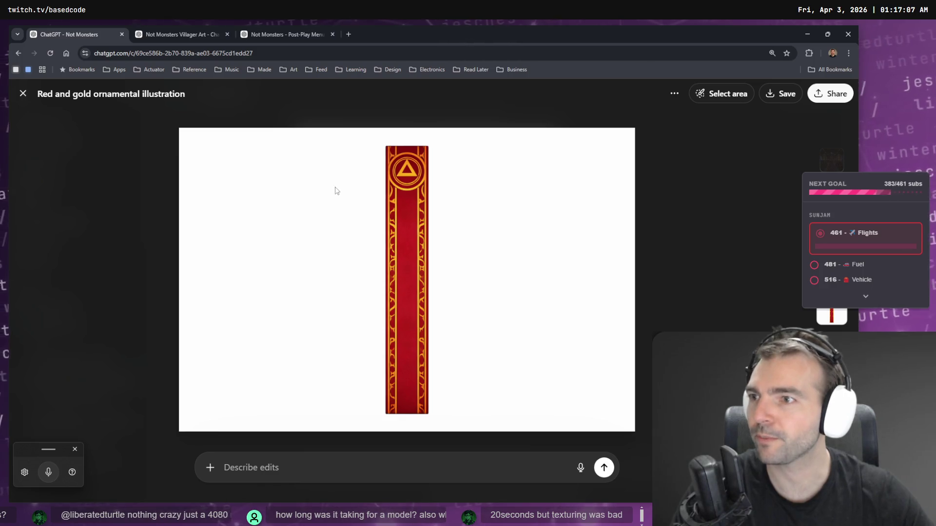
click(276, 25)
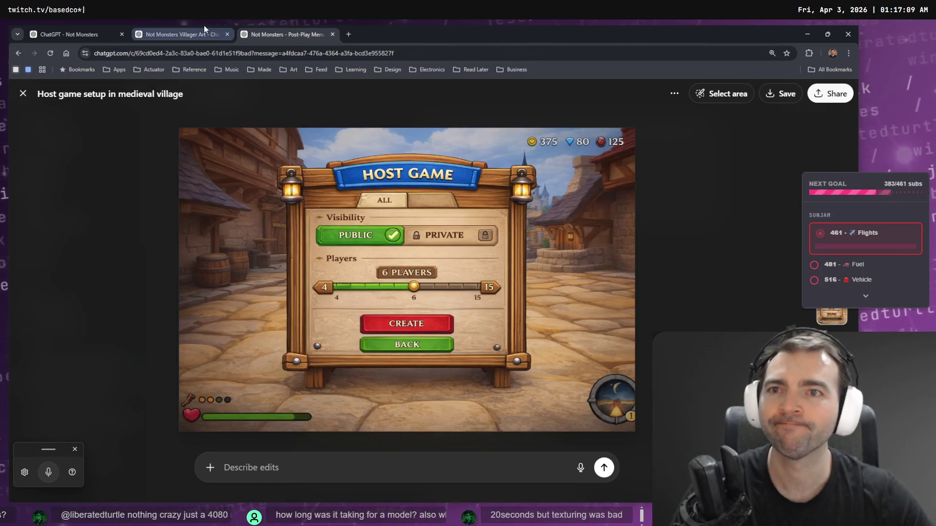
click(204, 25)
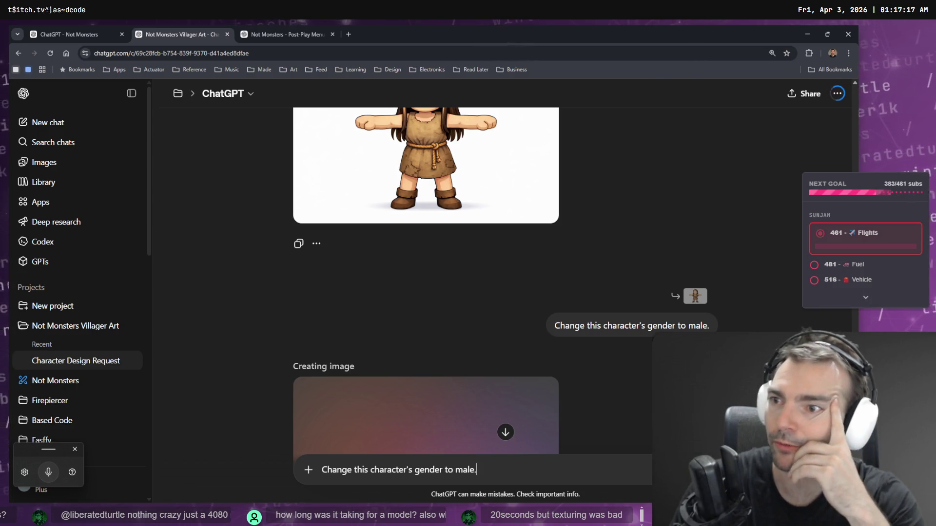
scroll(330, 343, down, 3)
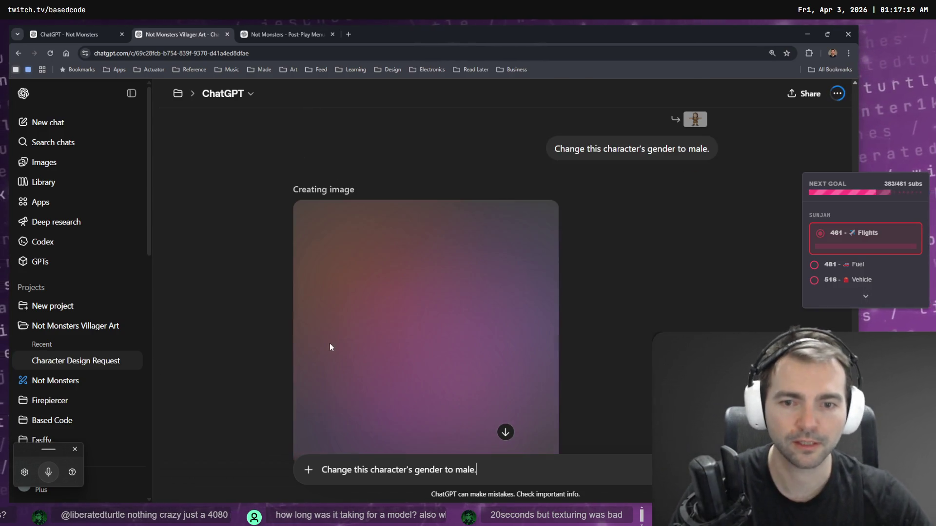
scroll(389, 308, down, 2)
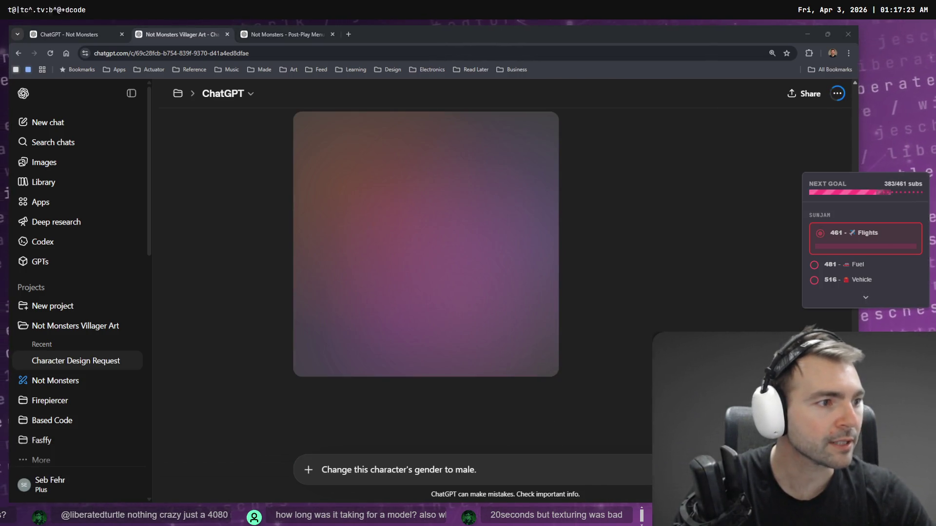
key(alt+Tab)
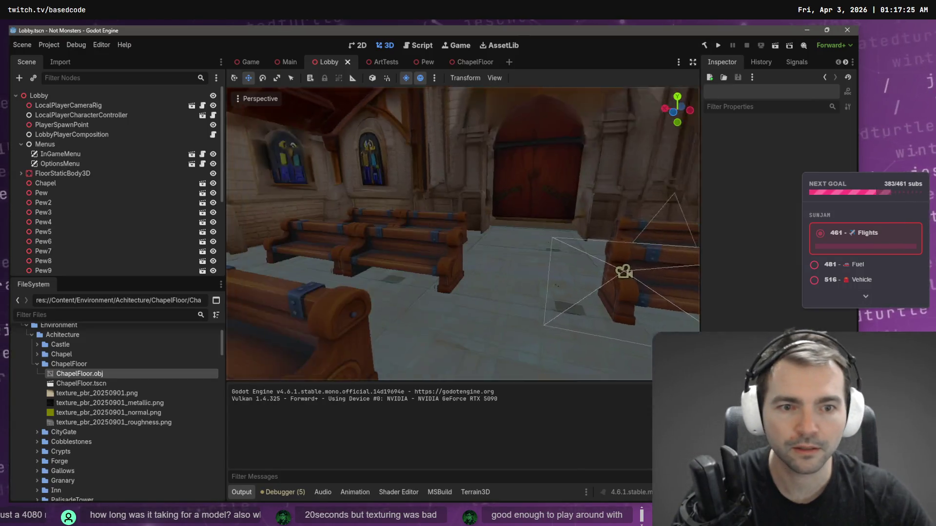
Step: Fly the 3D view back past the pews and down the chapel aisle toward the door, then return to ChatGPT
key(s)
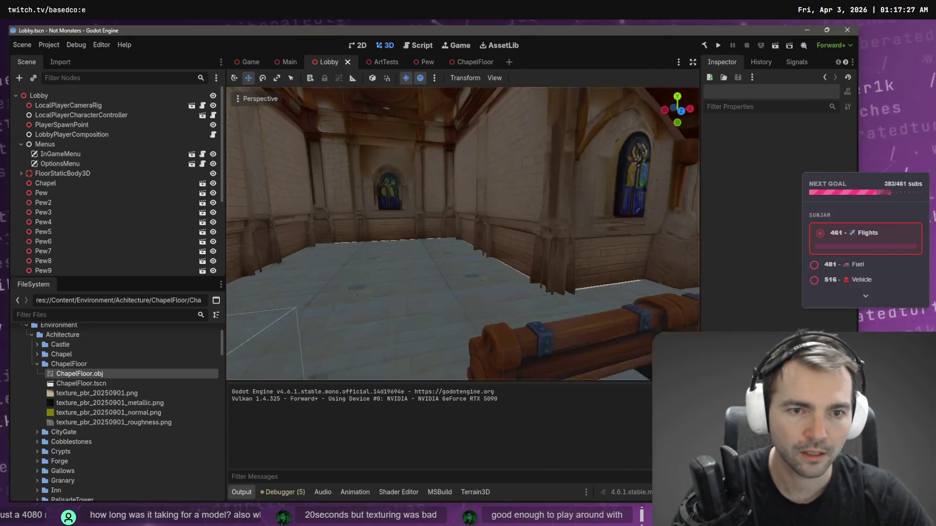
key(s)
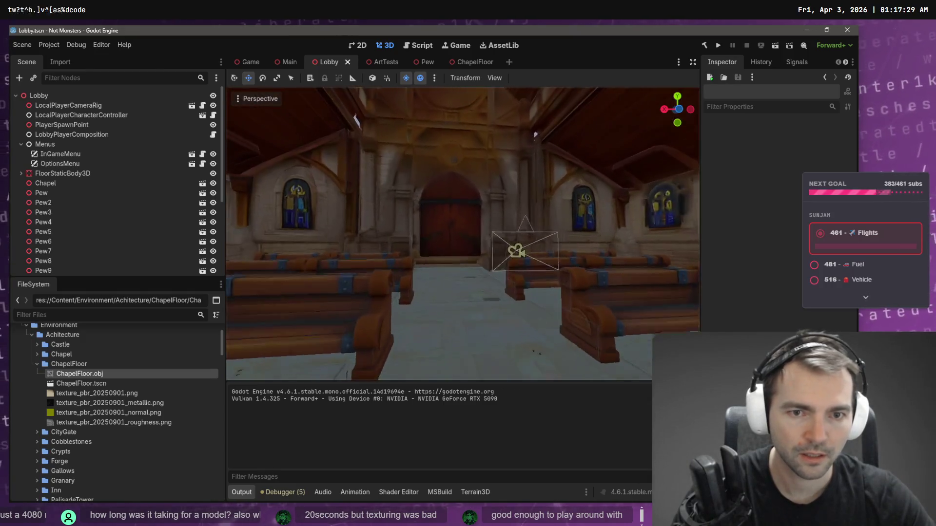
key(w)
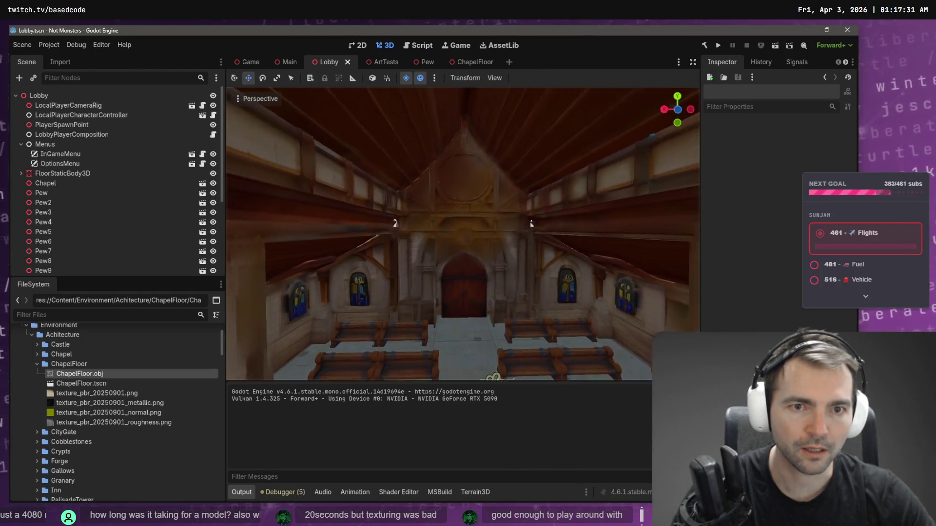
key(w)
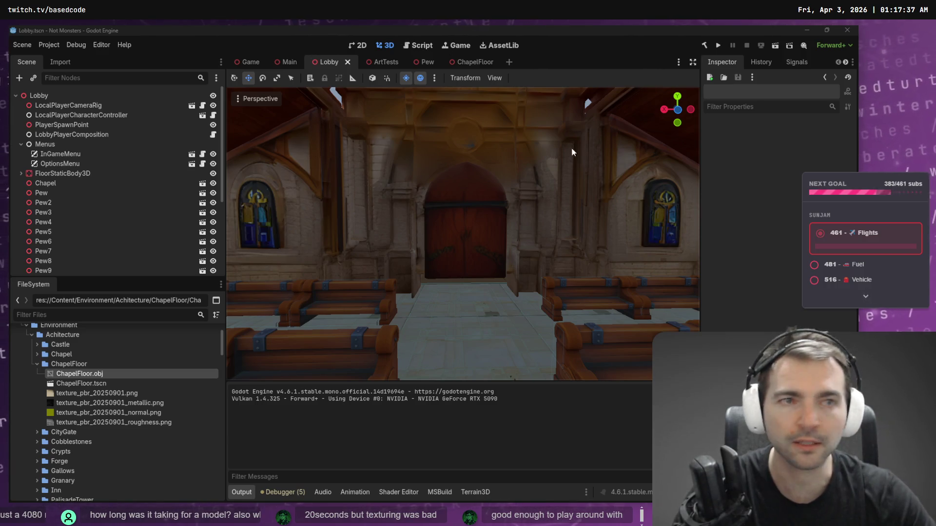
key(alt+Tab)
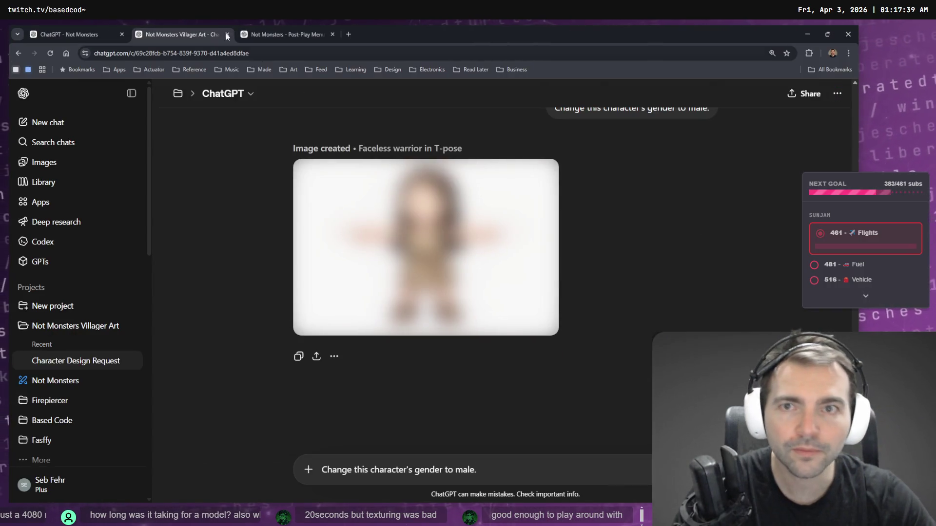
Step: Open the Not Monsters chat and scroll up to its earlier chapel and carpet images
click(97, 34)
key(Escape)
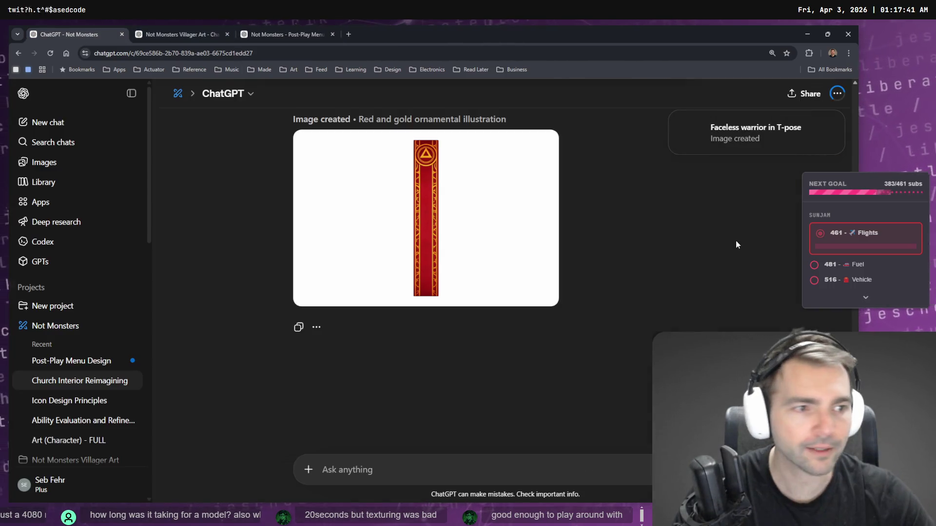
scroll(651, 256, up, 10)
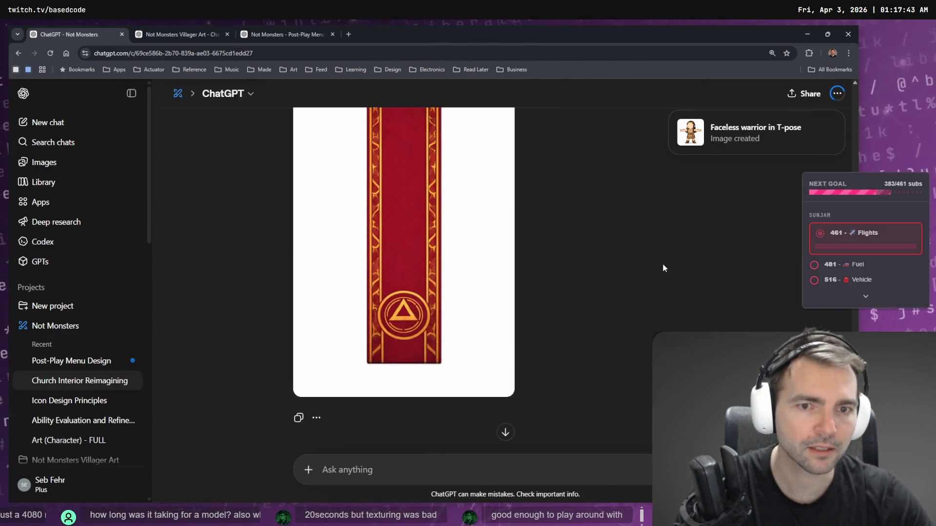
scroll(664, 267, up, 10)
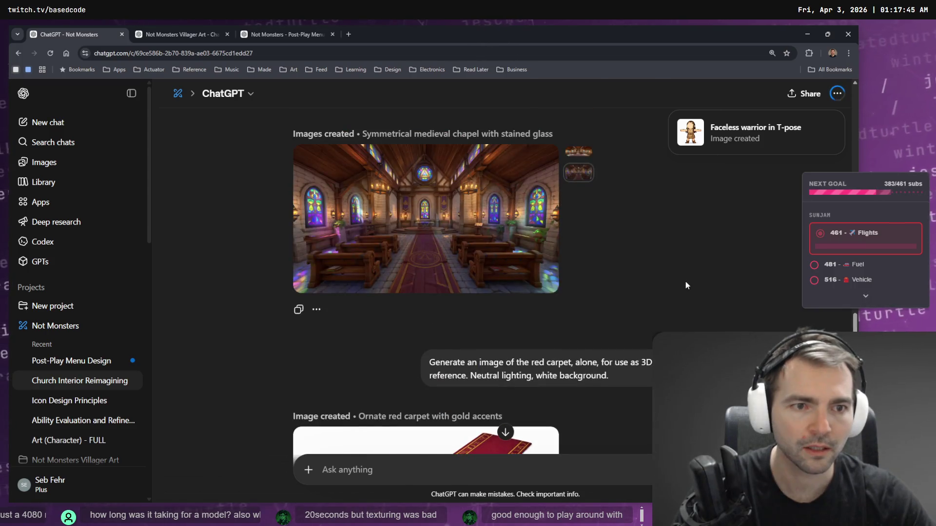
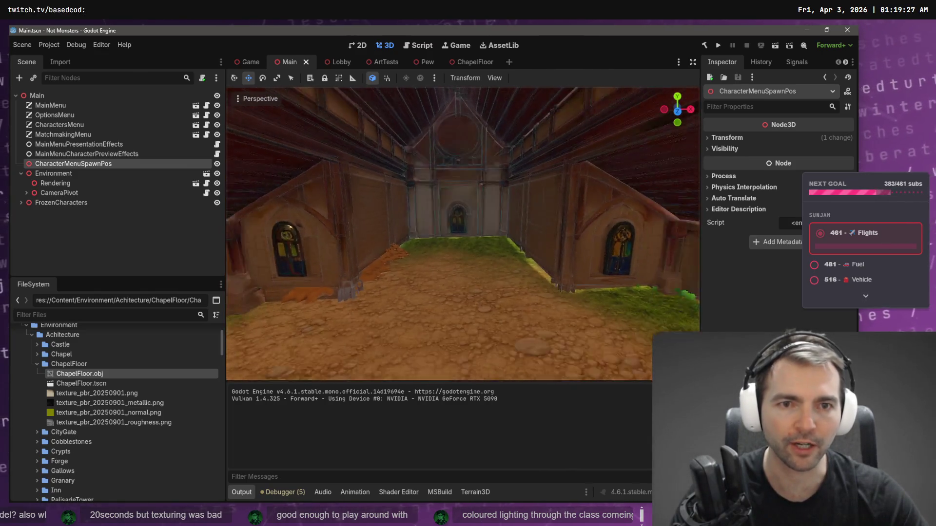
Step: Cycle through Chrome, Godot, tldraw and VS Code, ending on the ChatGPT church-interior image
key(alt+Tab)
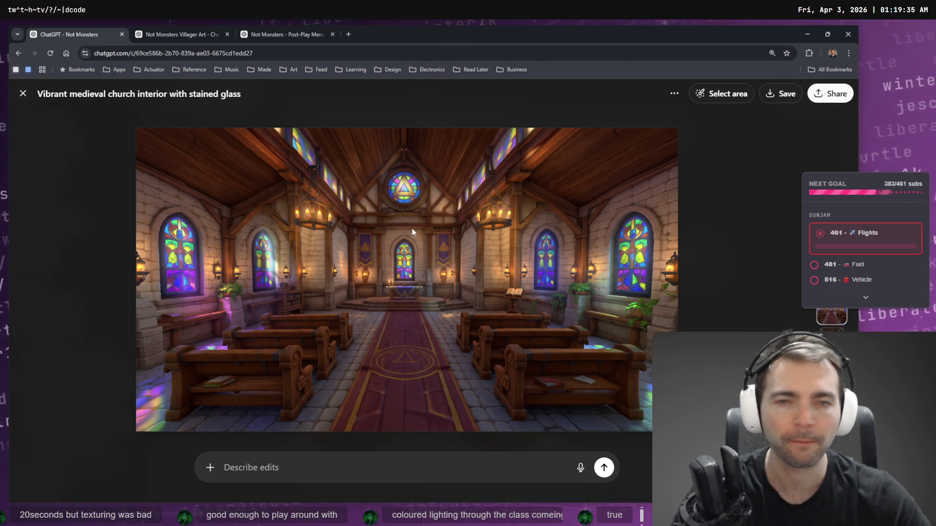
key(alt+Tab)
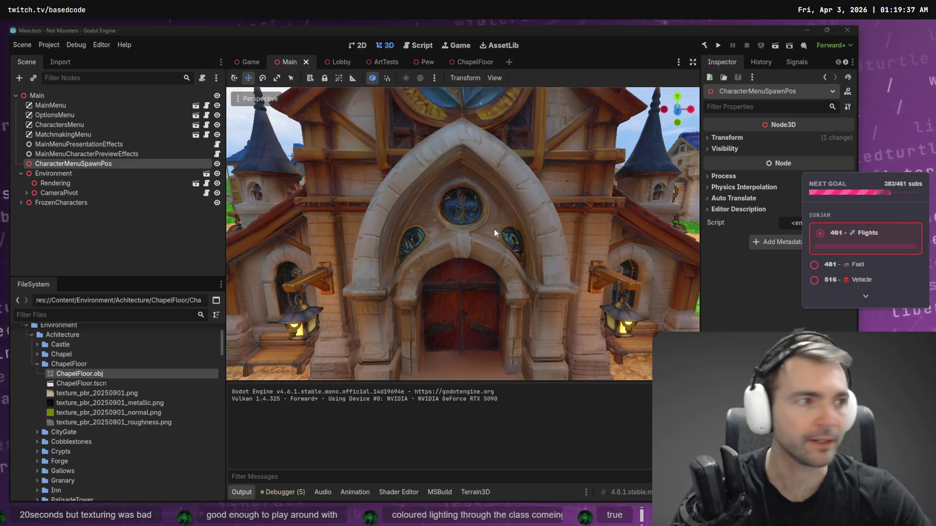
key(alt+Tab)
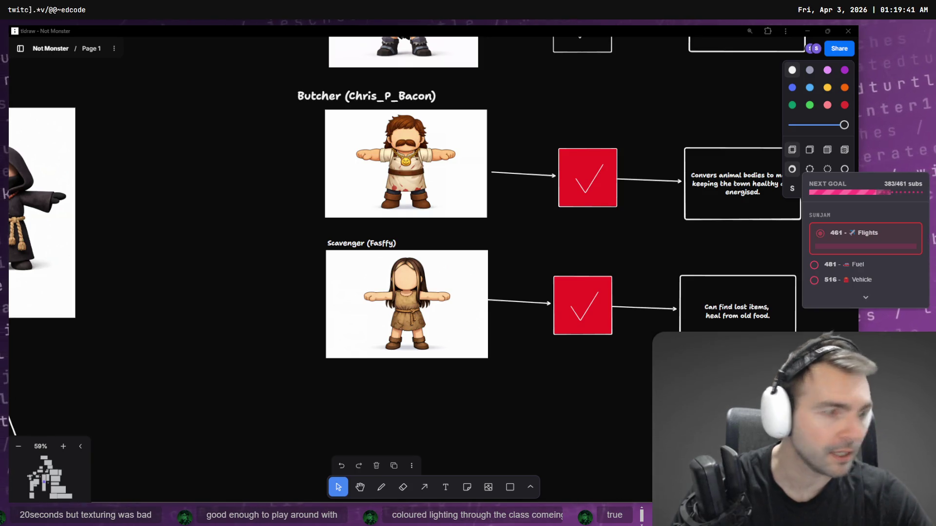
key(alt+Tab)
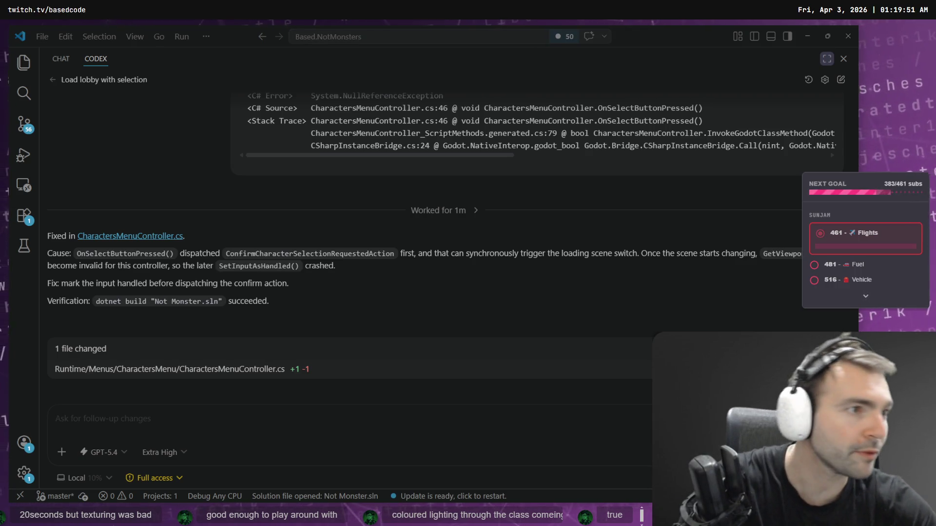
key(alt+Tab)
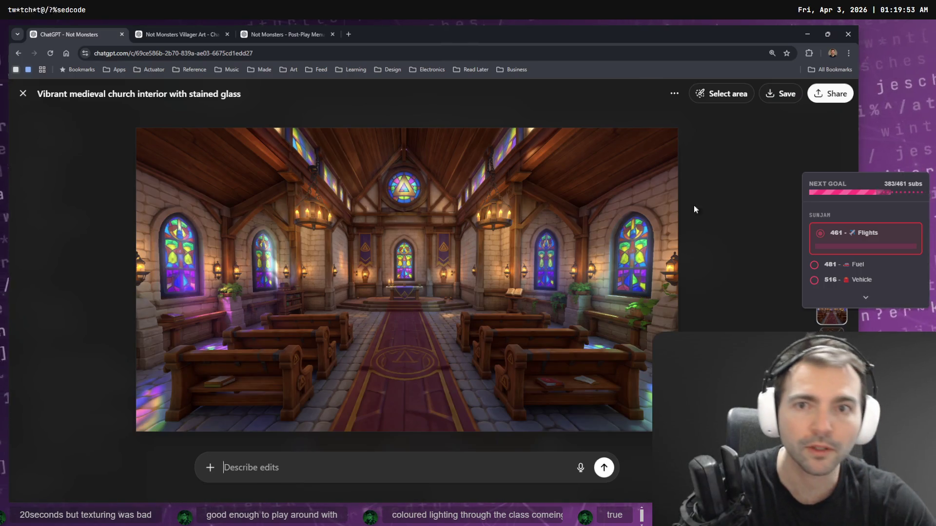
Step: Ask ChatGPT to remove the feminine figure from the stained-glass window design
key(Right)
key(Escape)
scroll(665, 214, down, 4)
scroll(666, 214, down, 10)
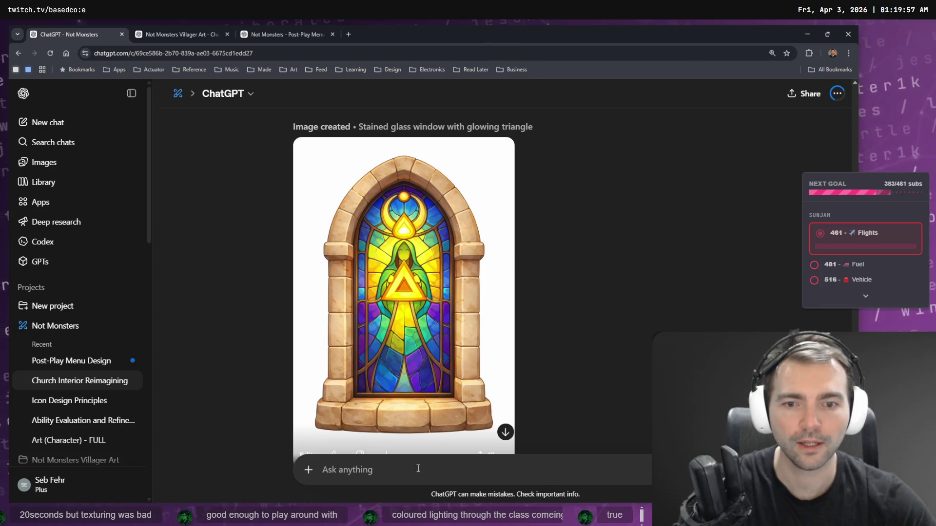
click(397, 475)
key(super+h)
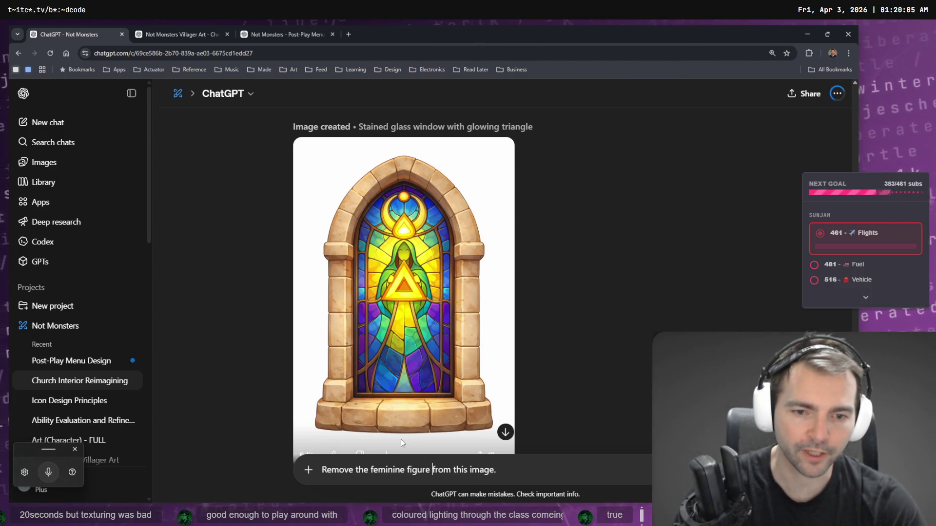
key(ctrl+shift+Right)
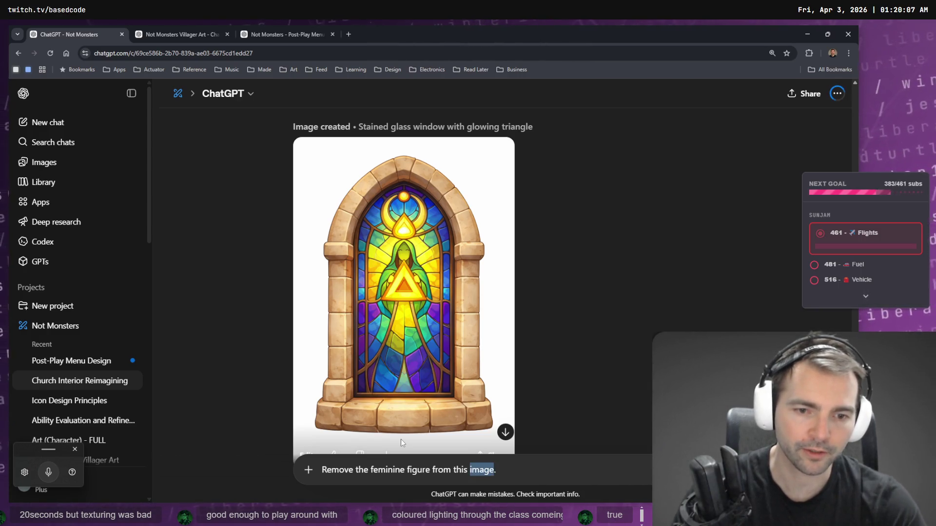
key(ctrl+BackSpace)
key(ctrl+BackSpace)
key(ctrl+BackSpace)
text(from the gl)
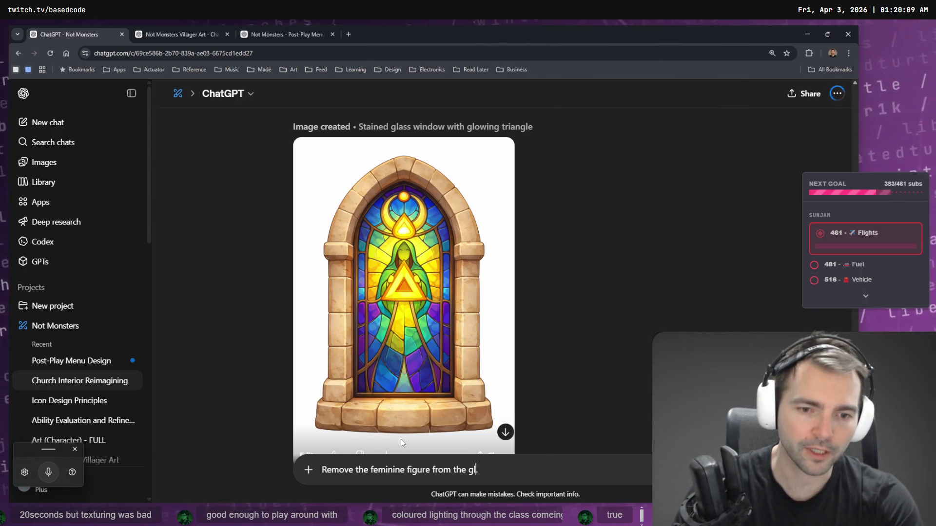
text(ass design.)
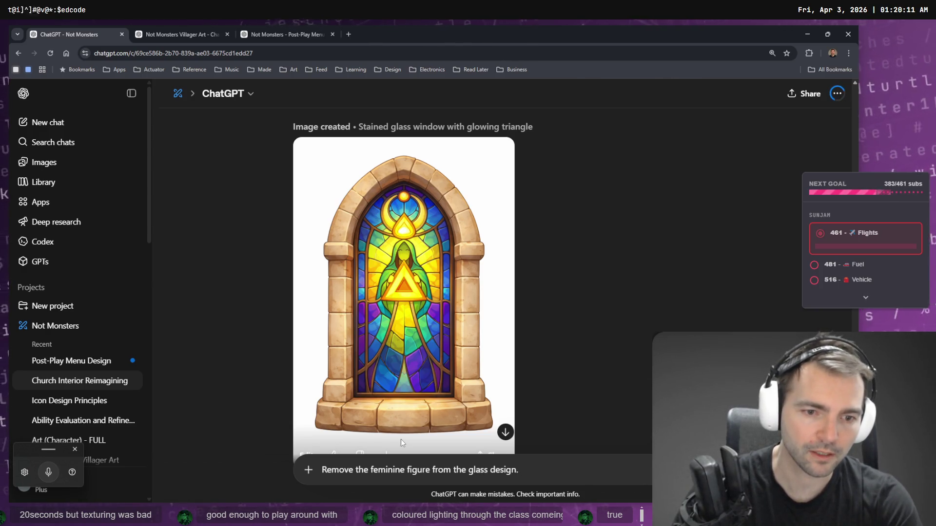
key(Return)
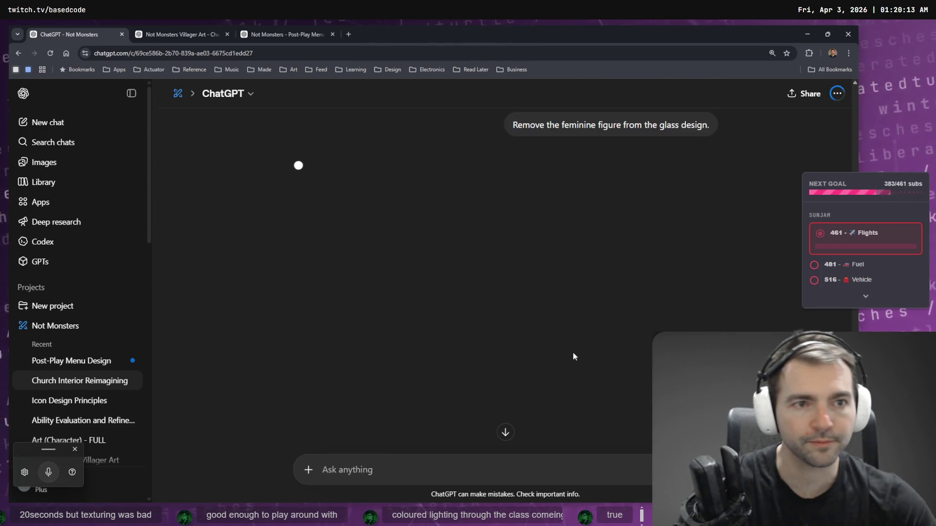
Step: Look over the ChatGPT conversation and the Villager Art tab, then return to VS Code
scroll(548, 342, up, 5)
scroll(639, 316, up, 5)
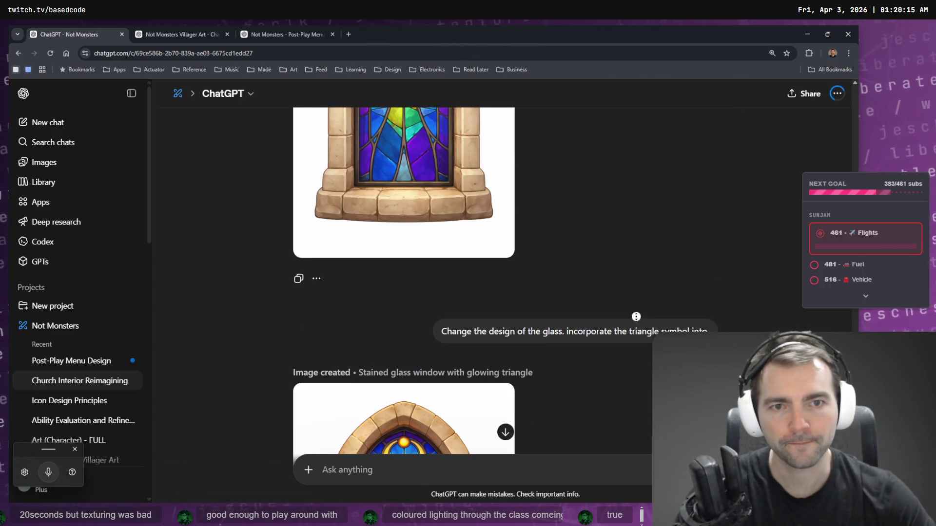
scroll(665, 269, up, 2)
scroll(666, 174, down, 10)
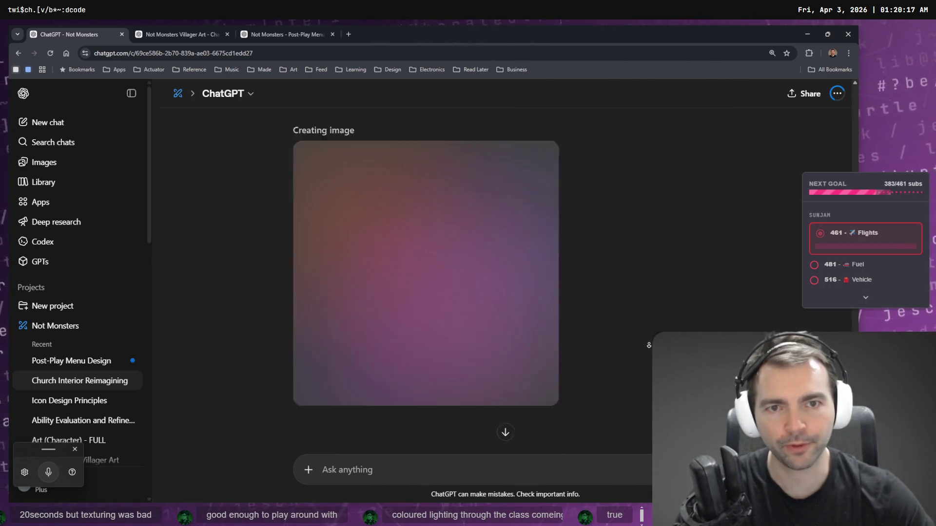
scroll(648, 347, up, 10)
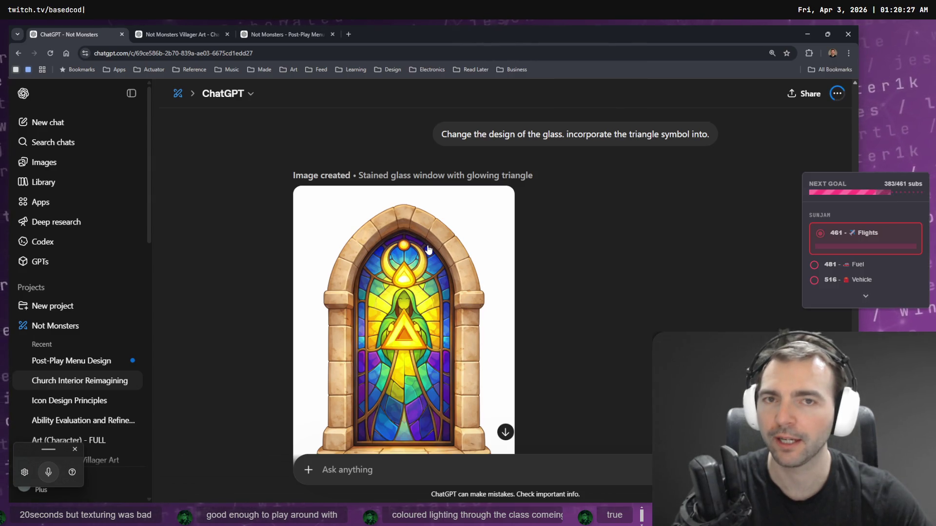
click(266, 31)
click(210, 33)
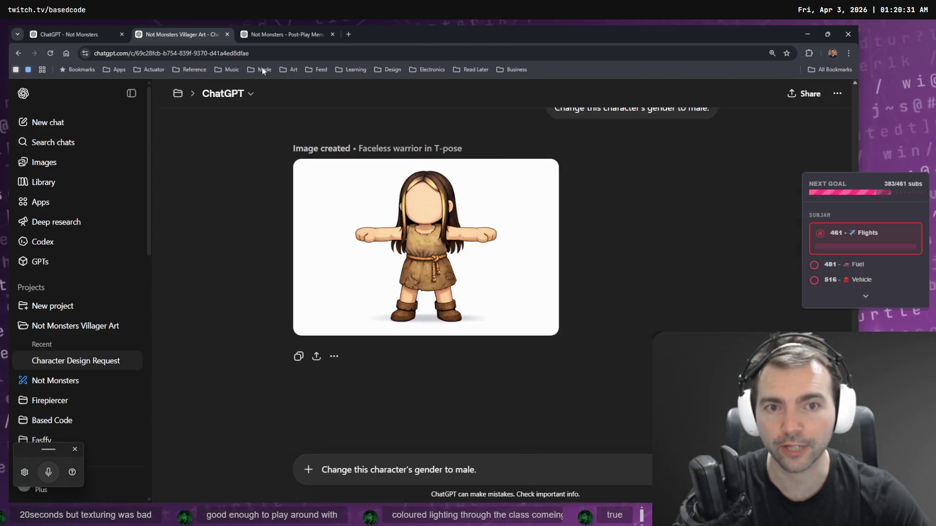
key(alt+Tab)
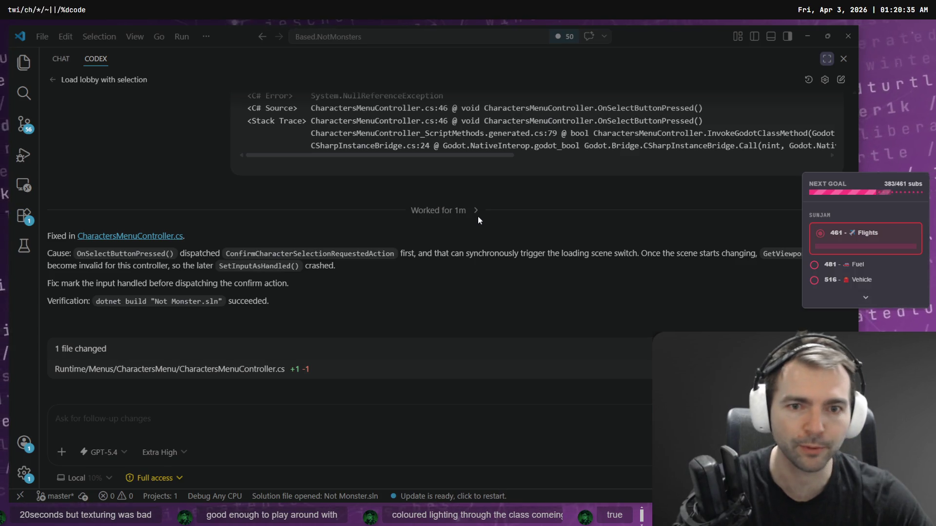
Step: Dictate and send Codex a question on how monster assignment is currently decided, then return to Godot
click(270, 372)
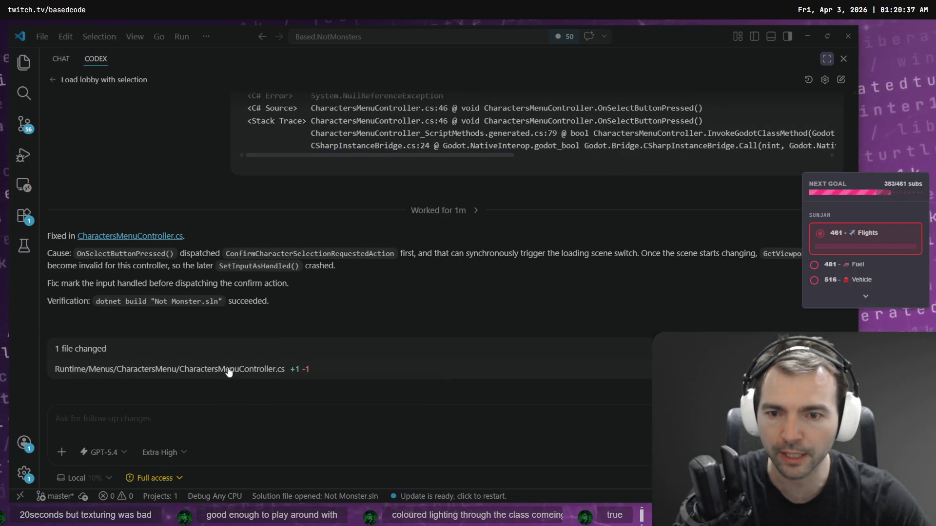
click(255, 424)
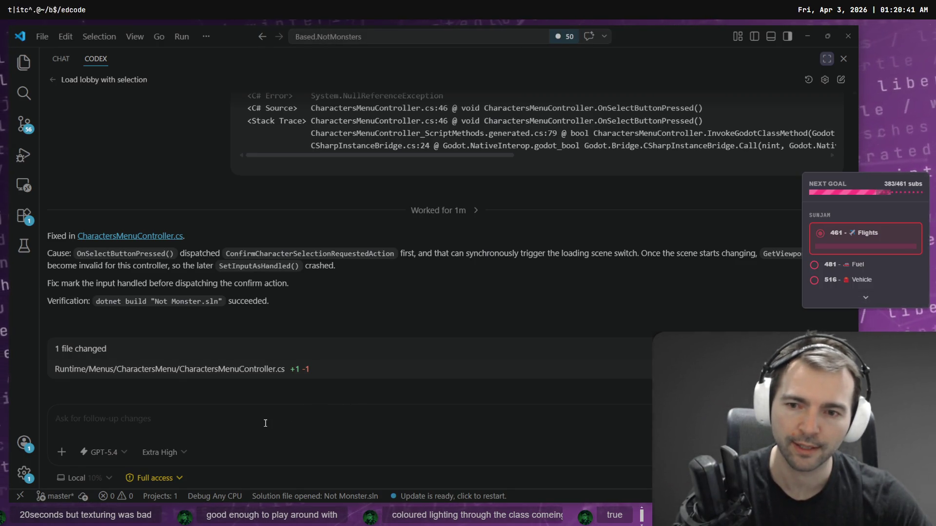
key(super+h)
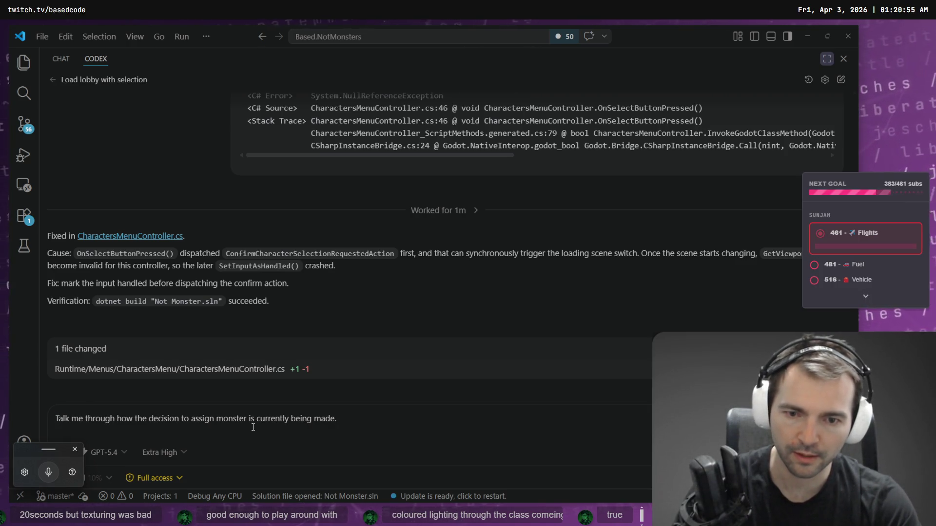
key(Return)
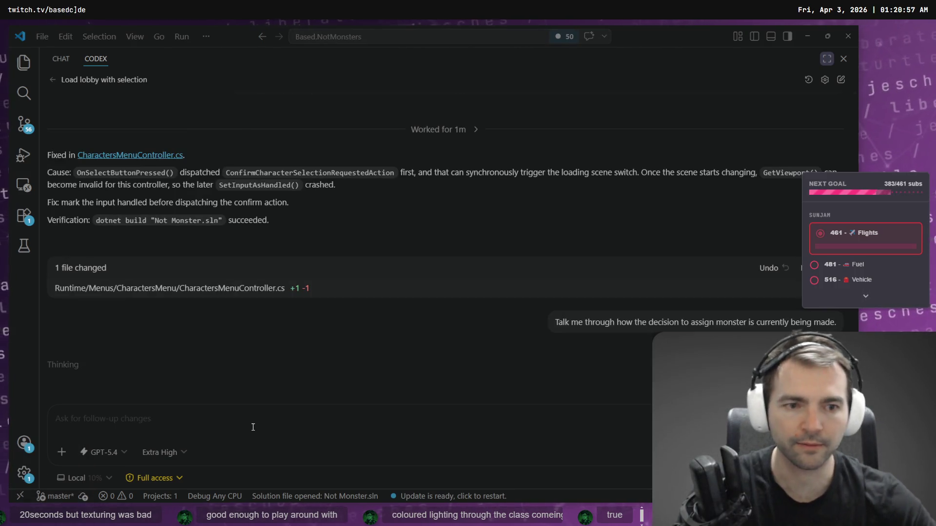
key(alt+Tab)
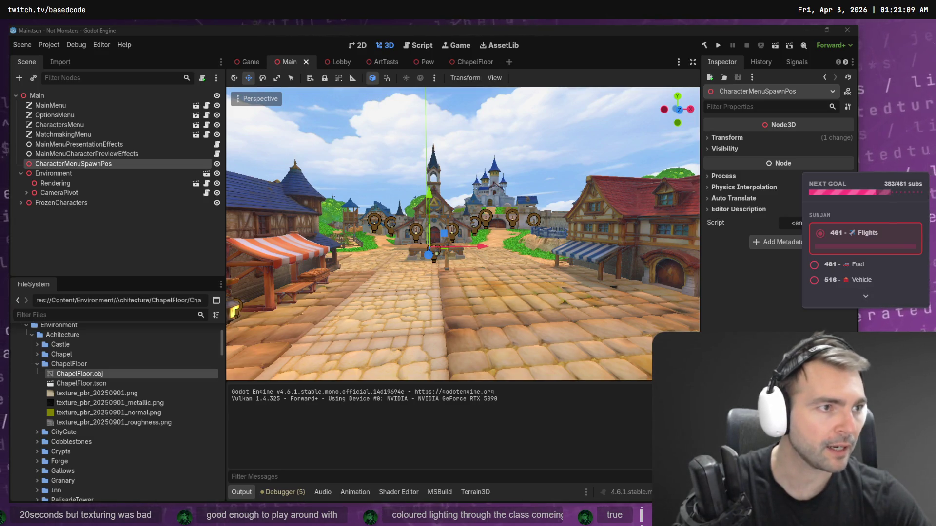
Step: Run Not Monsters and set its video resolution to 1920 x 1080
key(F5)
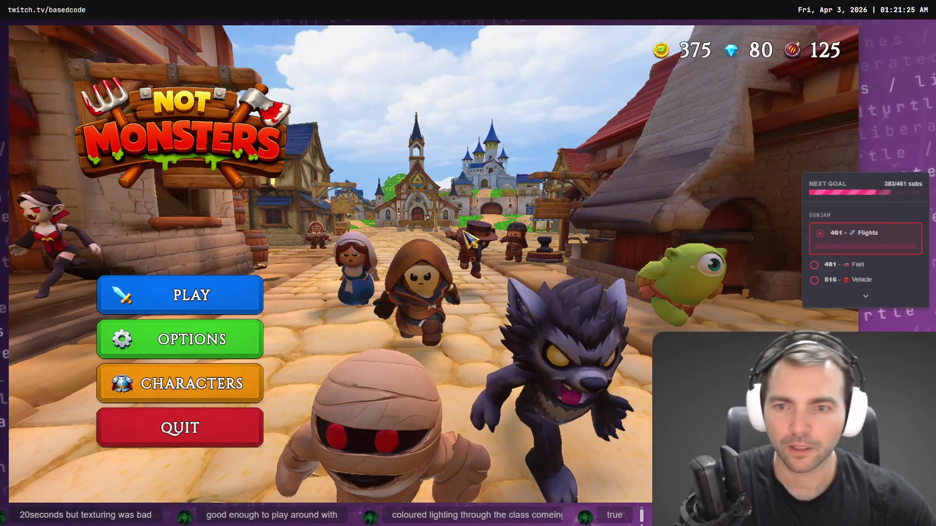
click(225, 331)
click(499, 168)
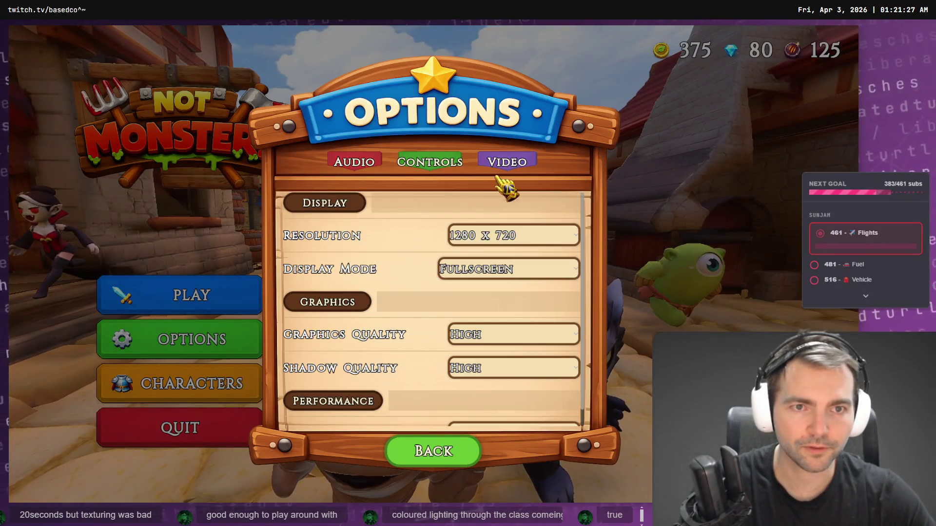
click(502, 239)
click(502, 298)
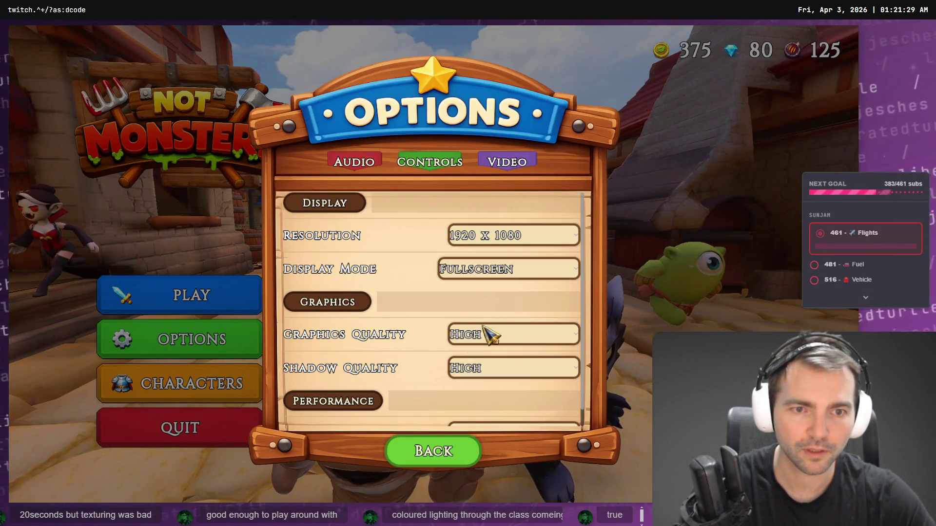
click(441, 463)
click(185, 355)
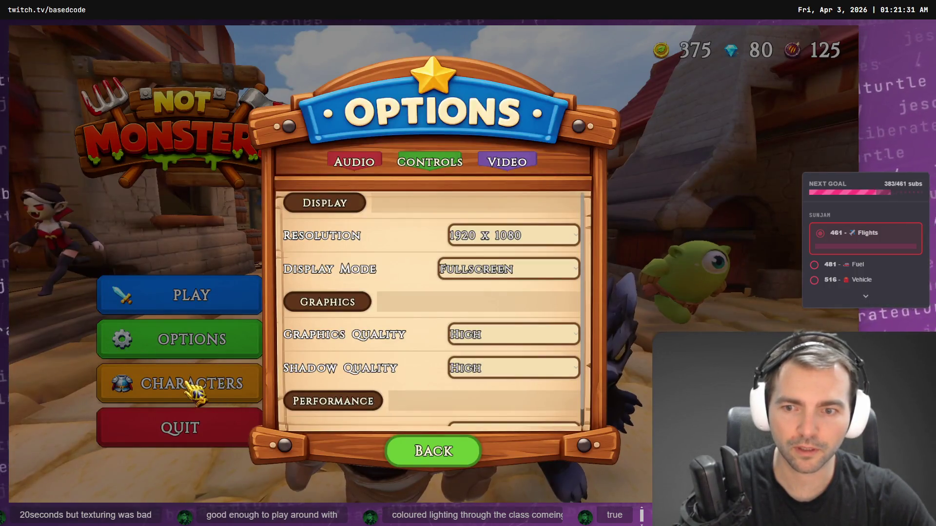
key(Escape)
Step: Preview the Farmer on the Characters screen and cycle toward the Townsmen
click(234, 385)
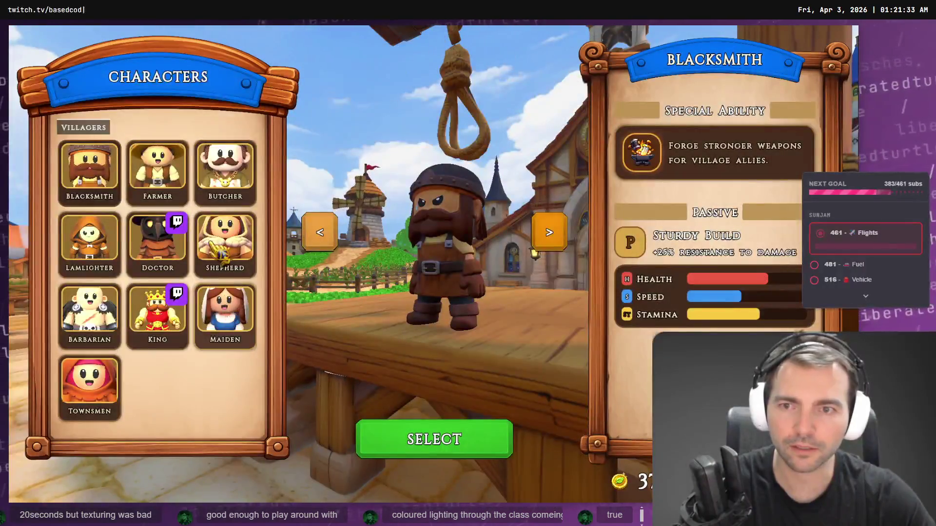
click(165, 195)
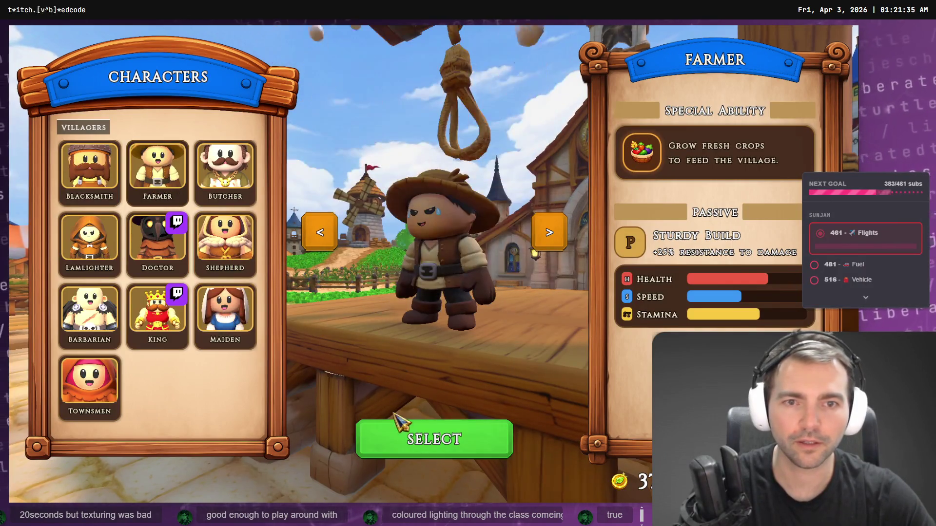
click(250, 201)
click(97, 390)
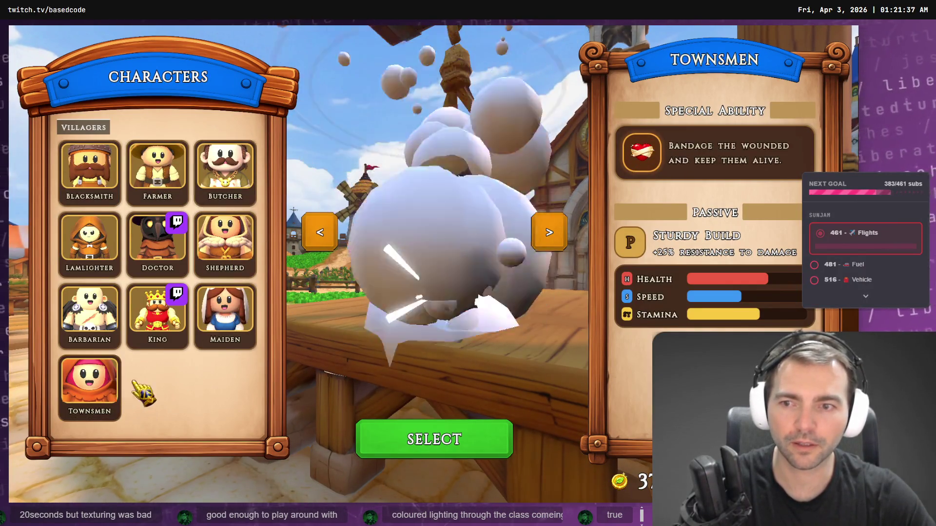
Step: Play as the Townsmen in the church lobby, walking past the pews, then stop with F8
click(413, 441)
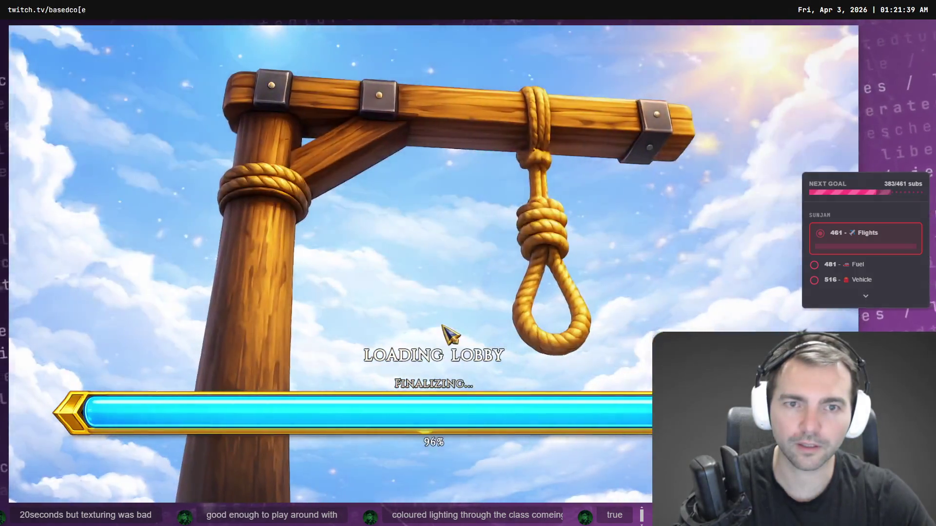
key(Escape)
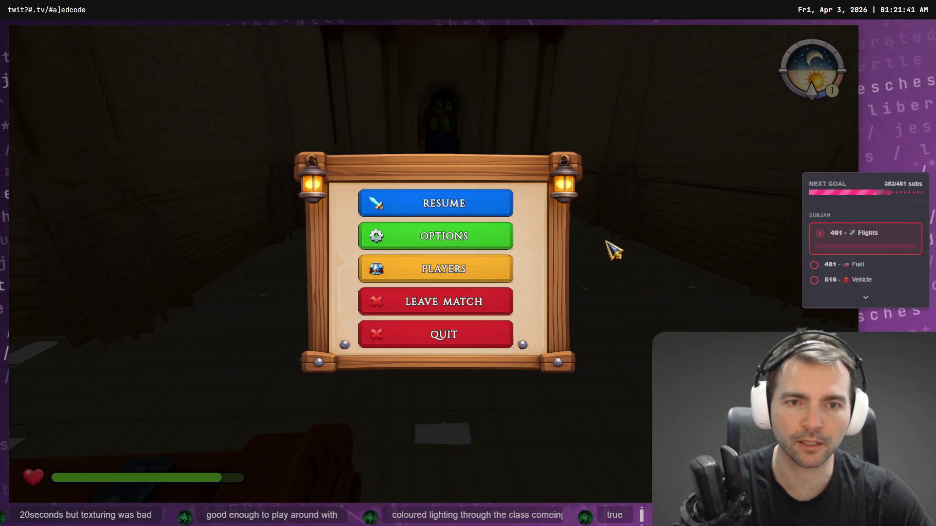
key(Escape)
key(w)
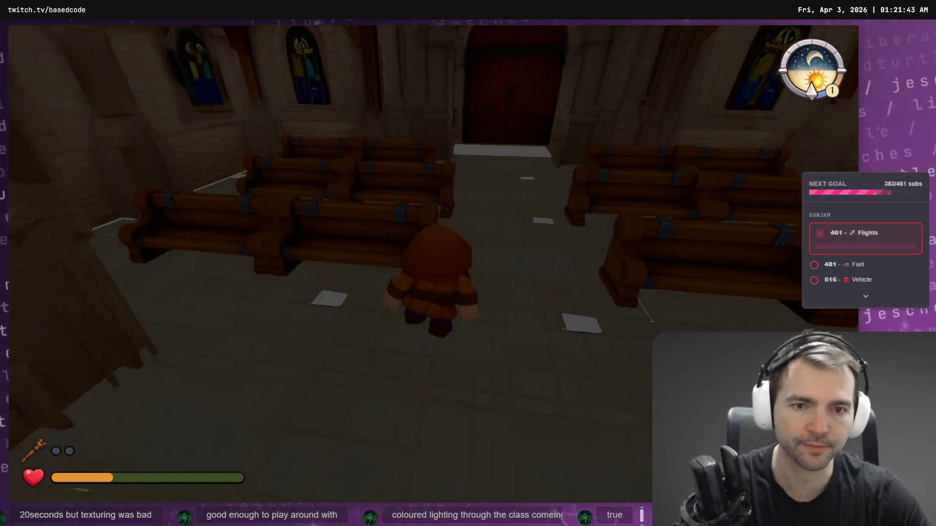
key(w)
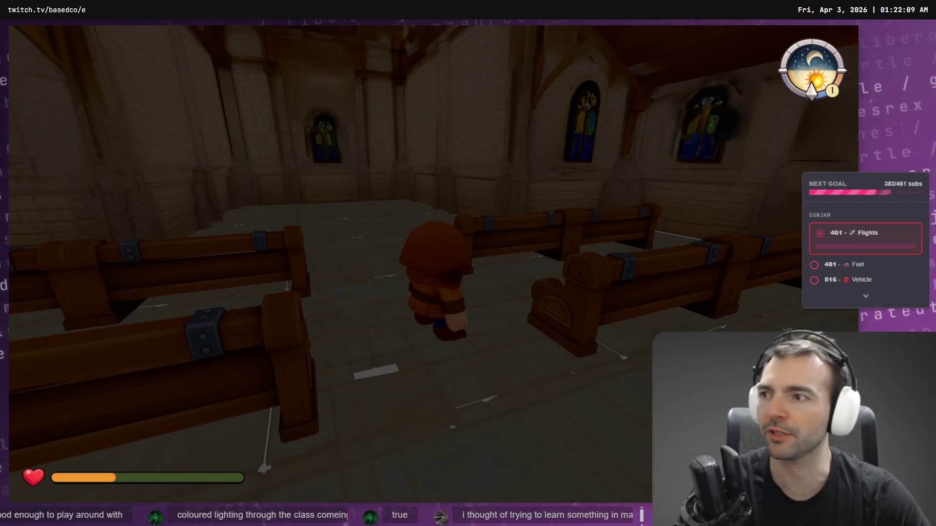
key(F8)
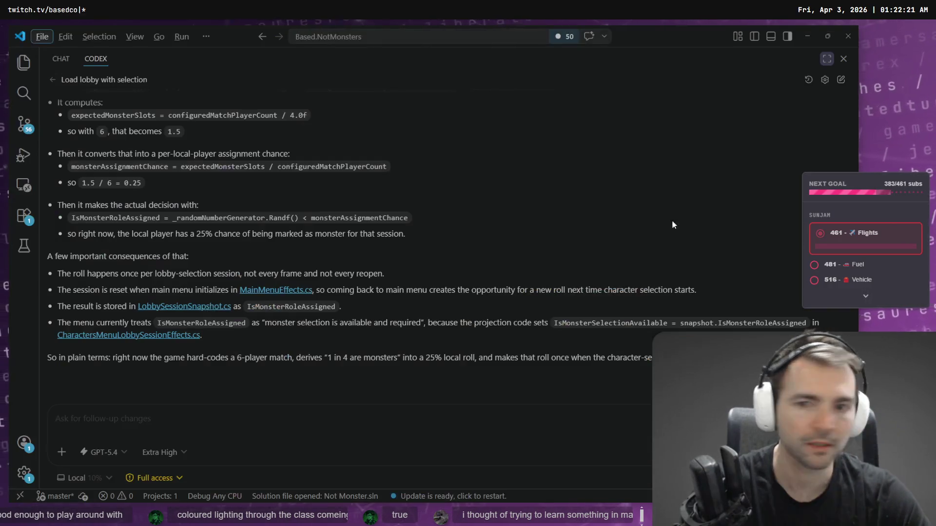
scroll(147, 177, up, 3)
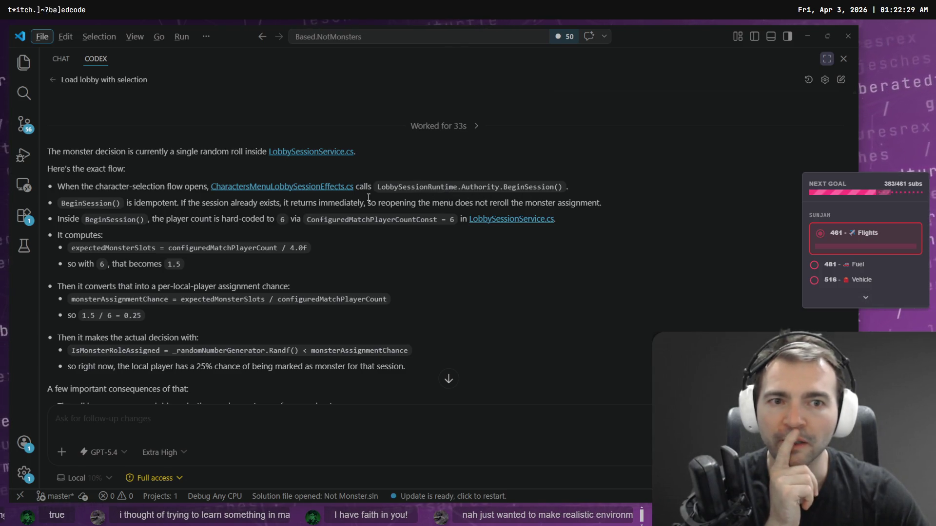
double_click(144, 204)
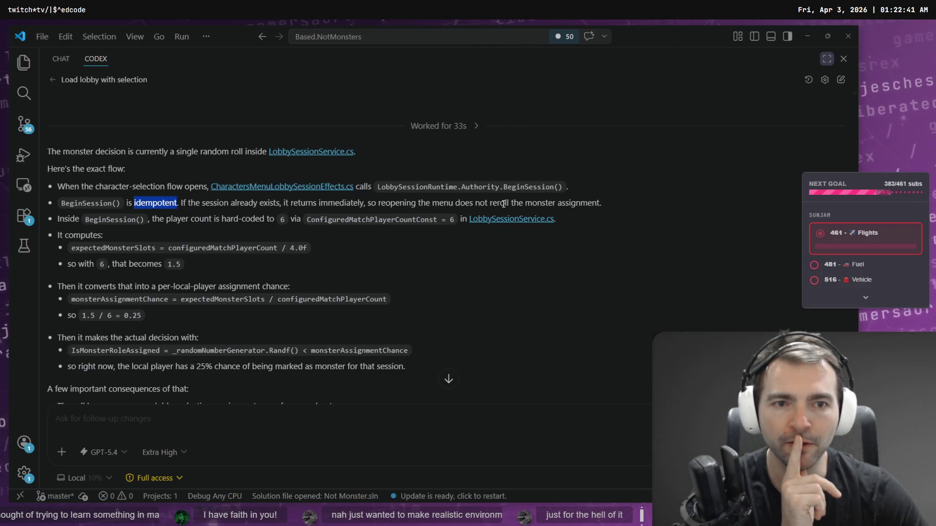
double_click(90, 220)
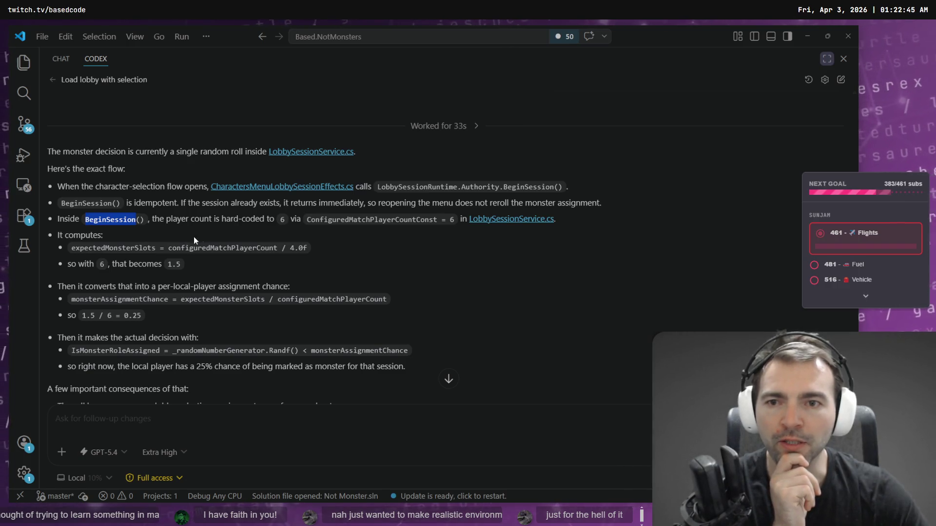
double_click(202, 221)
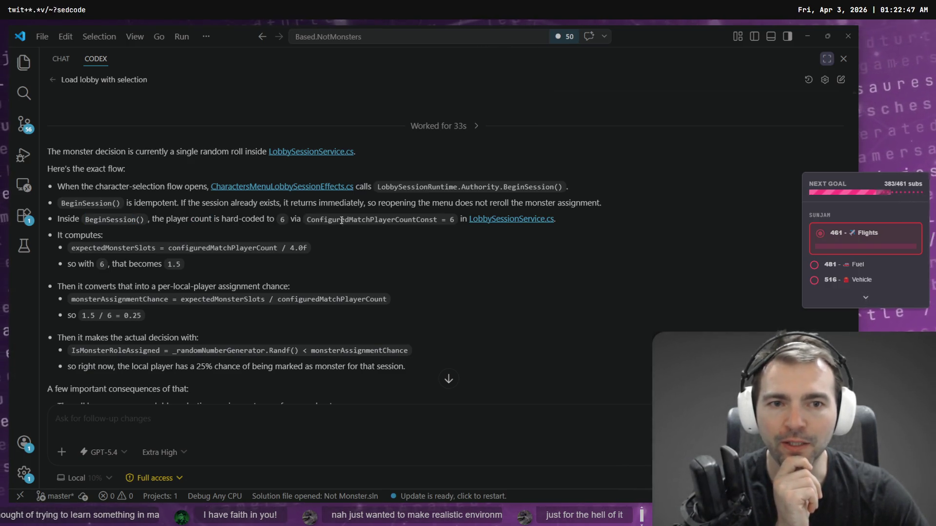
scroll(166, 226, down, 2)
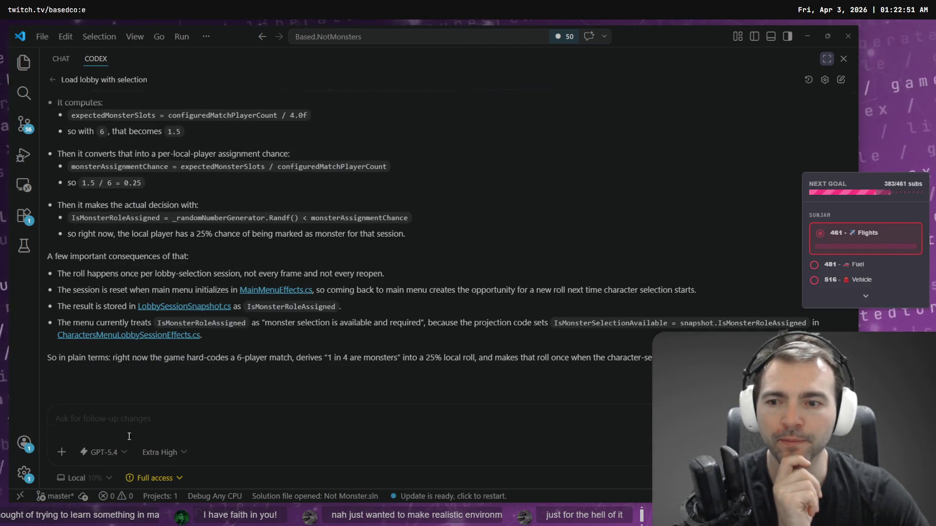
key(super+h)
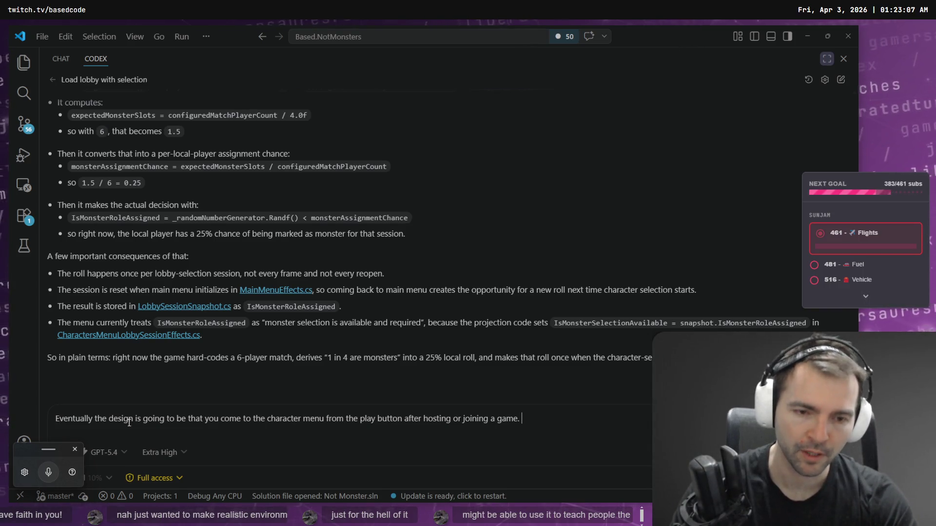
Step: Dictate that the monster player's index should be predetermined each new game, fixing a capital F
key(ctrl+super)
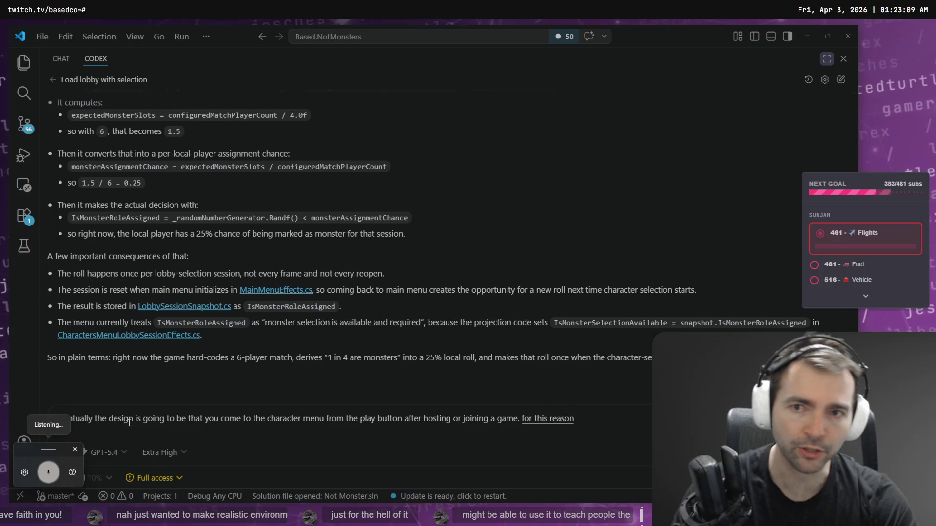
scroll(336, 255, up, 1)
scroll(336, 255, down, 1)
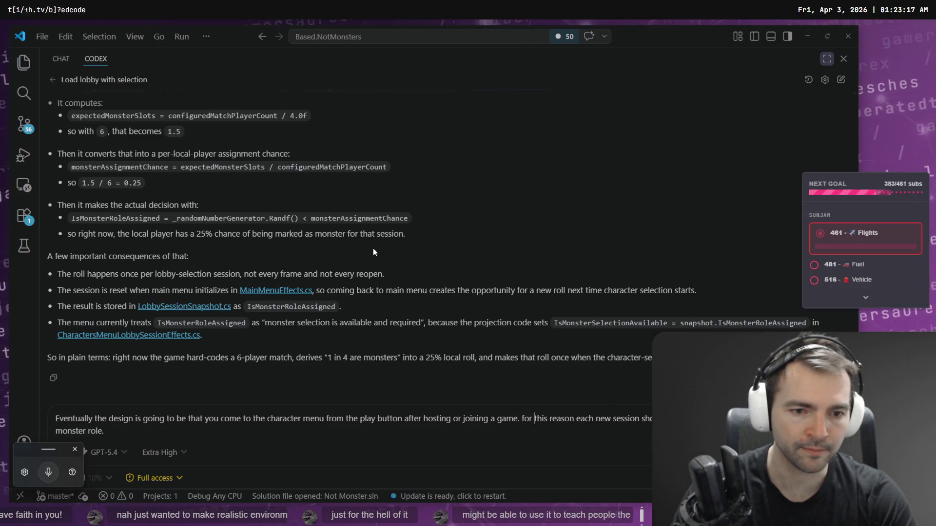
key(Delete)
text(F)
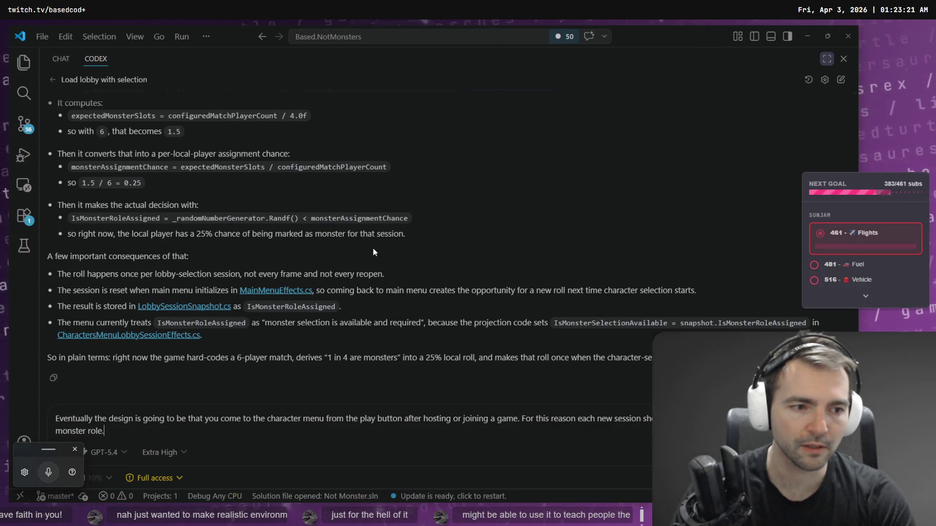
key(ctrl+super)
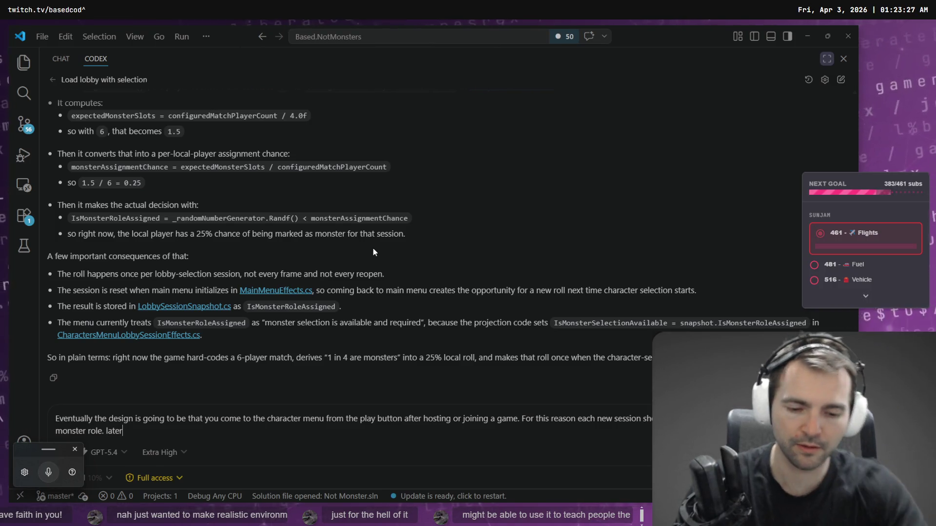
key(ctrl+super)
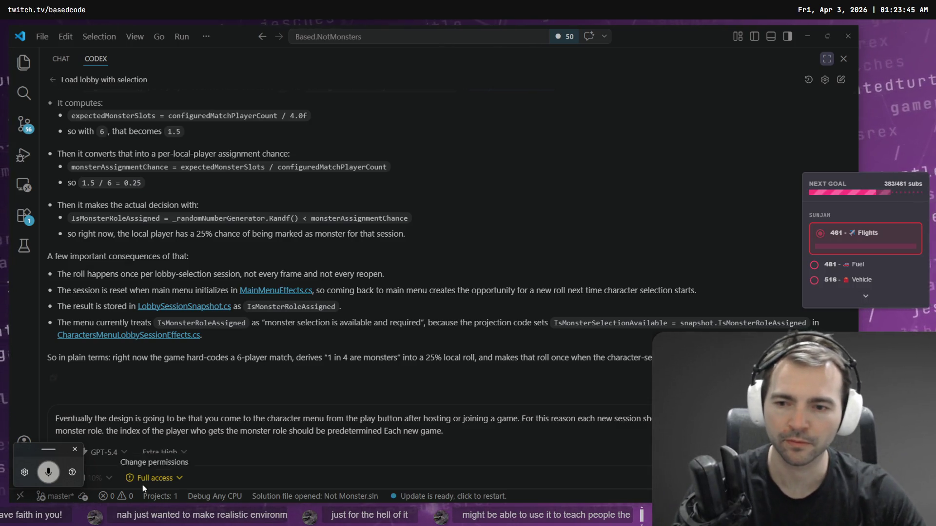
Step: Switch the Codex request to Plan mode, leaving the model unchanged
click(103, 452)
key(Escape)
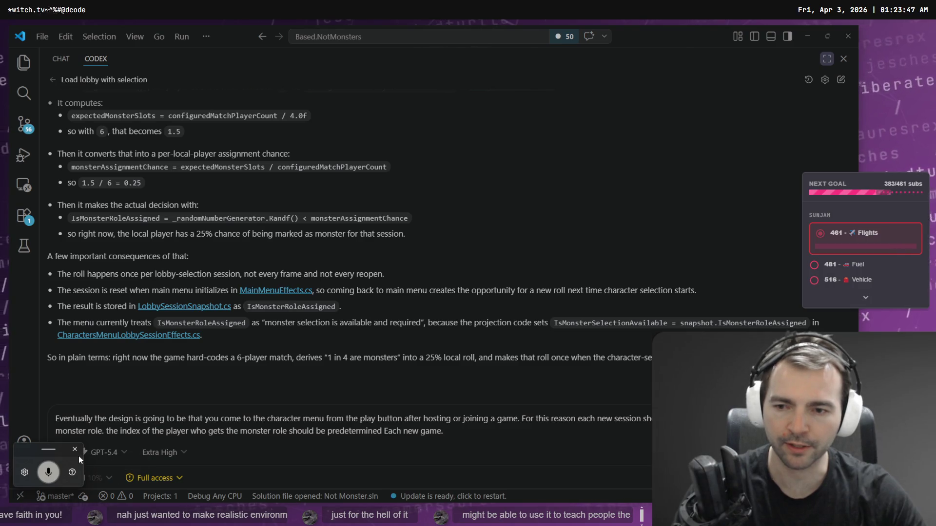
click(62, 452)
click(146, 416)
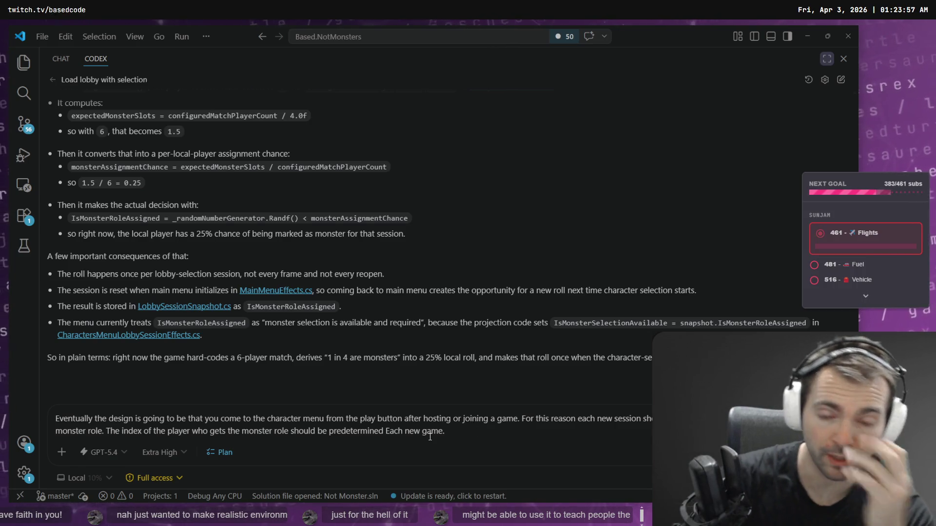
Step: Continue the prompt: avoid all four players becoming monsters, but keep some randomization
key(super+h)
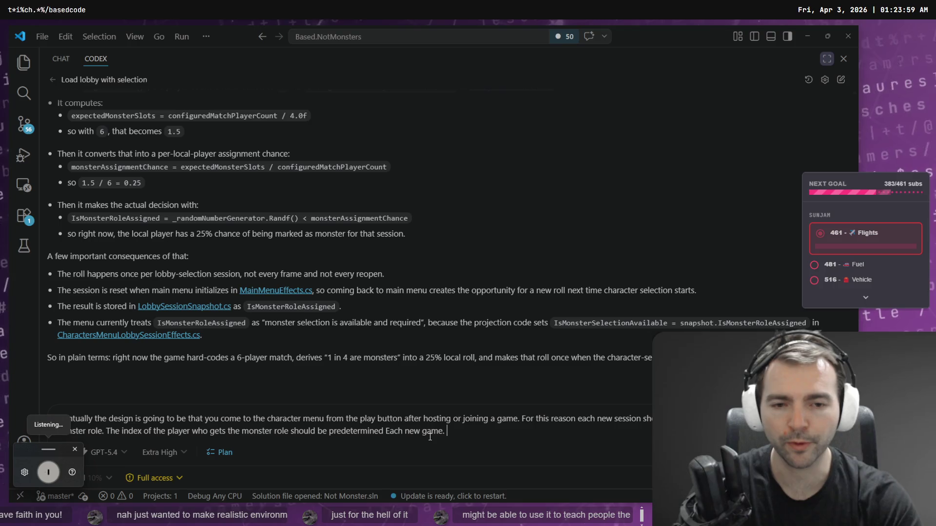
text(this is to avoid instances)
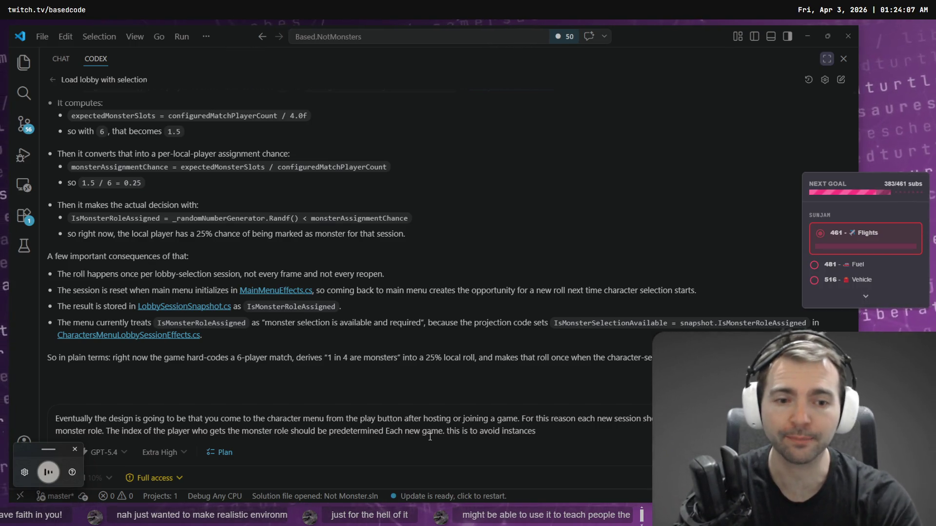
text(all four players are made a mon)
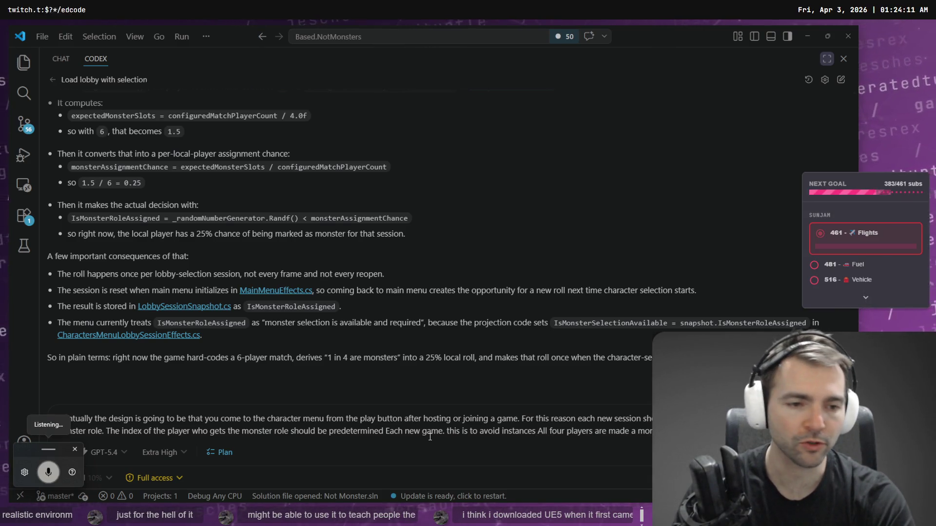
text( controlled than that.)
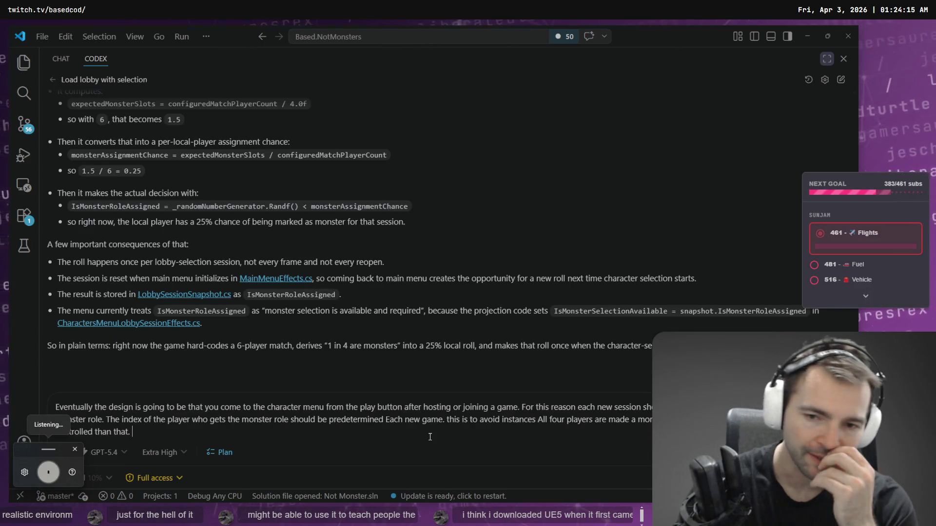
text( we should have some randomization)
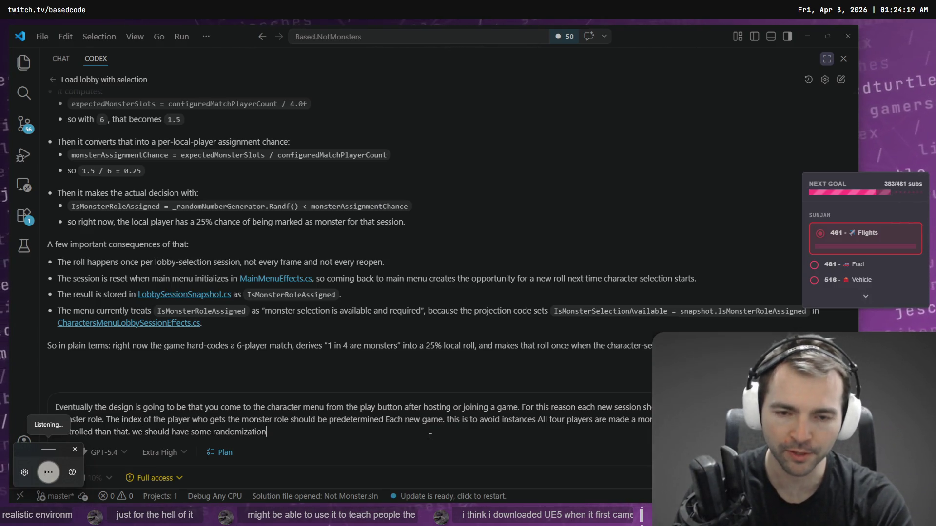
text( around the monster assignment but)
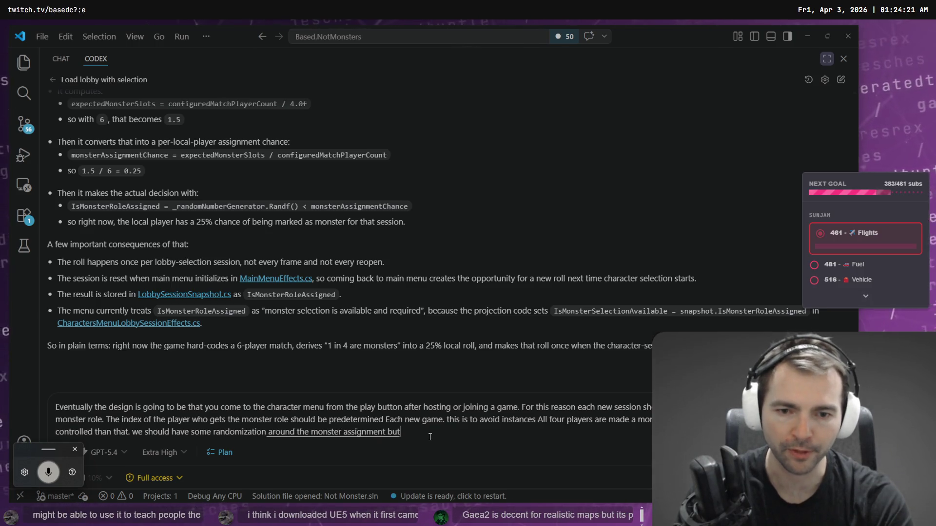
text( also some constraints)
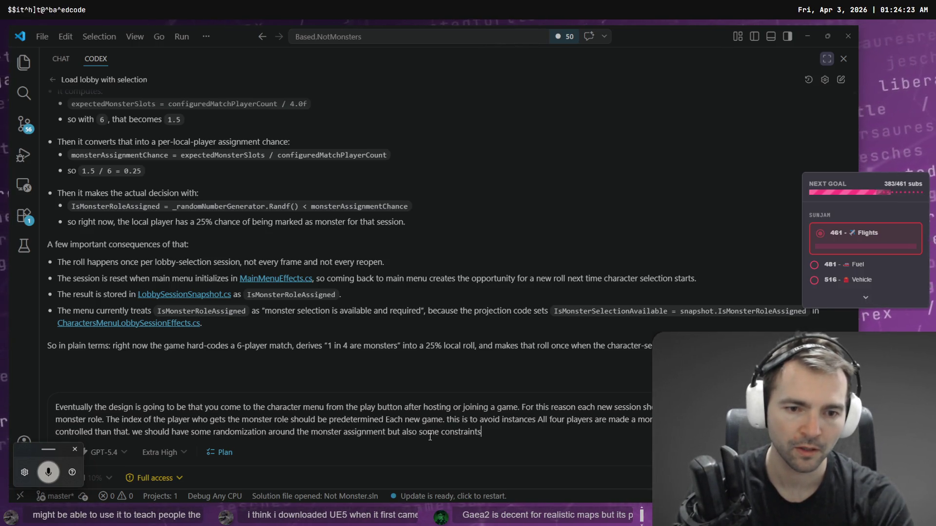
text(, for instance)
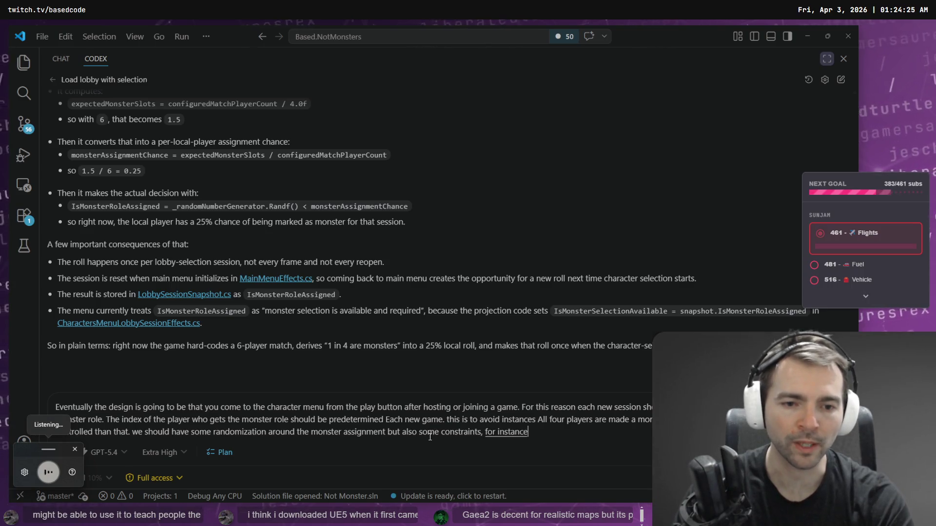
text( we need at least one monster eve)
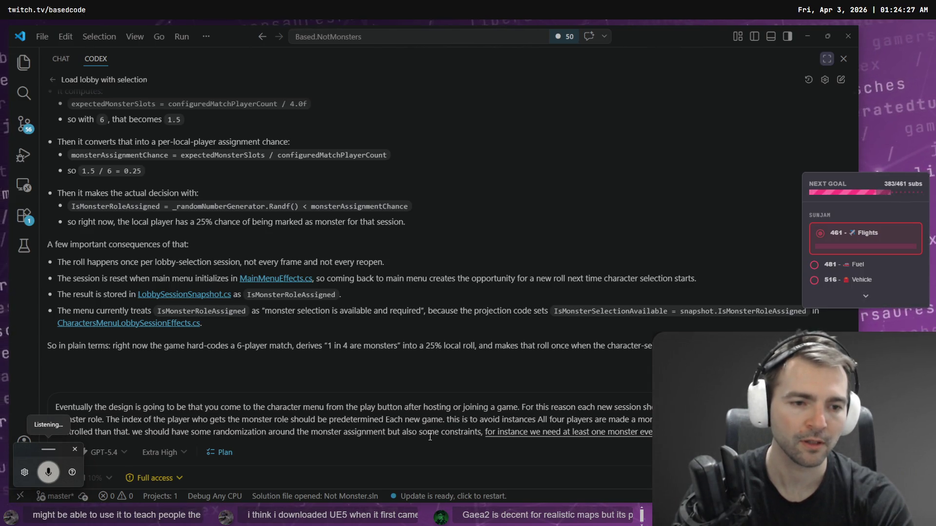